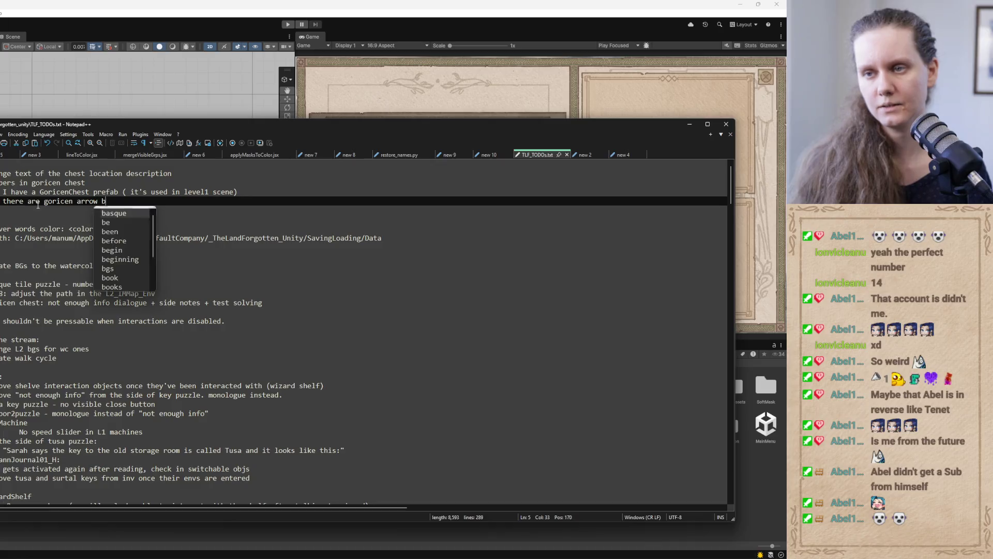
# - Add 'buttons on the right which move the tiles' to TLF_TODO.txt, then minimize Notepad++
pyautogui.write('e r')
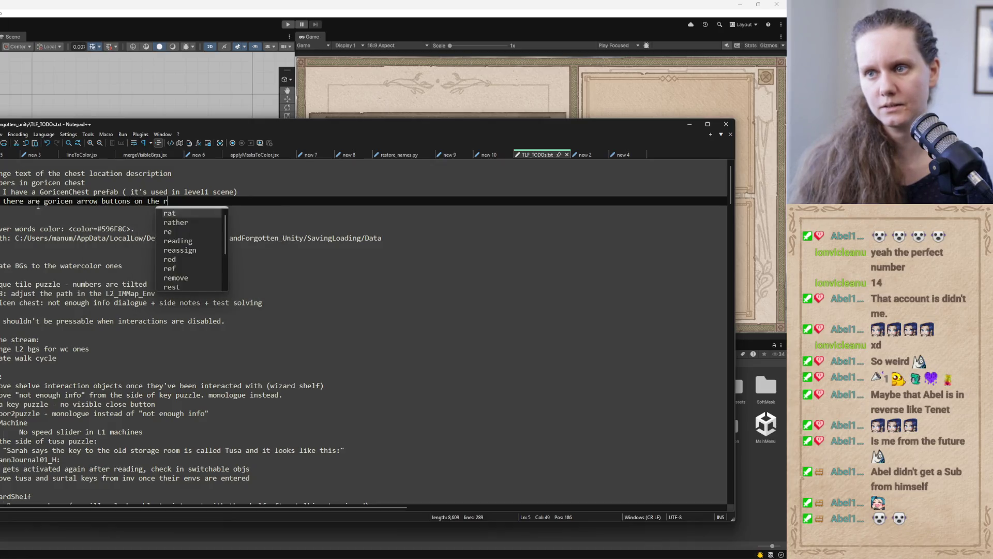
pyautogui.write('ight which b')
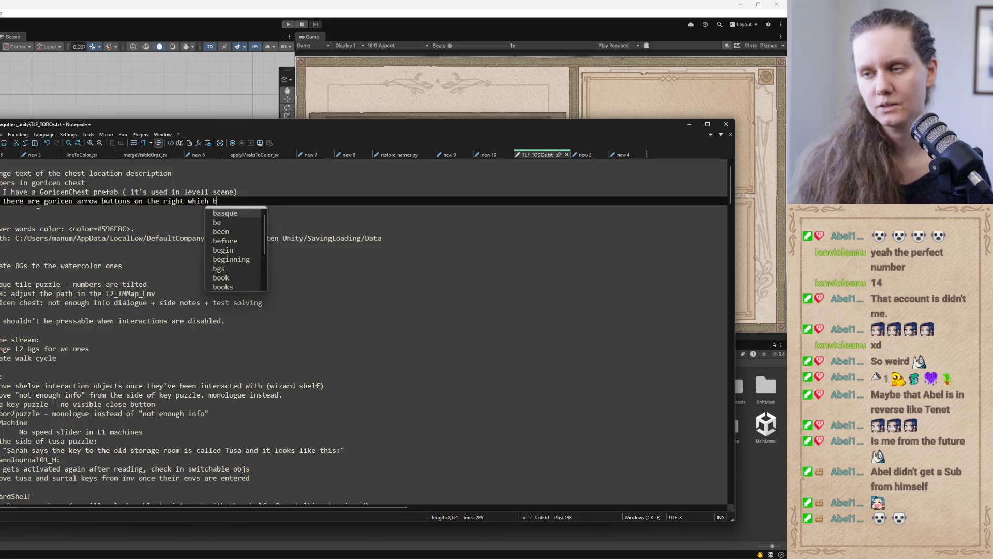
pyautogui.press('BackSpace')
pyautogui.write('move the tiles')
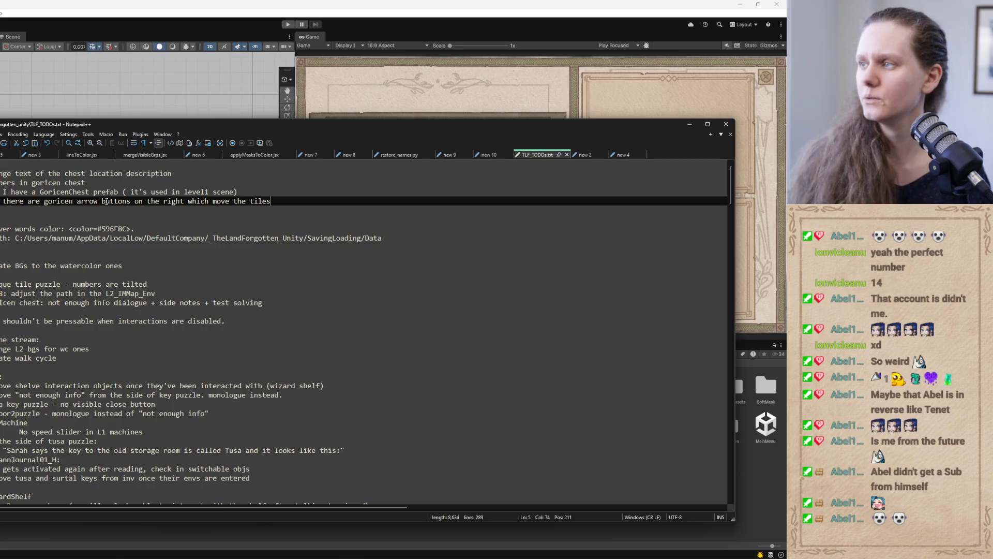
pyautogui.click(690, 124)
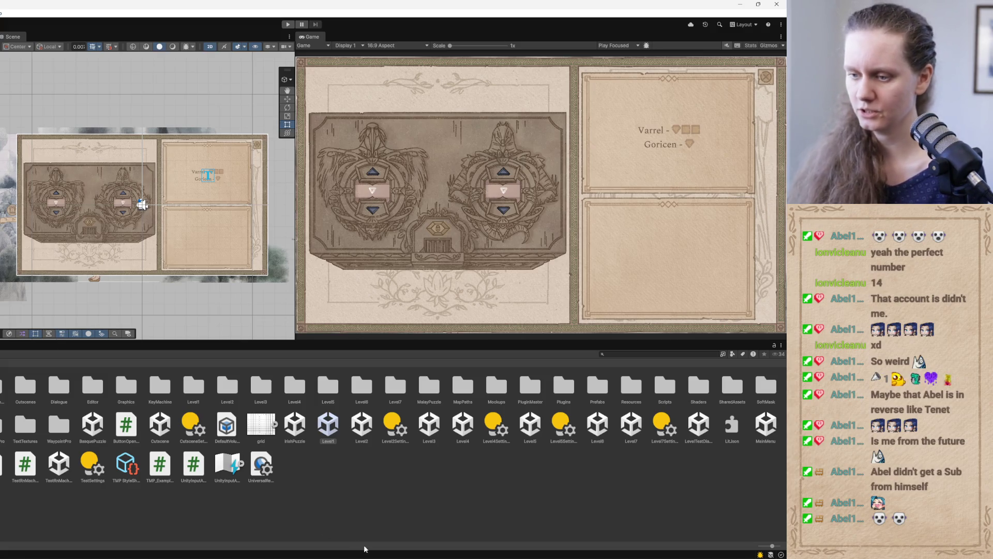
# - Bring up Codex's 'Organize tile triangles' thread and begin a follow-up with 'Change'
pyautogui.moveTo(371, 556)
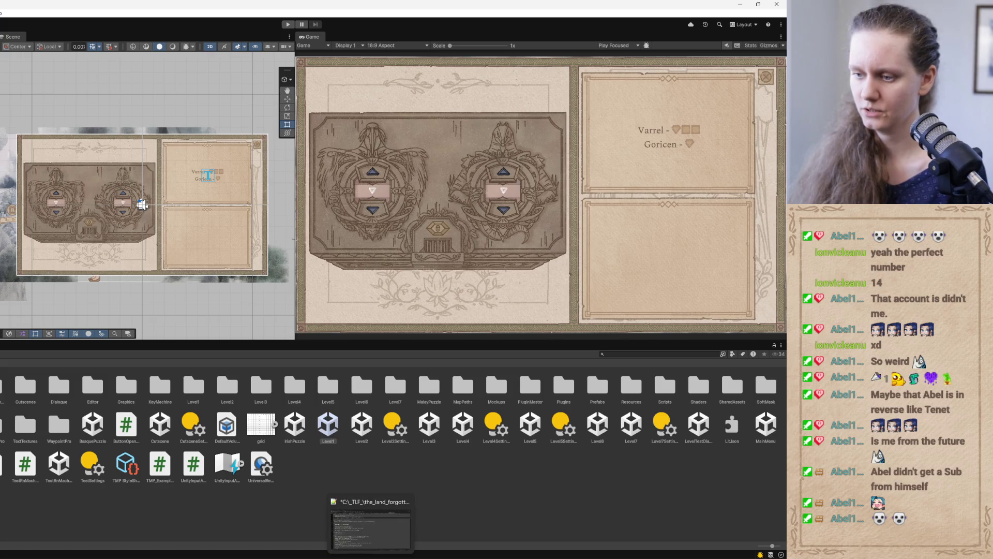
pyautogui.moveTo(336, 557)
pyautogui.moveTo(283, 556)
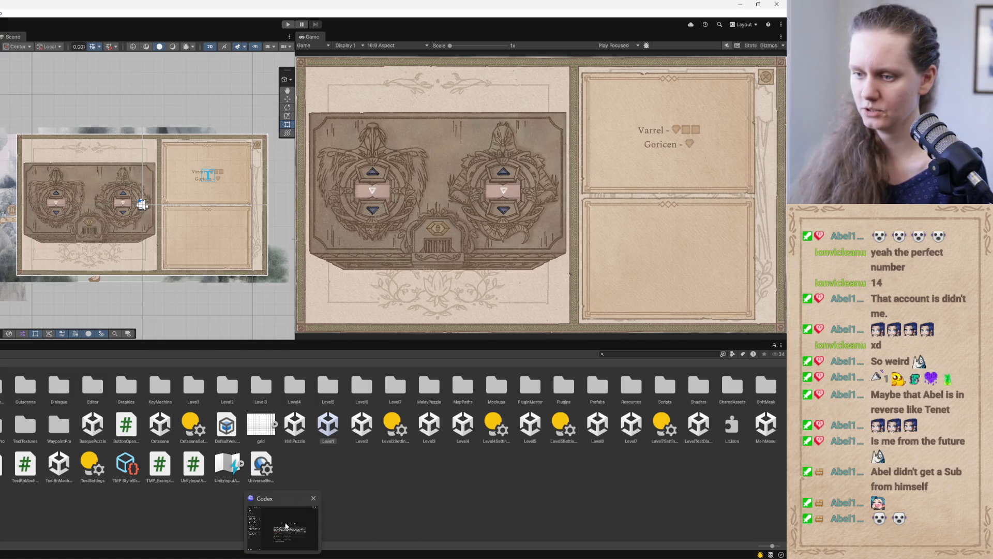
pyautogui.click(280, 524)
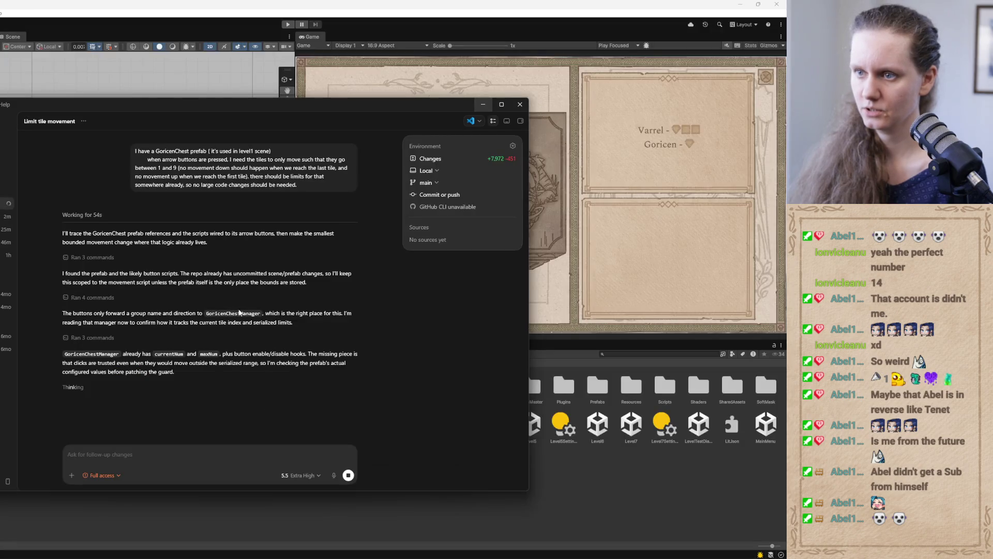
pyautogui.click(8, 216)
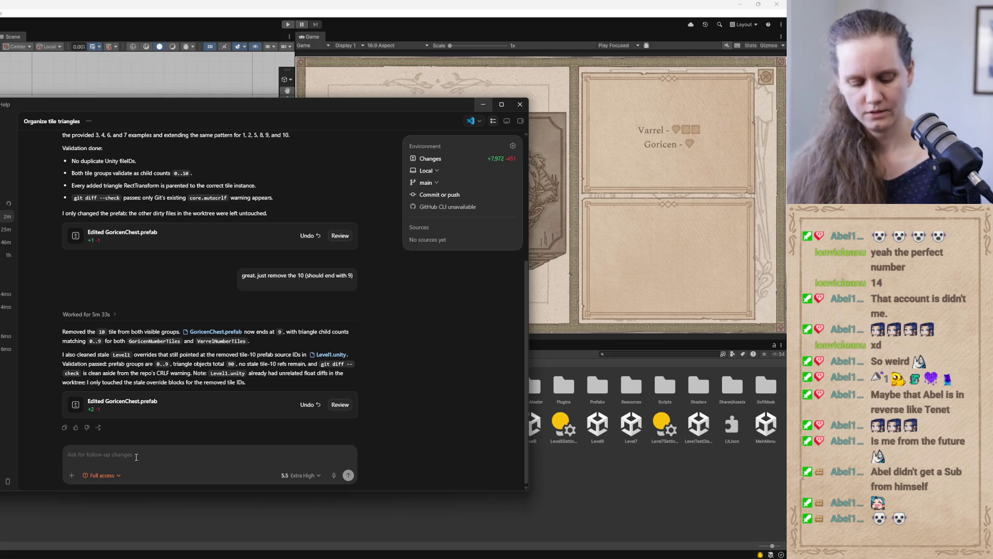
pyautogui.write('Change')
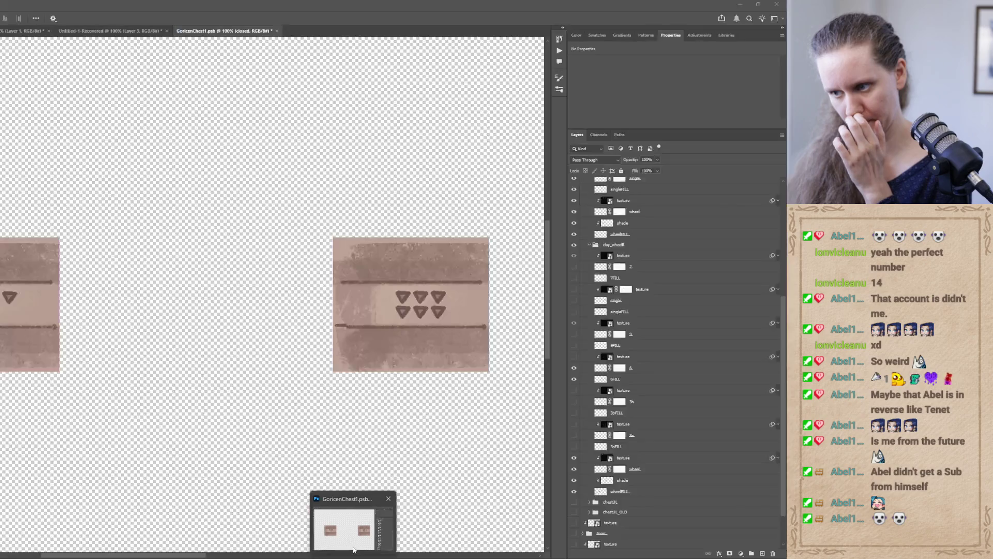
# - Zoom in on the chest texture's triangles, check their foreground hex 6c544c, then return to Codex
pyautogui.click(354, 549)
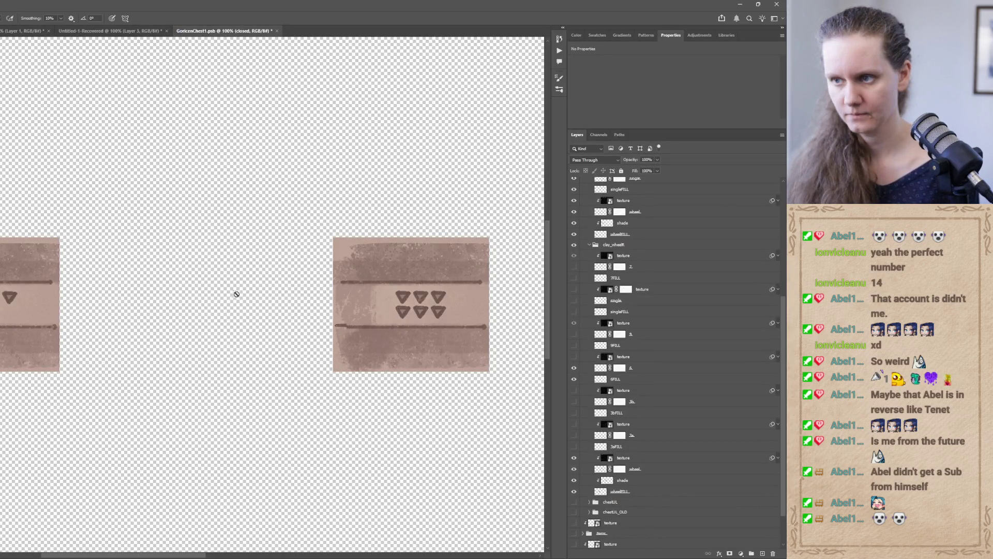
pyautogui.scroll(3, 407, 332)
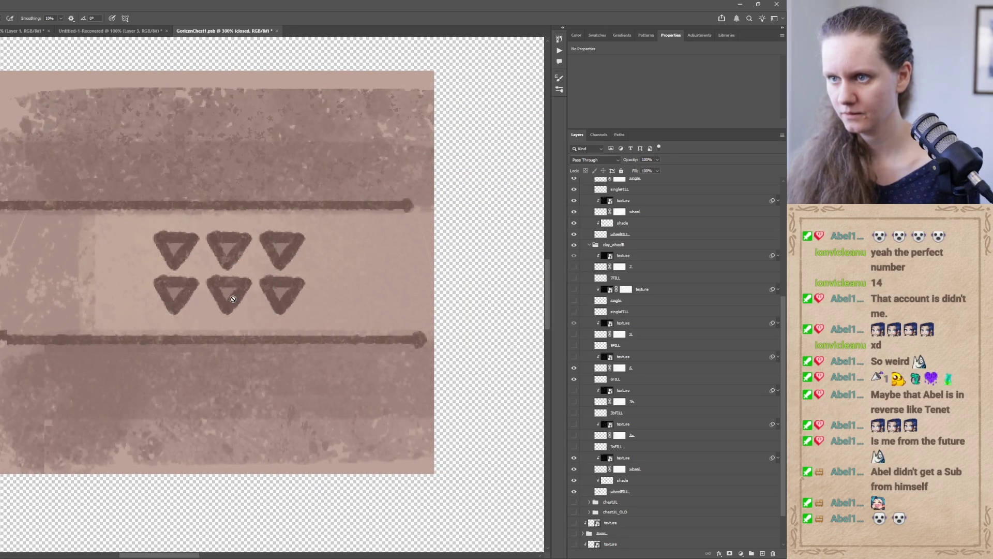
pyautogui.click(7, 256)
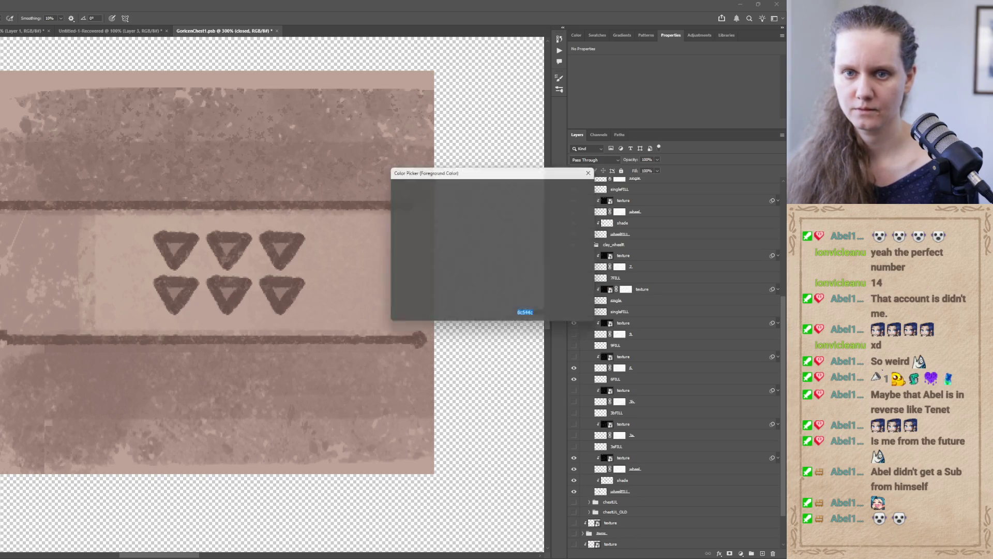
pyautogui.click(539, 317)
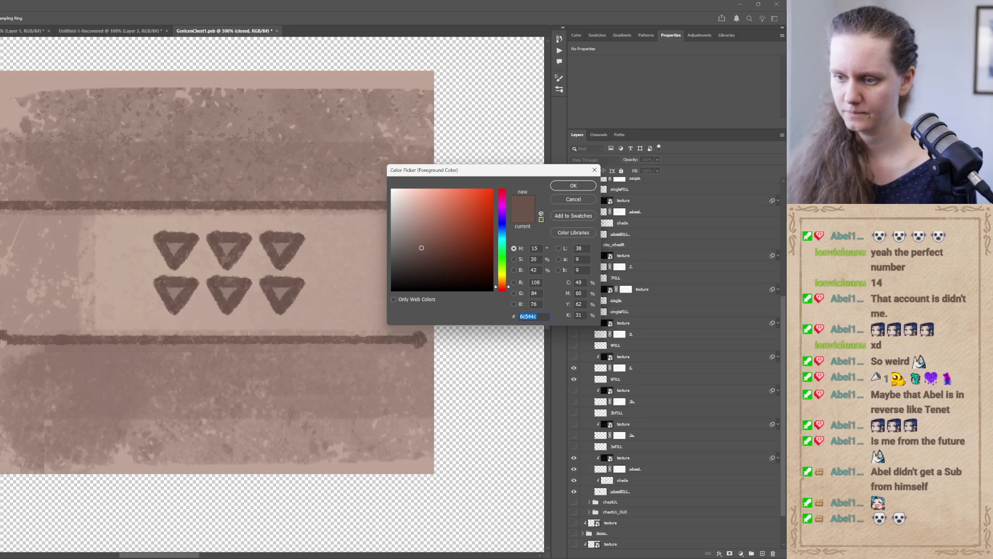
pyautogui.moveTo(283, 557)
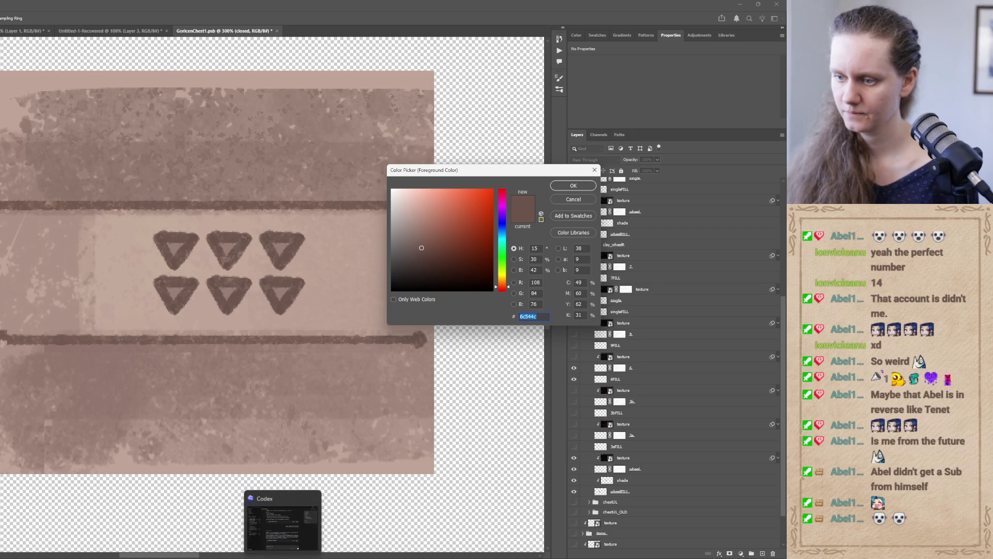
pyautogui.click(283, 520)
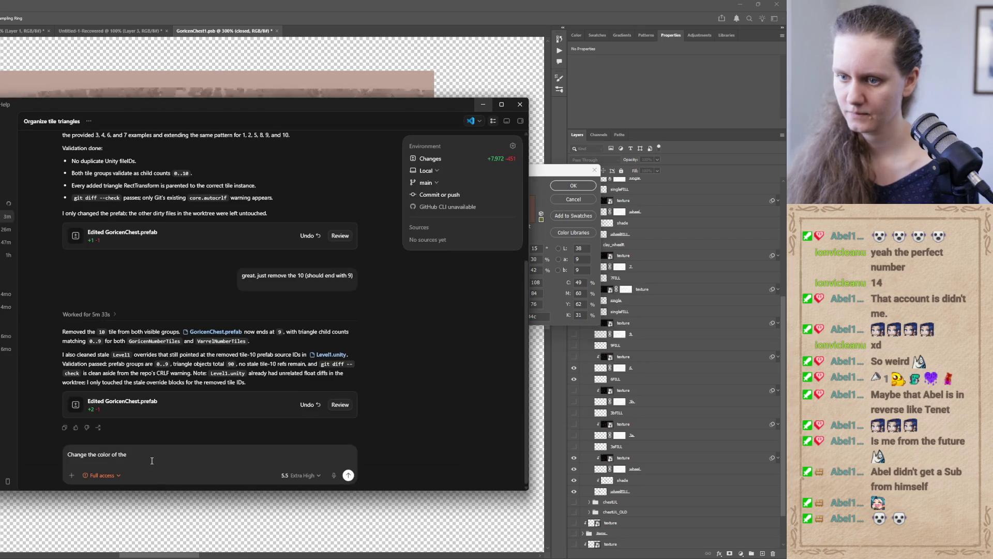
# - Complete the draft 'Change the color of the triangles to be #6c544c'
pyautogui.write(' triangles to be 6c544c')
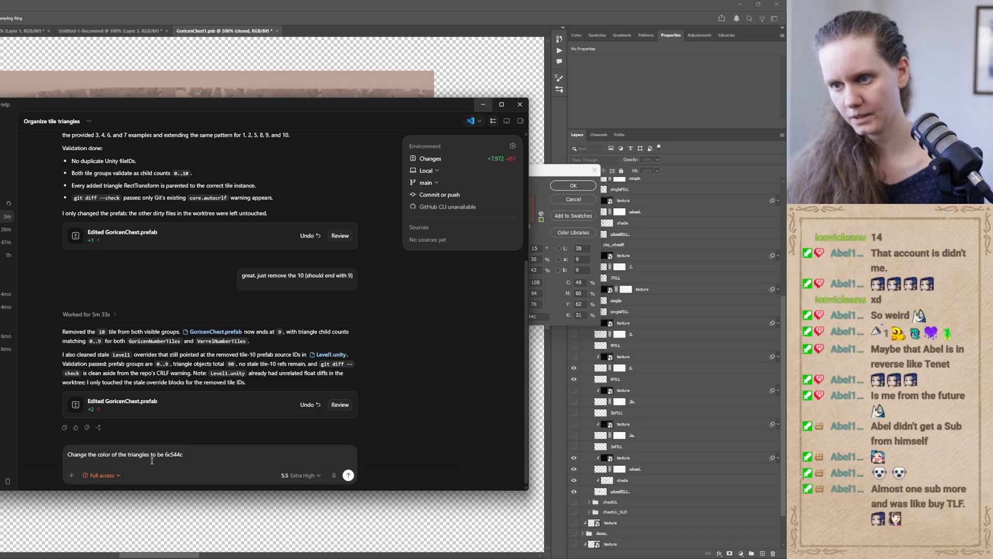
pyautogui.press('Left')
pyautogui.press('Left')
pyautogui.press('Left')
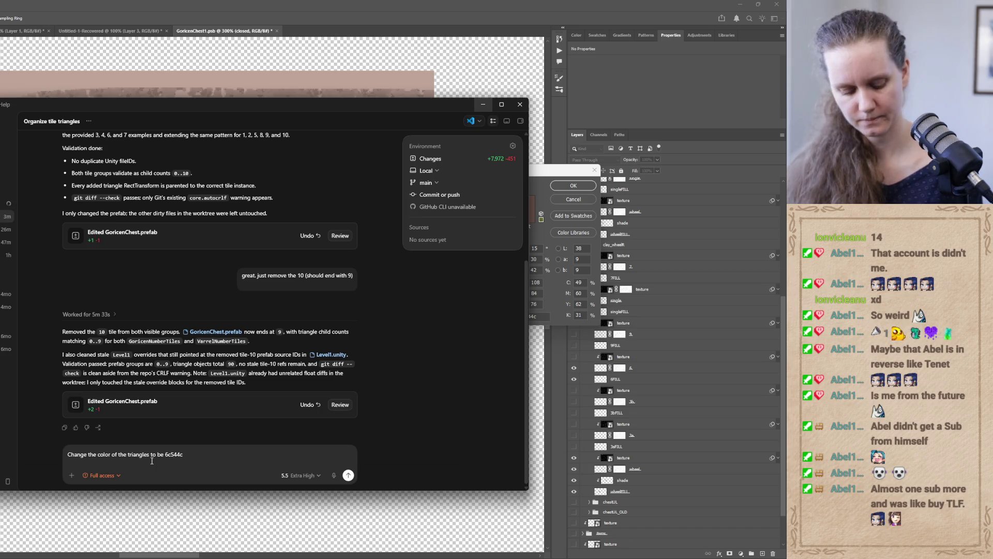
pyautogui.write('#')
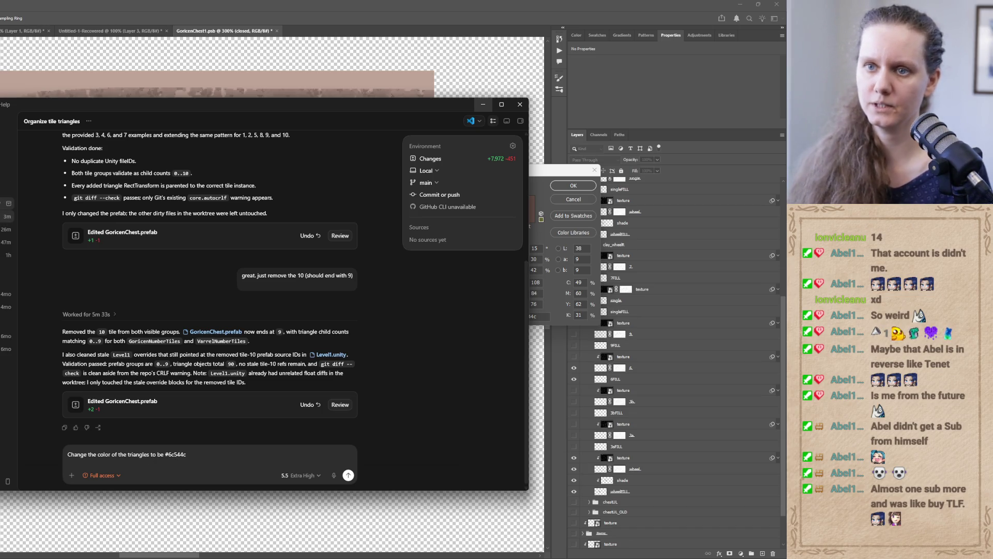
# - Check progress in the 'Limit tile movement' thread, then minimize Codex
pyautogui.click(8, 322)
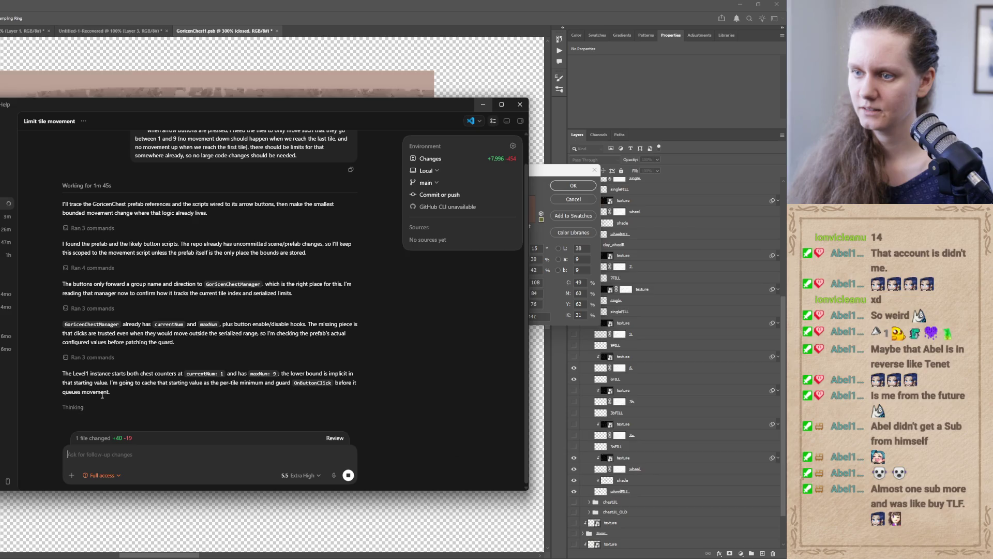
pyautogui.click(184, 447)
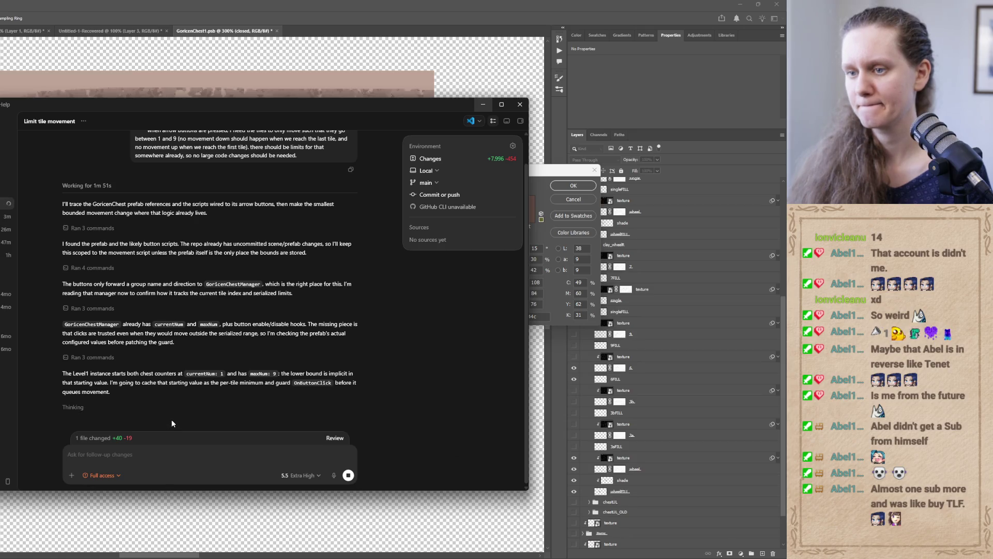
pyautogui.click(483, 104)
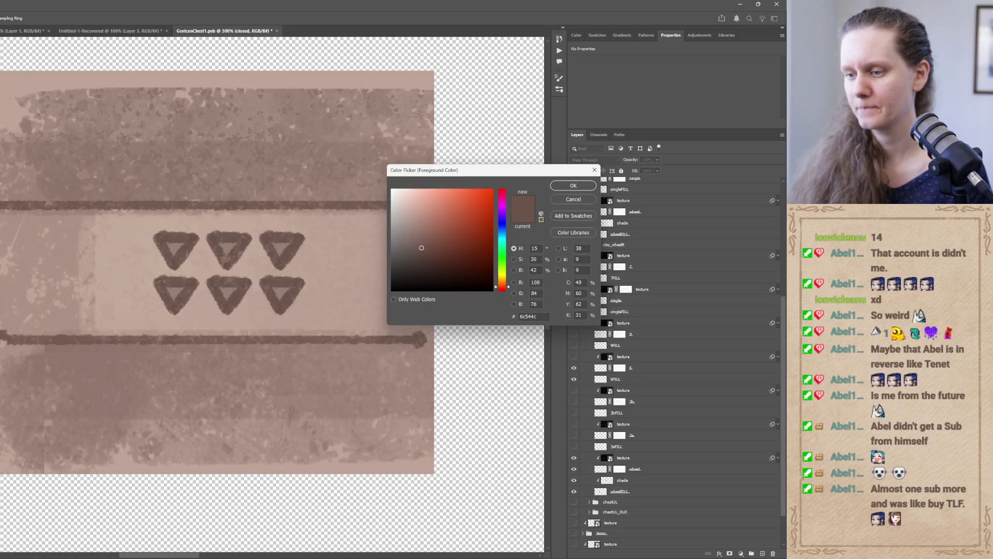
# - Close Photoshop's Color Picker without changing the foreground colour
pyautogui.moveTo(364, 558)
pyautogui.moveTo(283, 558)
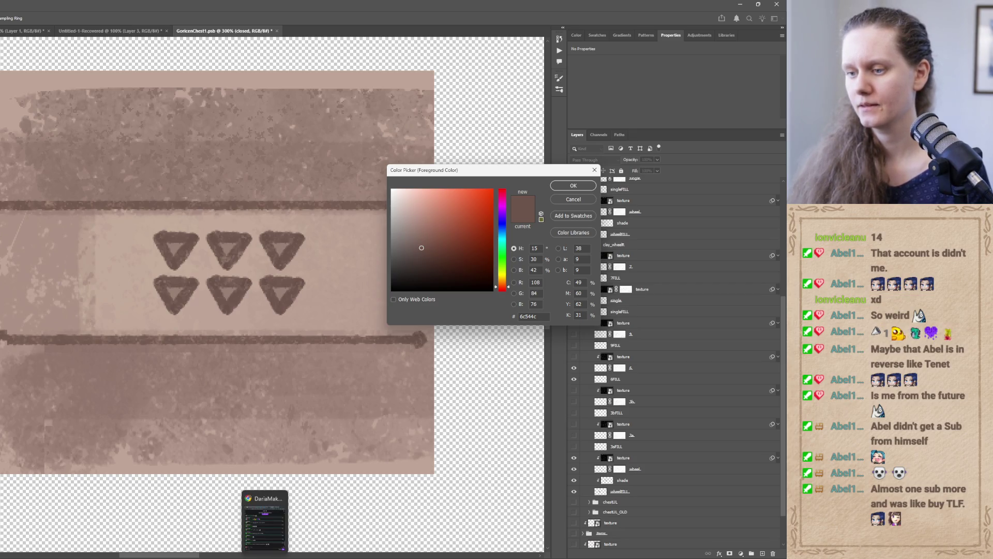
pyautogui.click(301, 524)
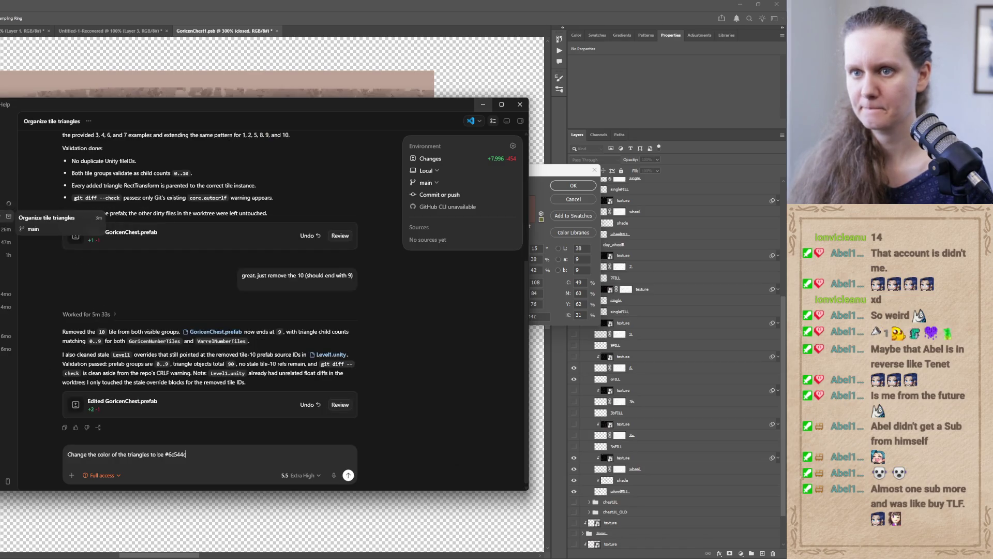
pyautogui.click(561, 173)
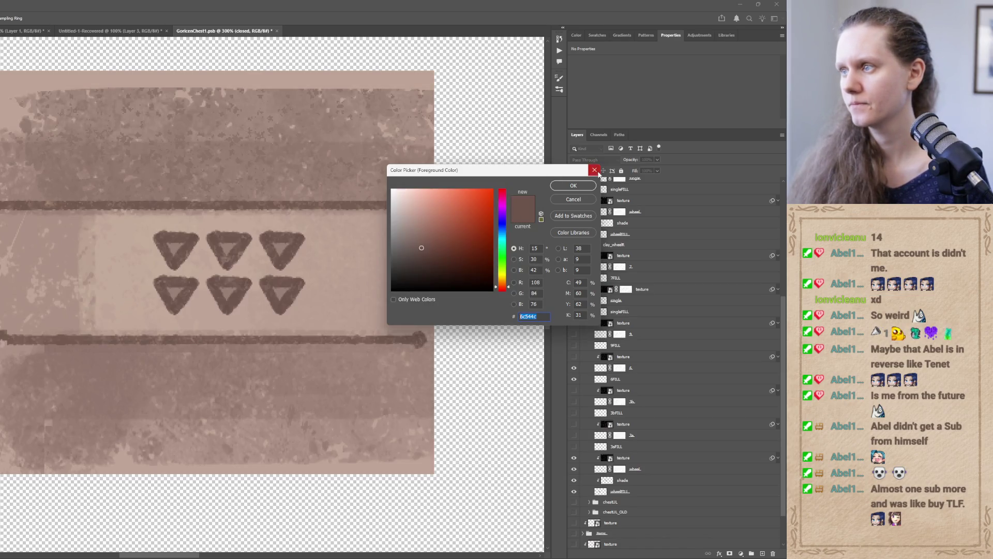
pyautogui.click(594, 170)
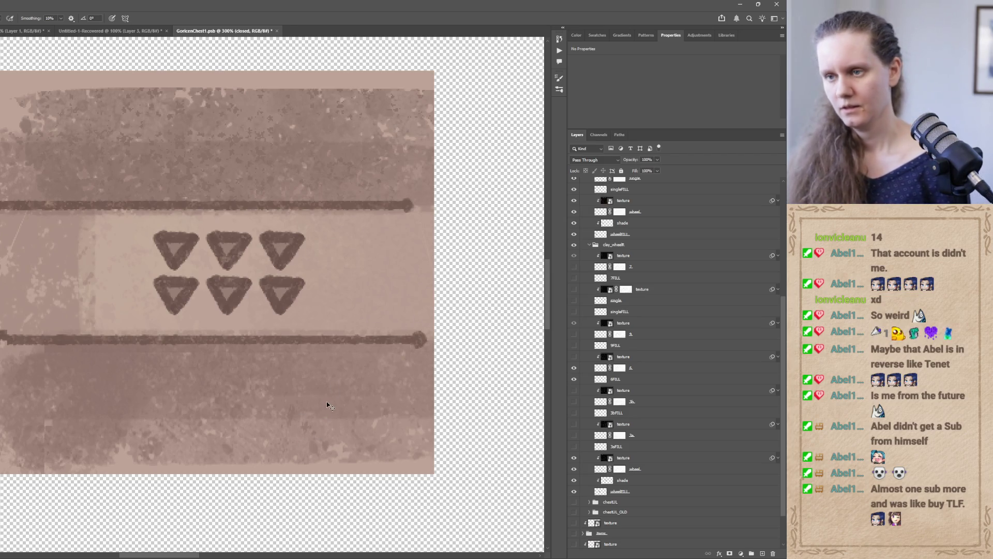
# - Reset the canvas to 100% and collapse the 'closed' layer group
pyautogui.hotkey('ctrl', '1')
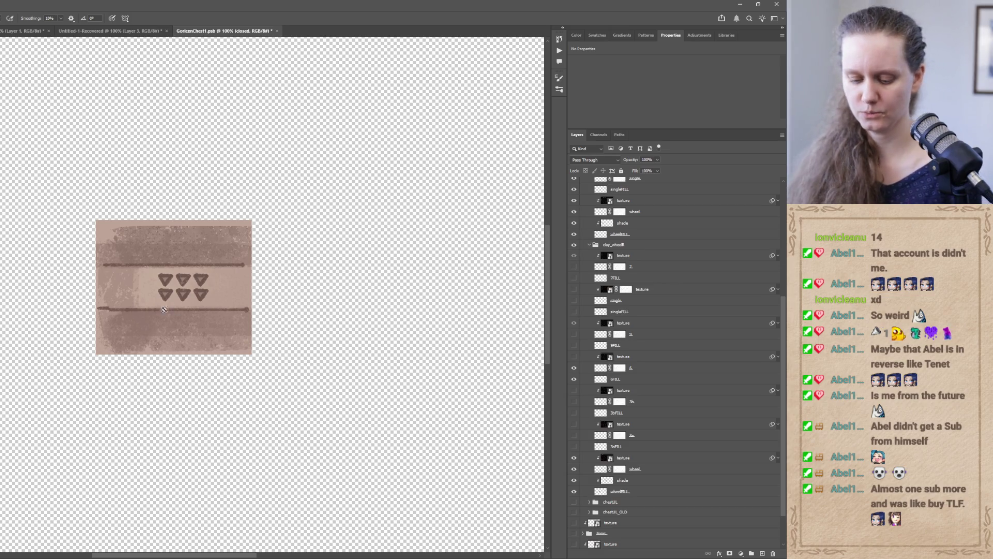
pyautogui.scroll(-1, 160, 305)
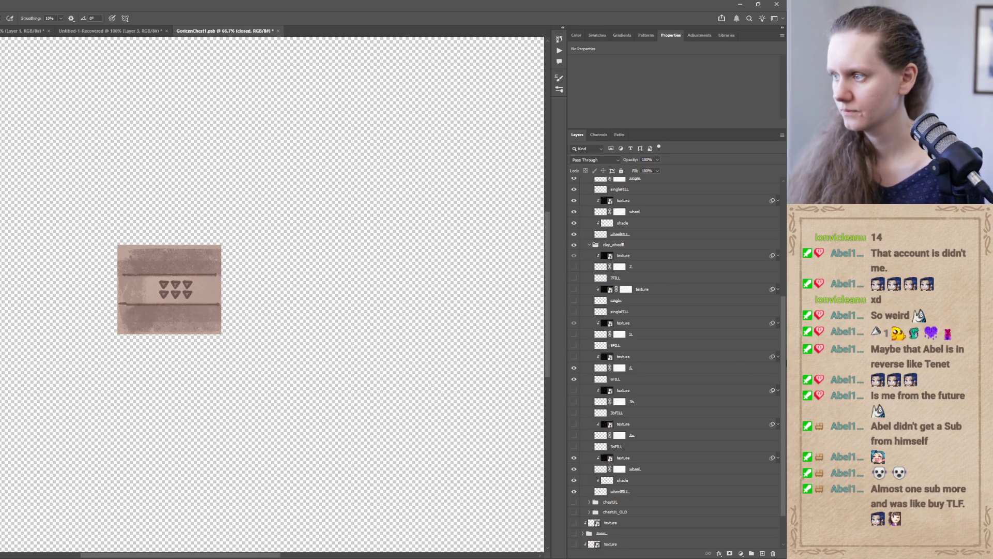
pyautogui.moveTo(785, 302); pyautogui.dragTo(785, 188)
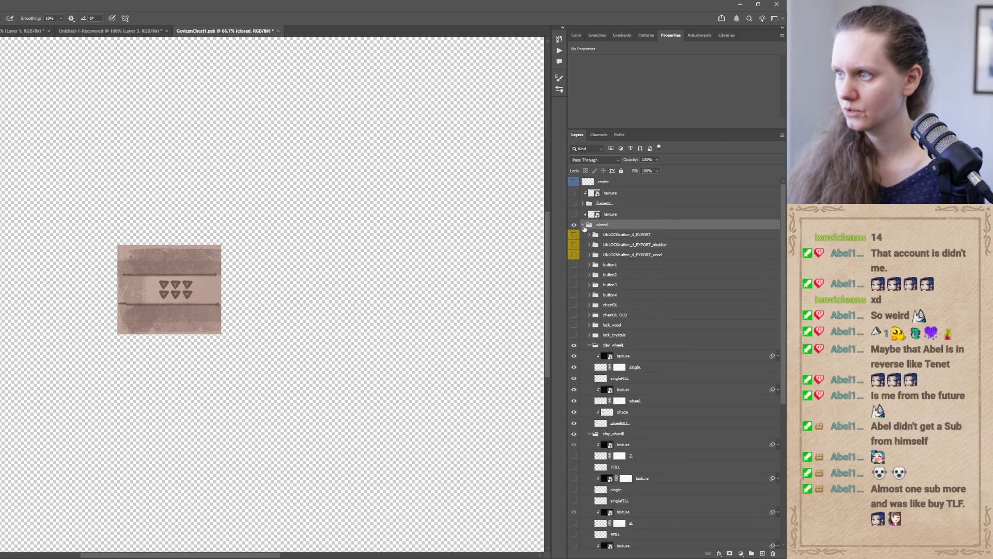
pyautogui.click(583, 226)
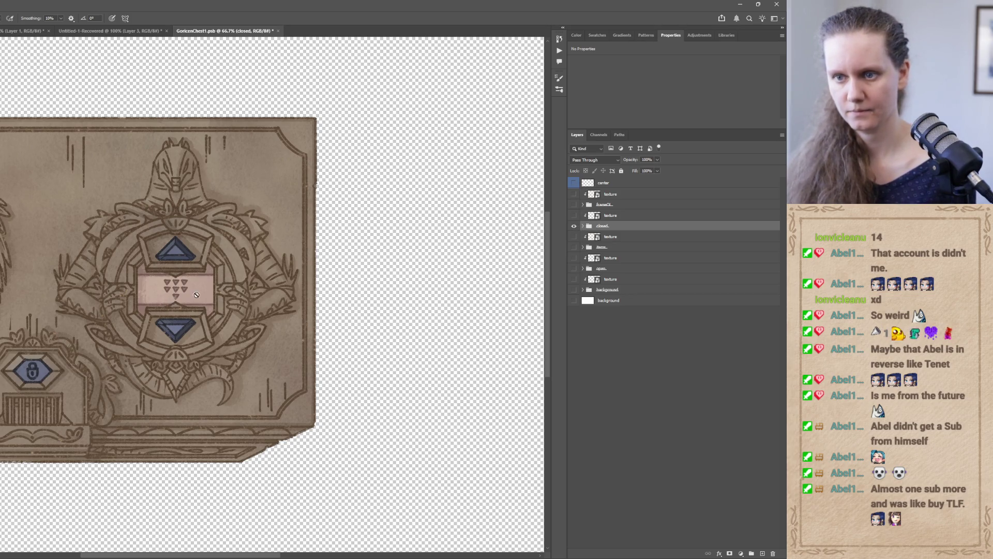
# - Hide the 'closed' group, show, expand and select the 'open' group, then view Codex's tile-limit reply
pyautogui.click(574, 225)
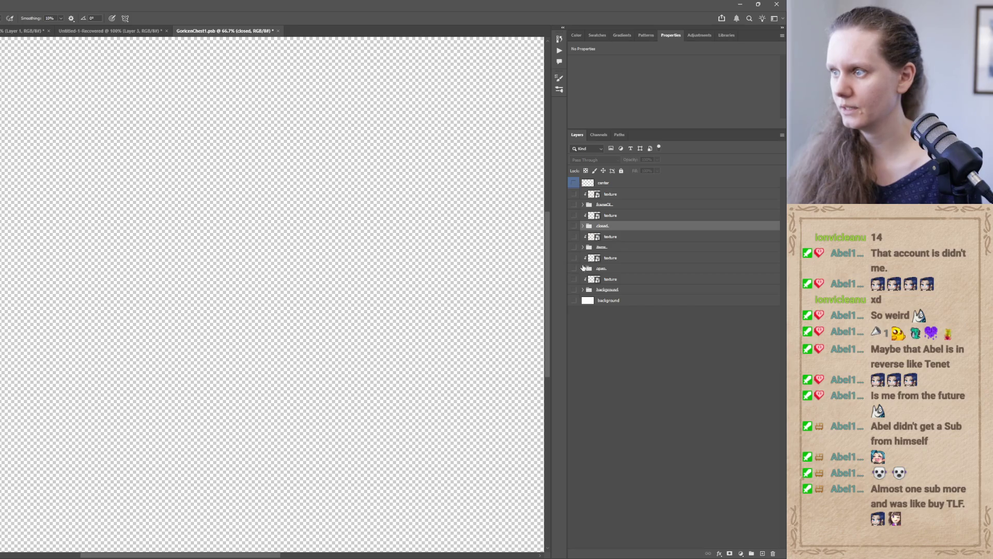
pyautogui.click(574, 268)
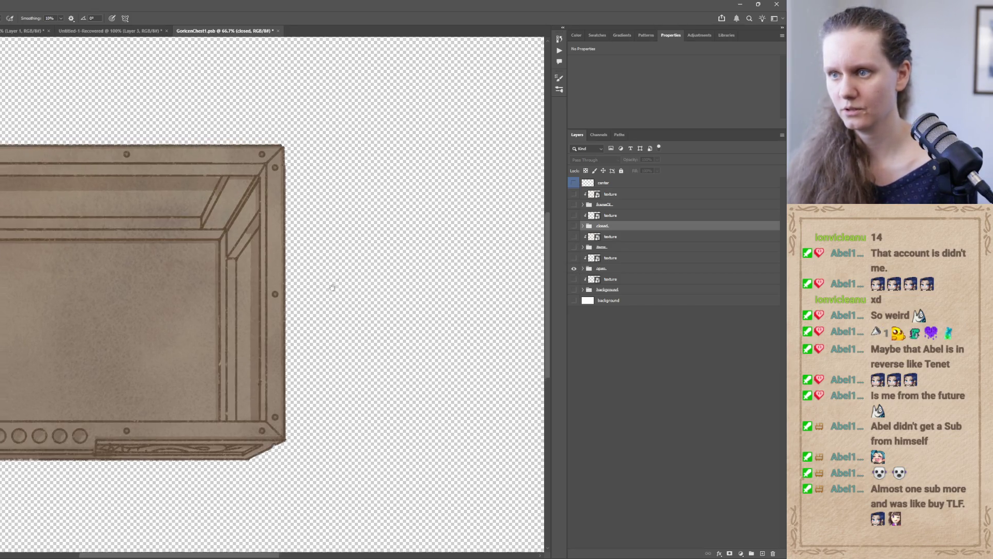
pyautogui.moveTo(332, 286); pyautogui.dragTo(420, 292)
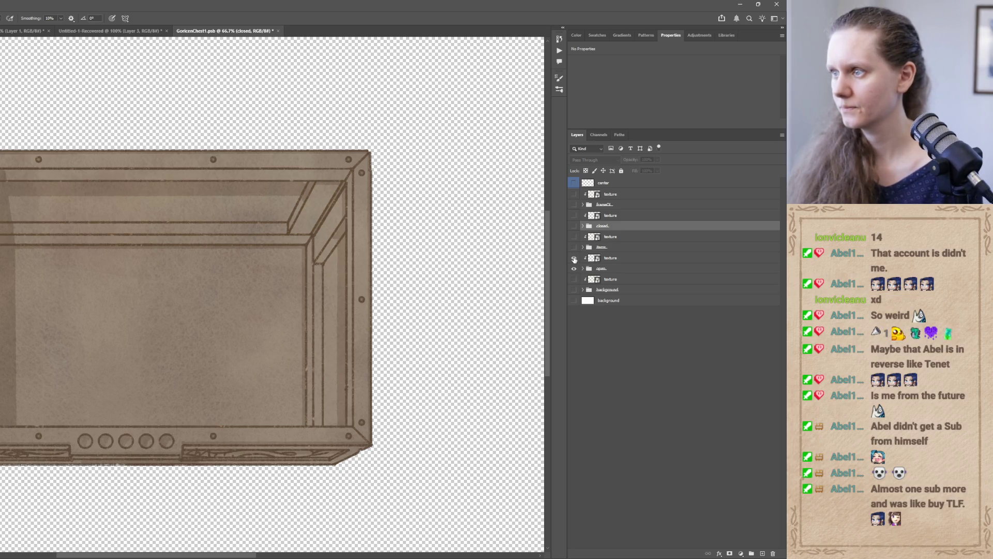
pyautogui.click(583, 269)
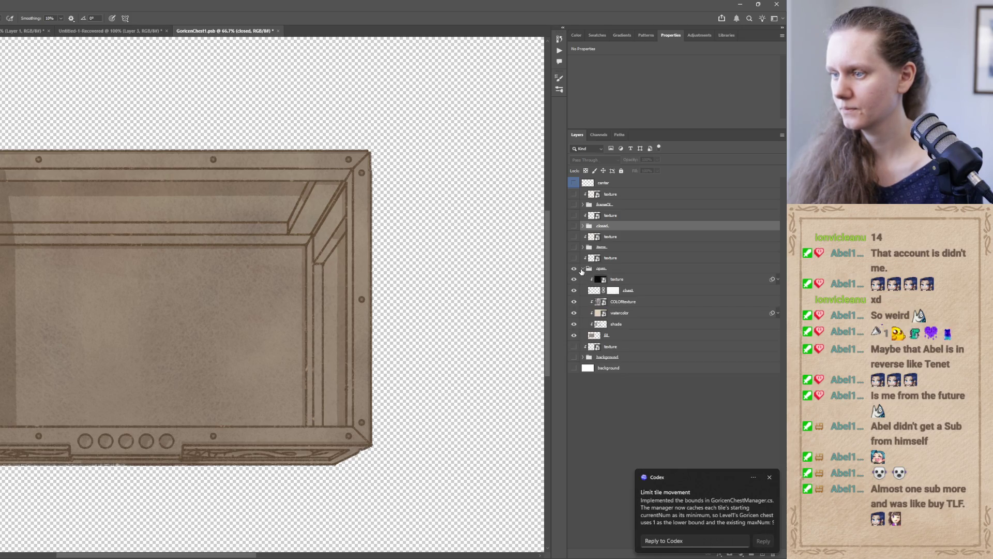
pyautogui.click(580, 270)
pyautogui.click(687, 515)
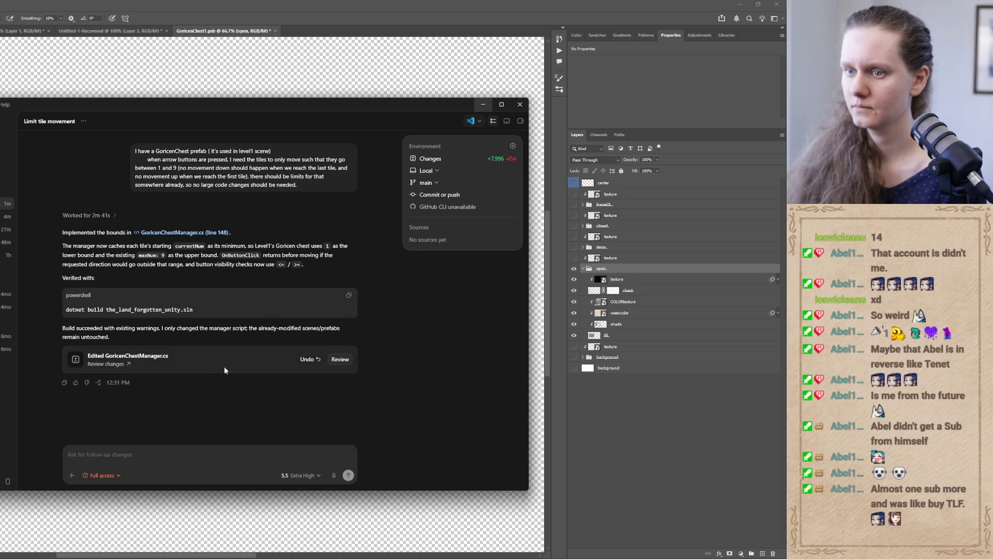
pyautogui.hotkey('alt', 'Tab')
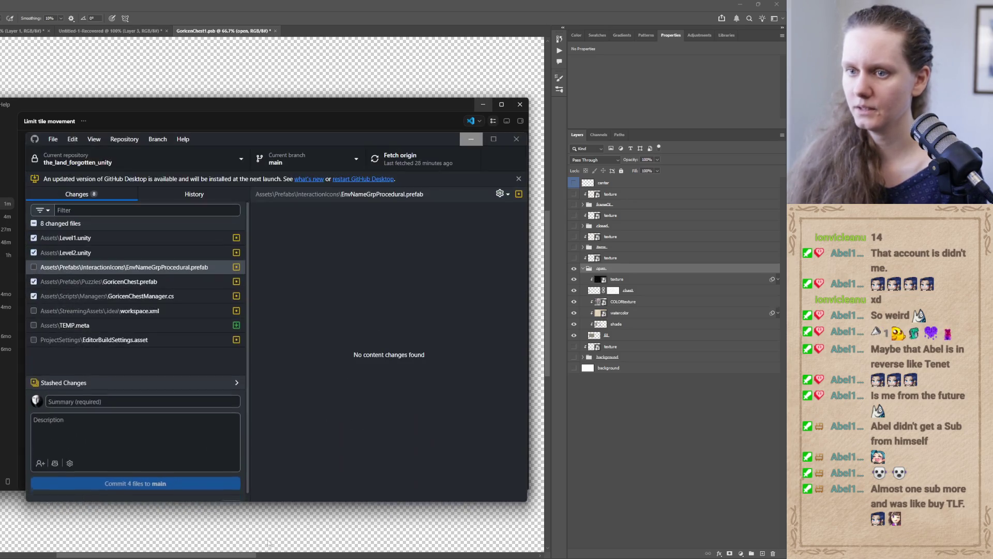
pyautogui.click(133, 299)
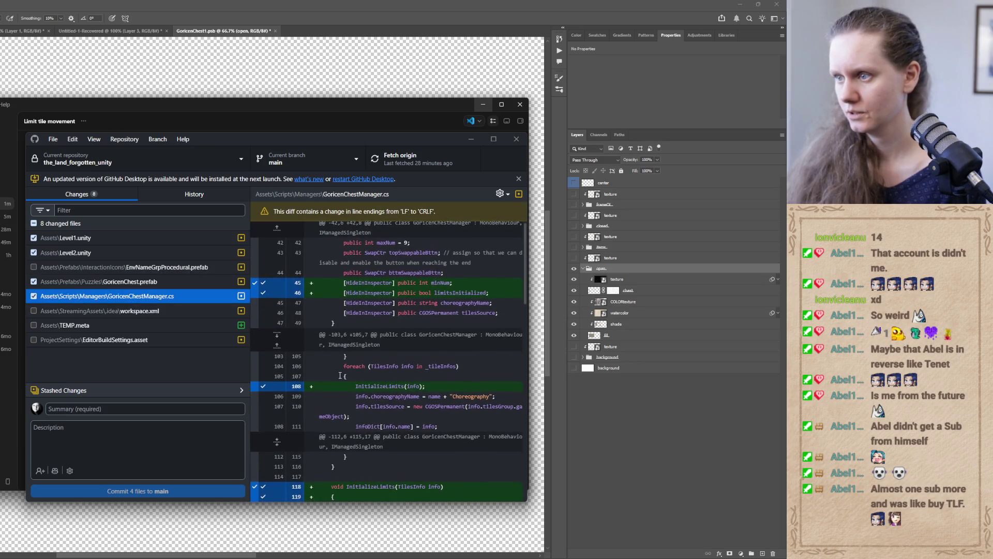
pyautogui.scroll(-2, 340, 376)
pyautogui.scroll(-8, 340, 375)
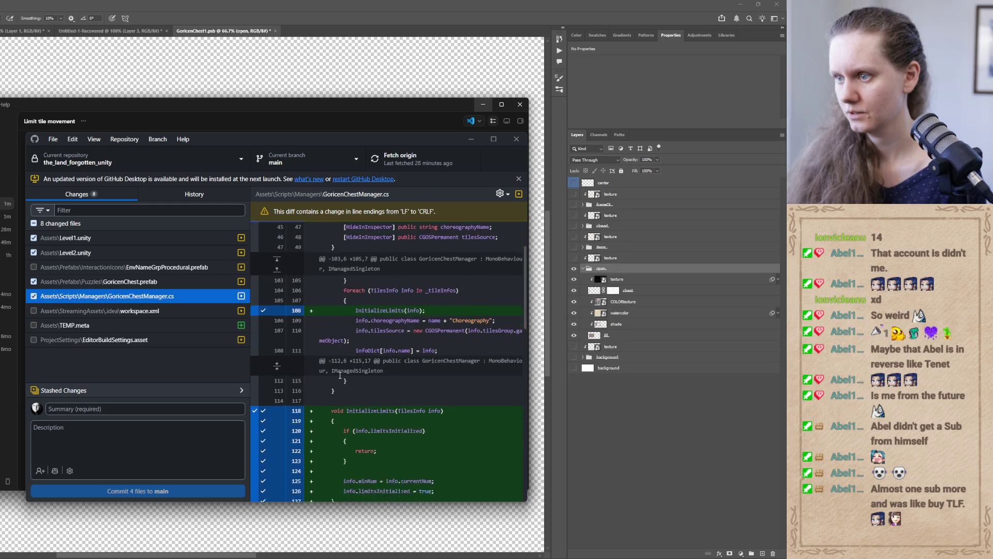
pyautogui.scroll(-10, 340, 375)
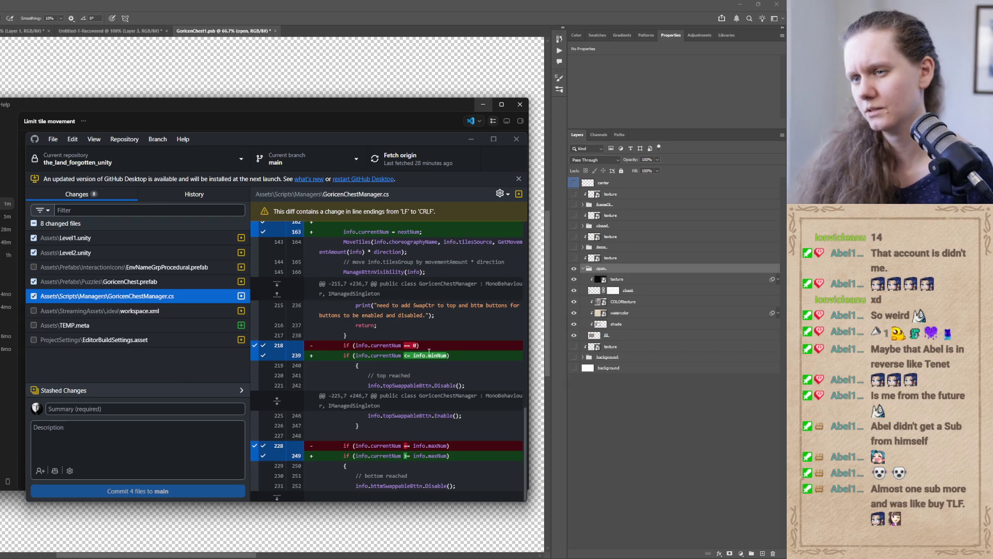
pyautogui.click(115, 281)
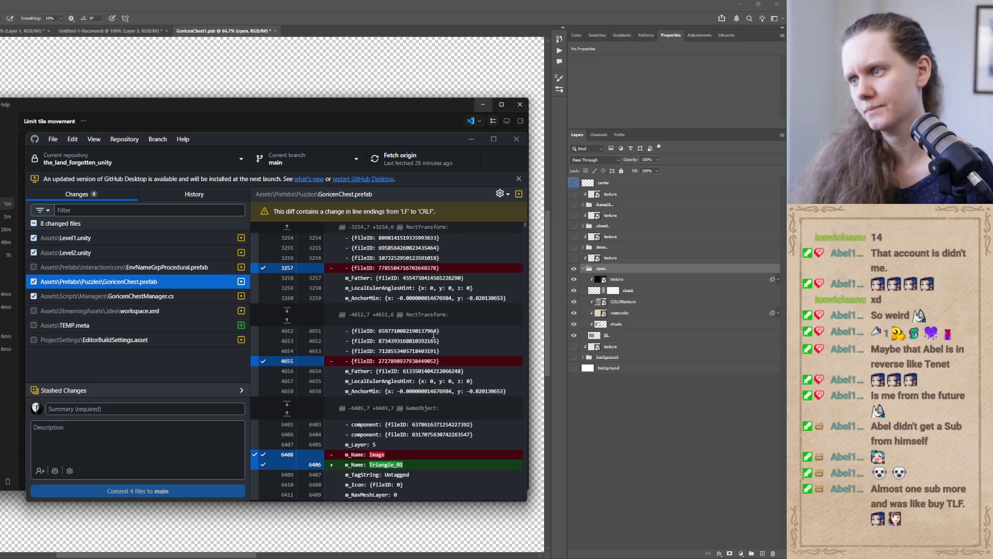
pyautogui.click(132, 296)
pyautogui.scroll(-5, 389, 373)
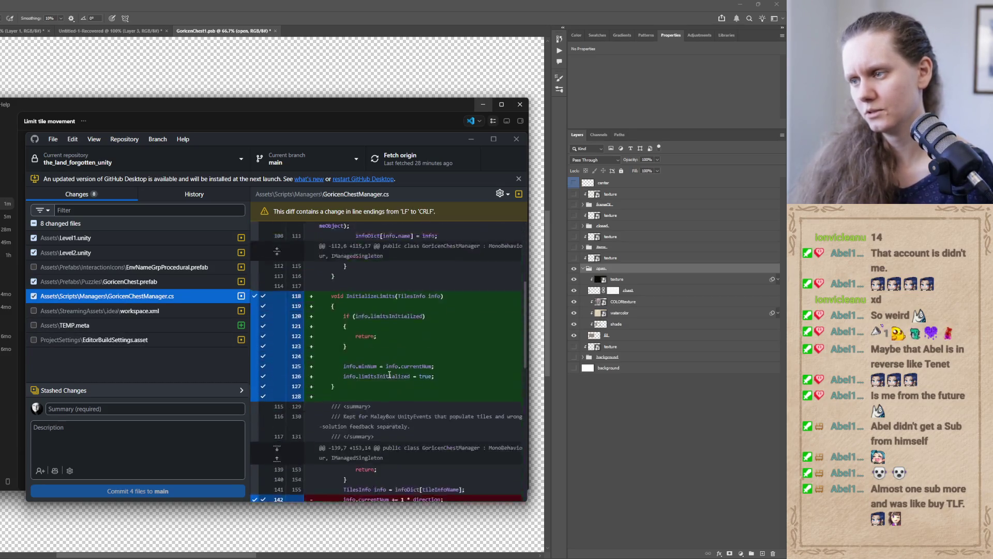
pyautogui.scroll(2, 389, 373)
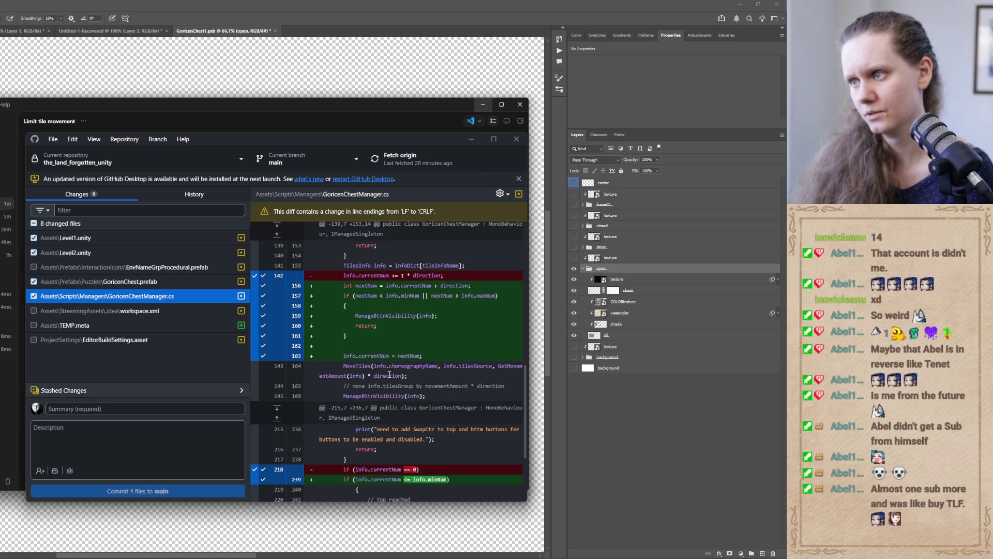
pyautogui.scroll(-4, 389, 374)
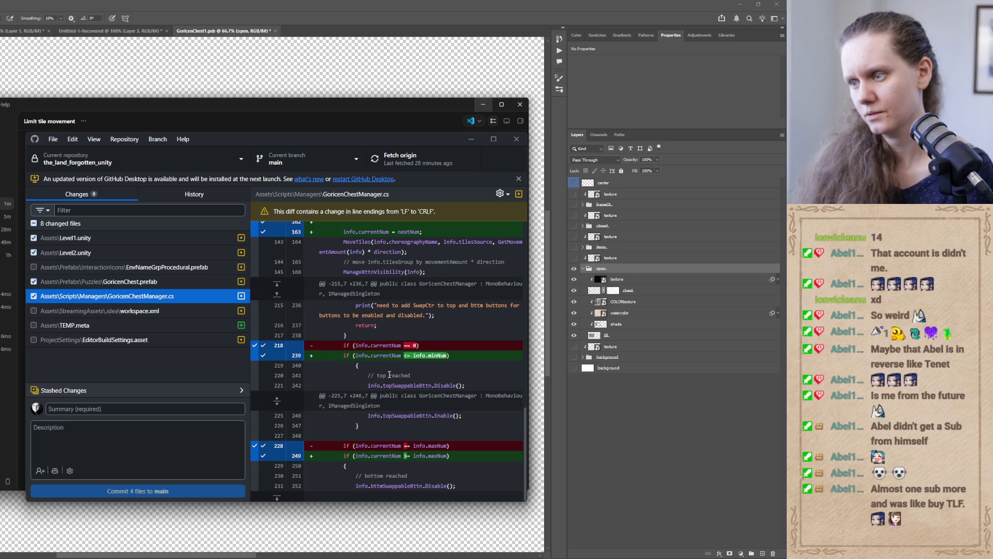
pyautogui.scroll(10, 389, 374)
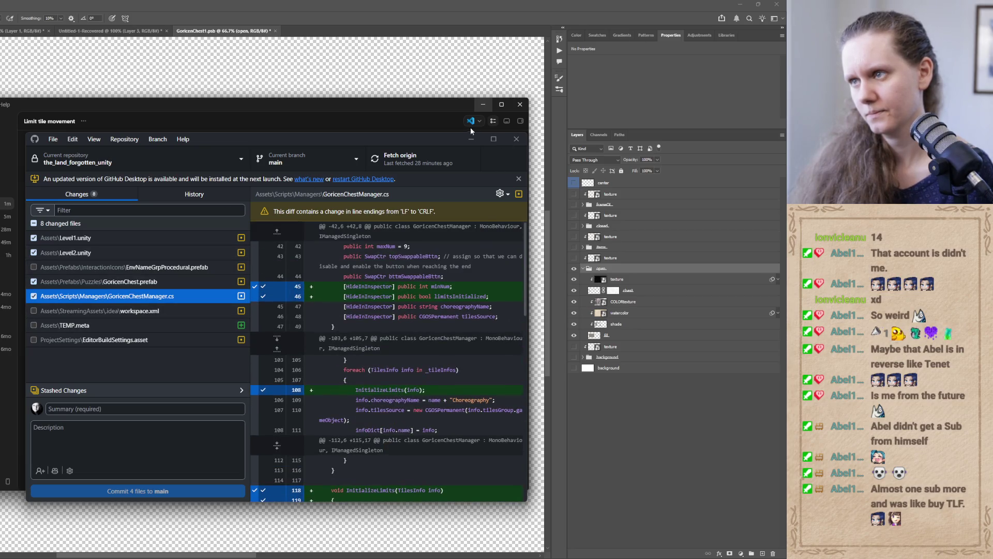
pyautogui.click(472, 137)
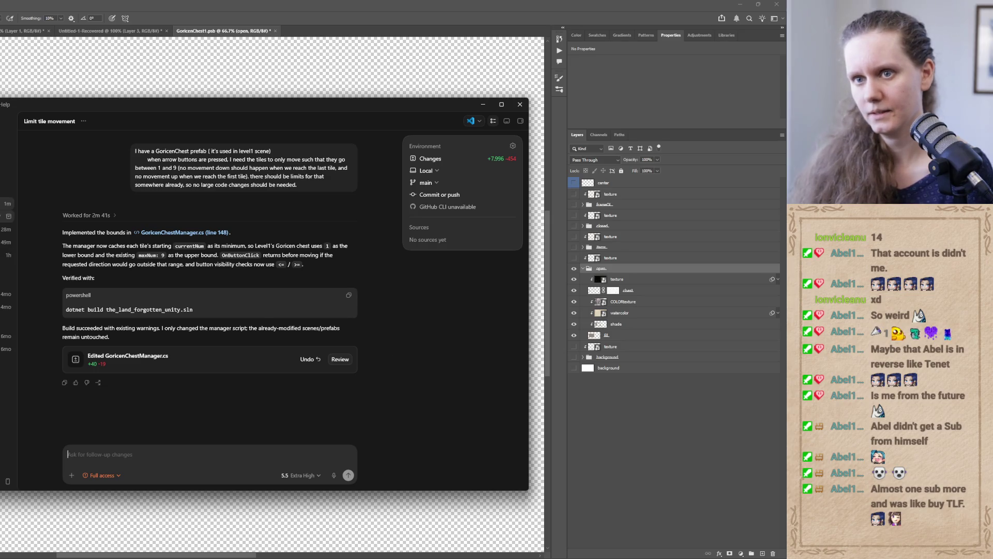
# - Send the #6c544c triangle recolour request in 'Organize tile triangles', then switch to Unity
pyautogui.click(7, 216)
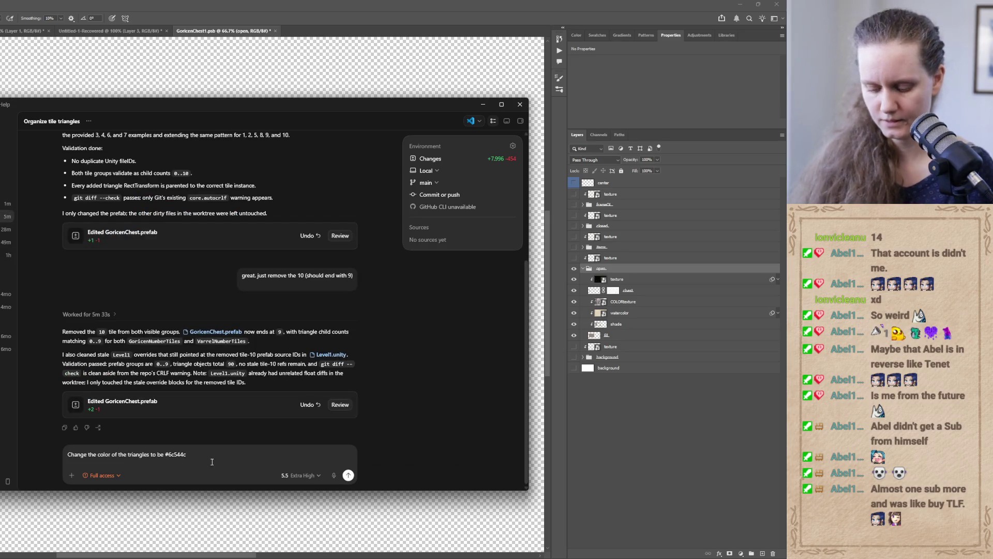
pyautogui.press('Return')
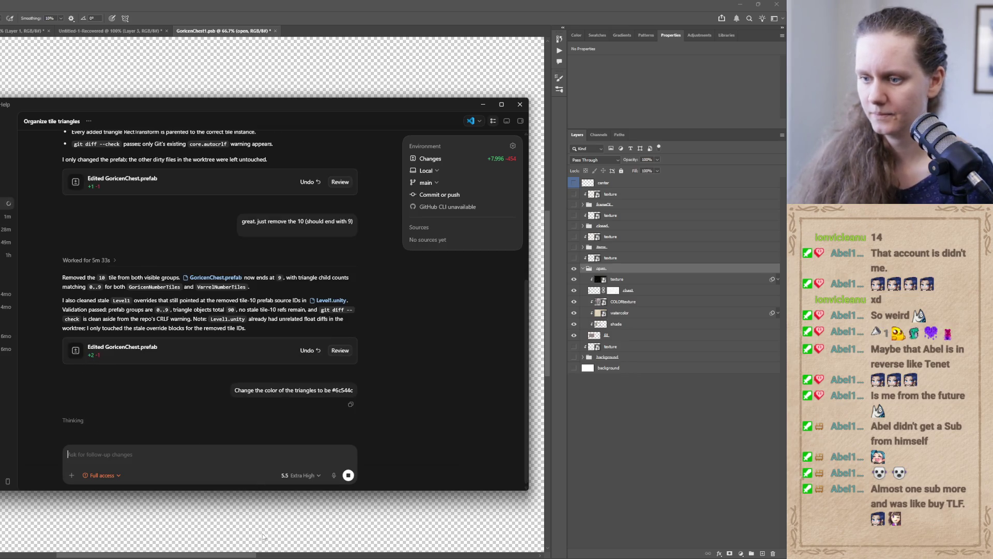
pyautogui.moveTo(248, 553)
pyautogui.click(247, 522)
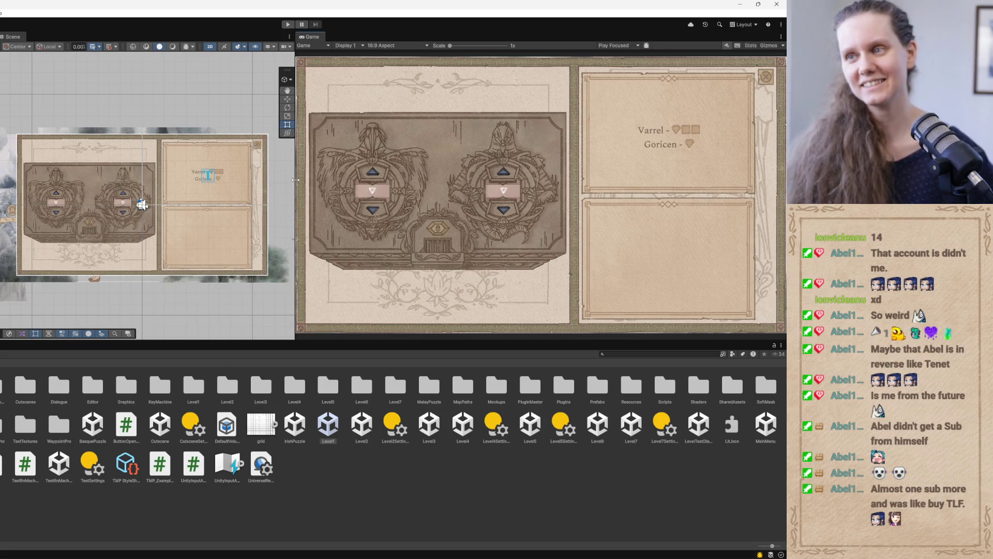
# - Widen the Game view, enter Play mode, open the chest and test the left dial's arrows
pyautogui.moveTo(296, 179)
pyautogui.mouseDown()
pyautogui.moveTo(246, 187)
pyautogui.moveTo(278, 195)
pyautogui.moveTo(265, 195)
pyautogui.mouseUp()
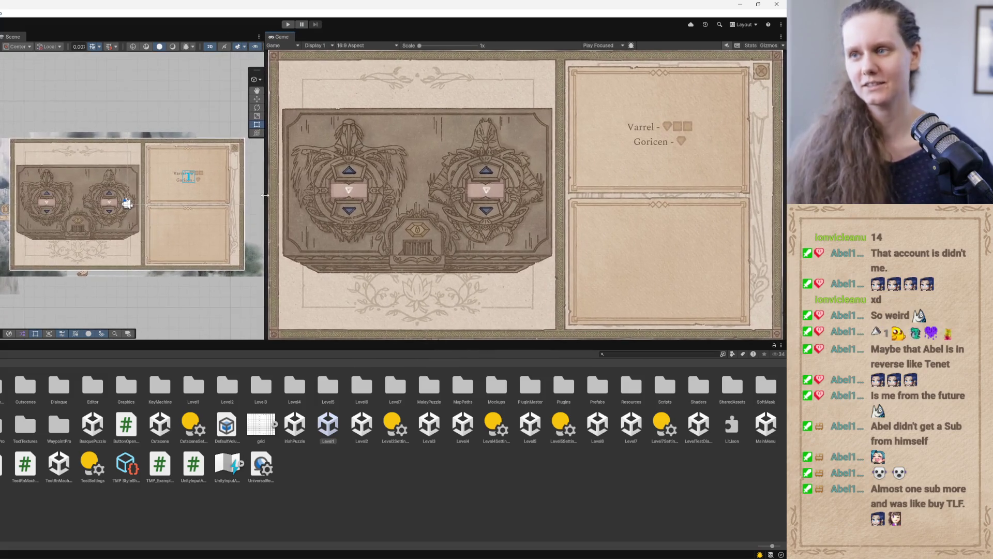
pyautogui.click(289, 24)
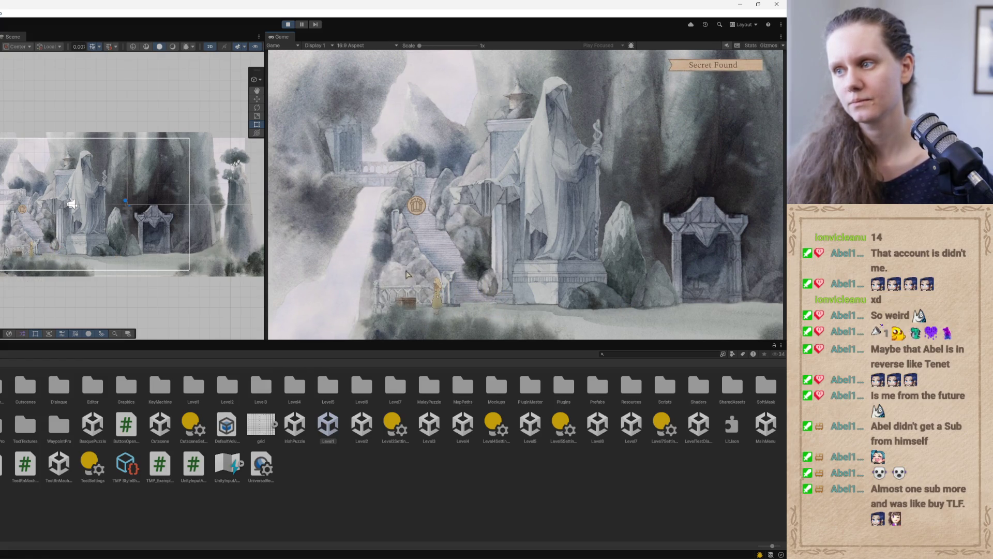
pyautogui.click(407, 279)
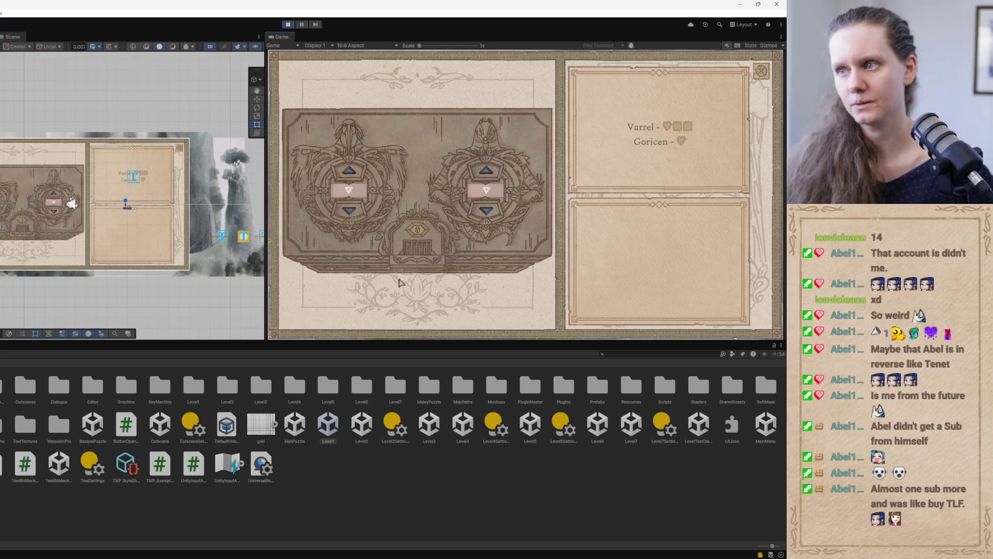
pyautogui.click(350, 172)
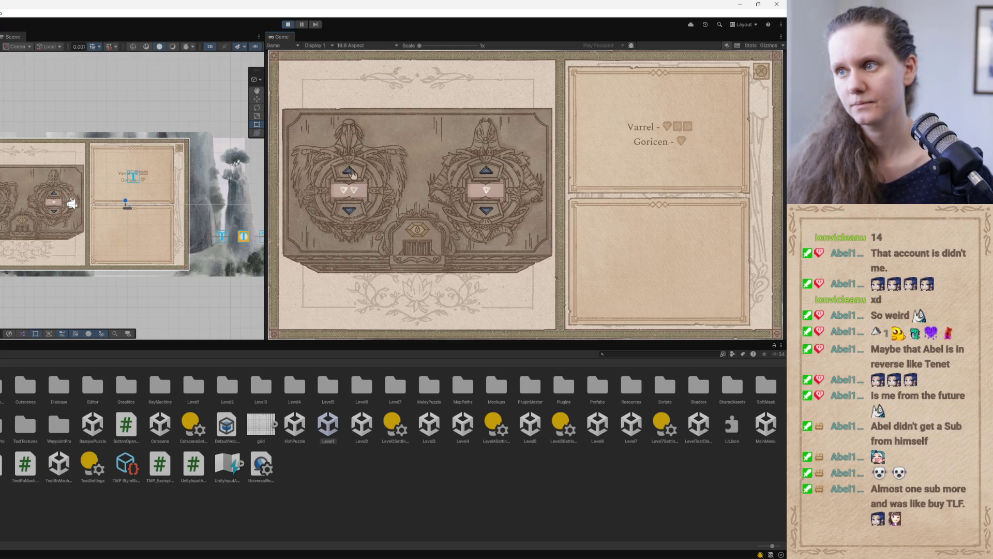
pyautogui.click(350, 215)
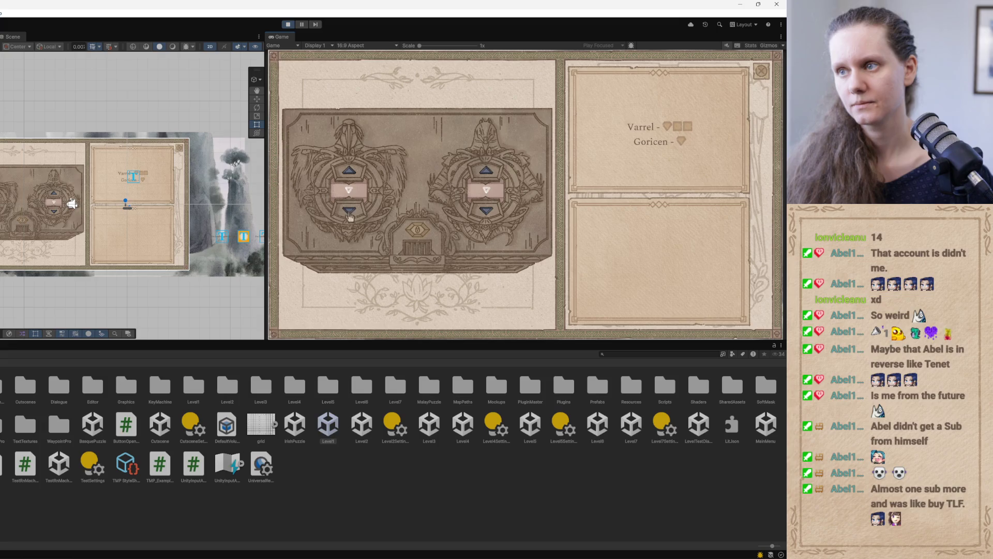
pyautogui.click(351, 171)
pyautogui.click(350, 172)
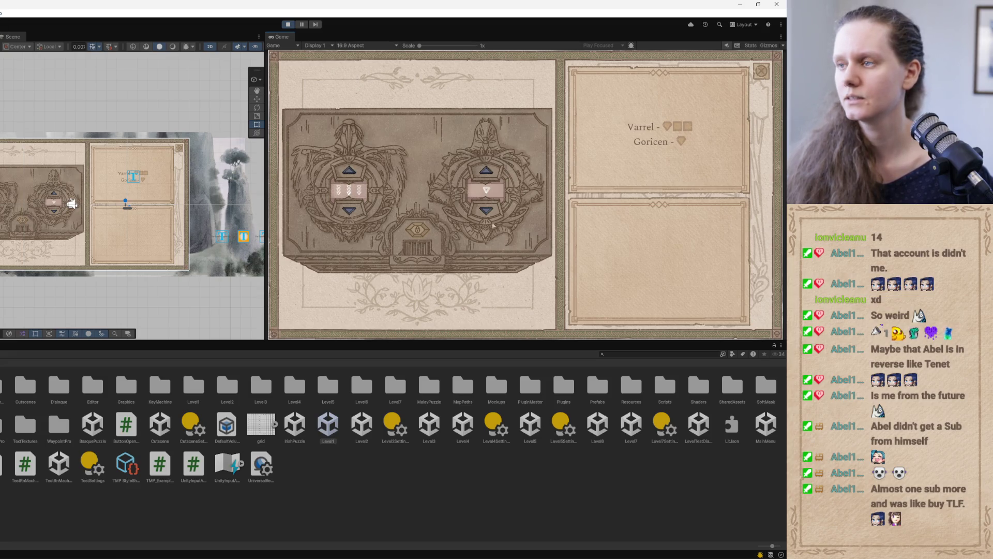
# - Test the right dial's up/down limits, return it to one triangle, and stop Play mode
pyautogui.click(490, 175)
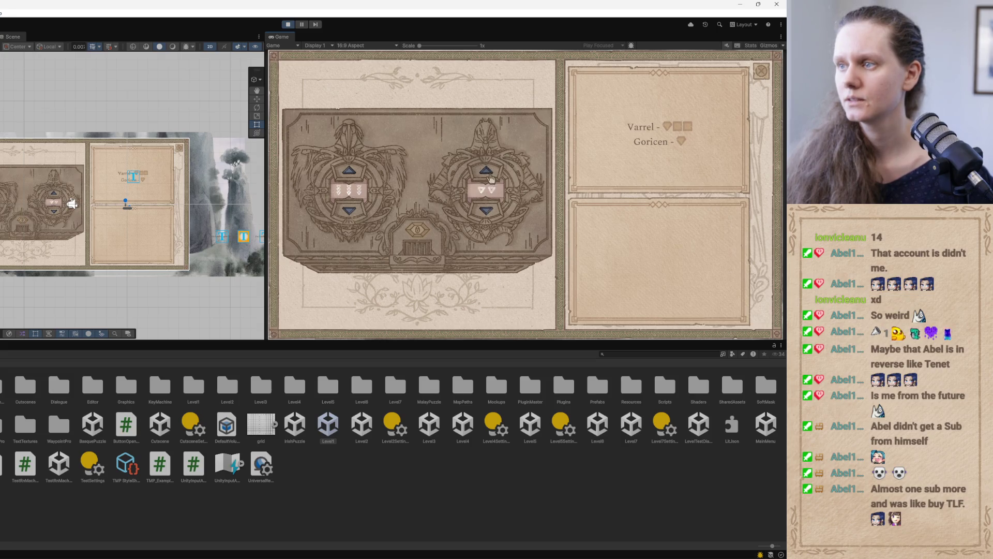
pyautogui.click(488, 176)
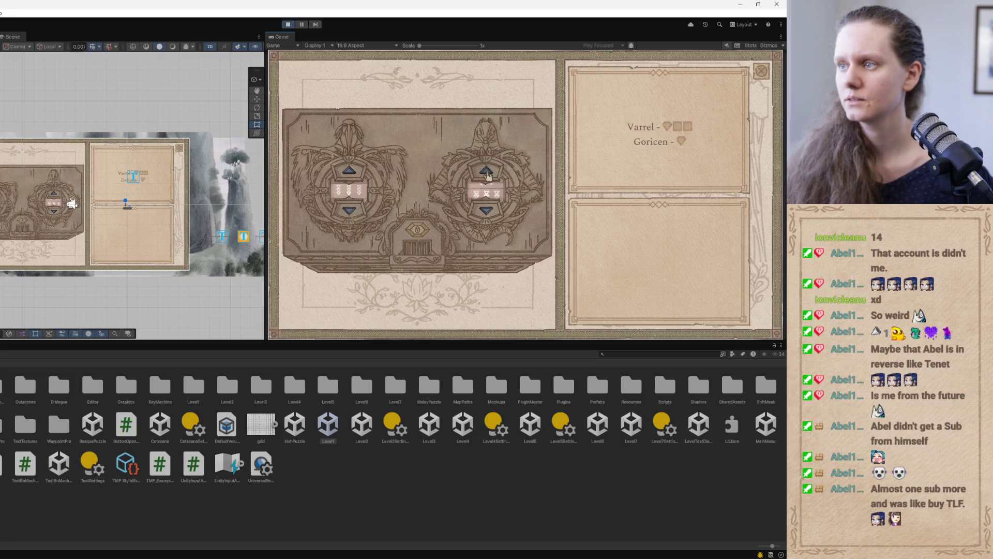
pyautogui.click(487, 175)
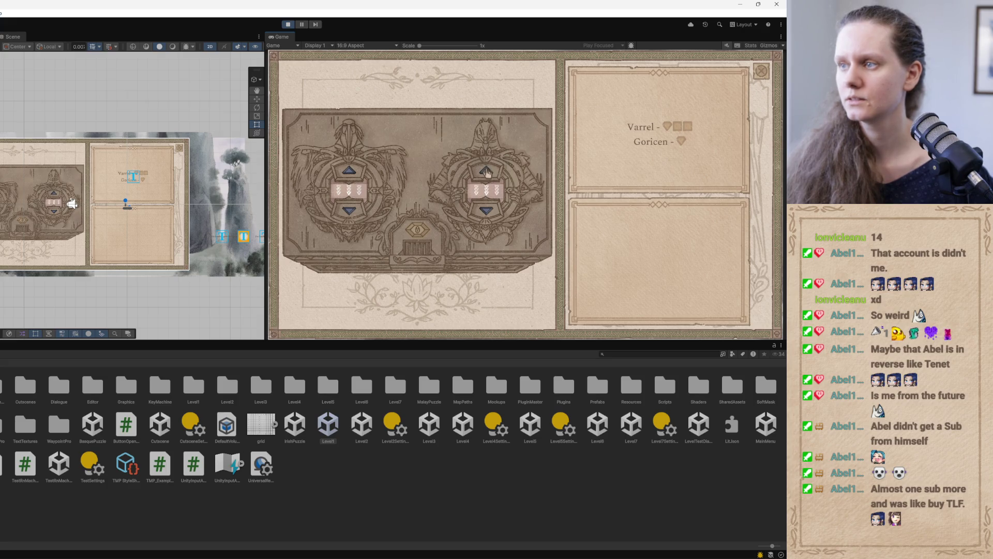
pyautogui.click(488, 216)
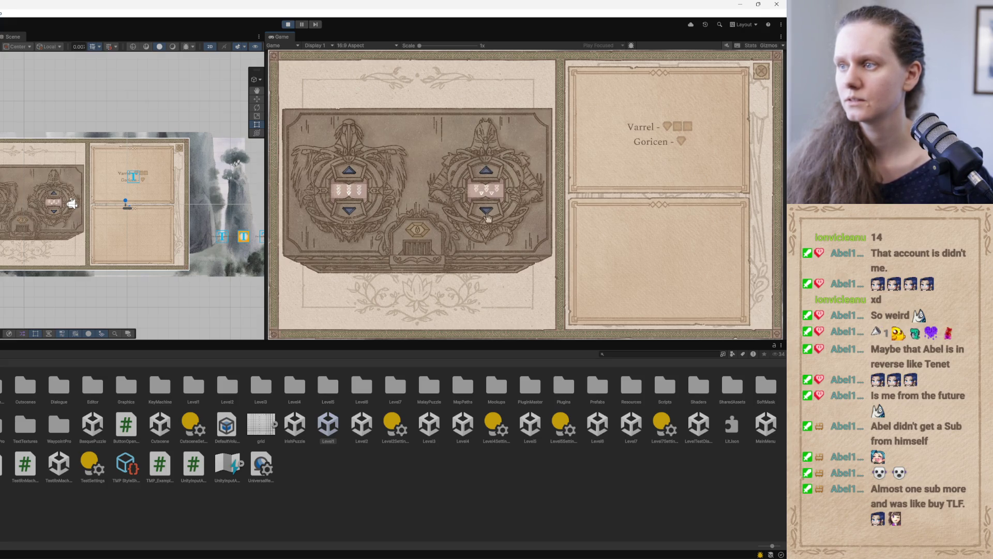
pyautogui.click(487, 216)
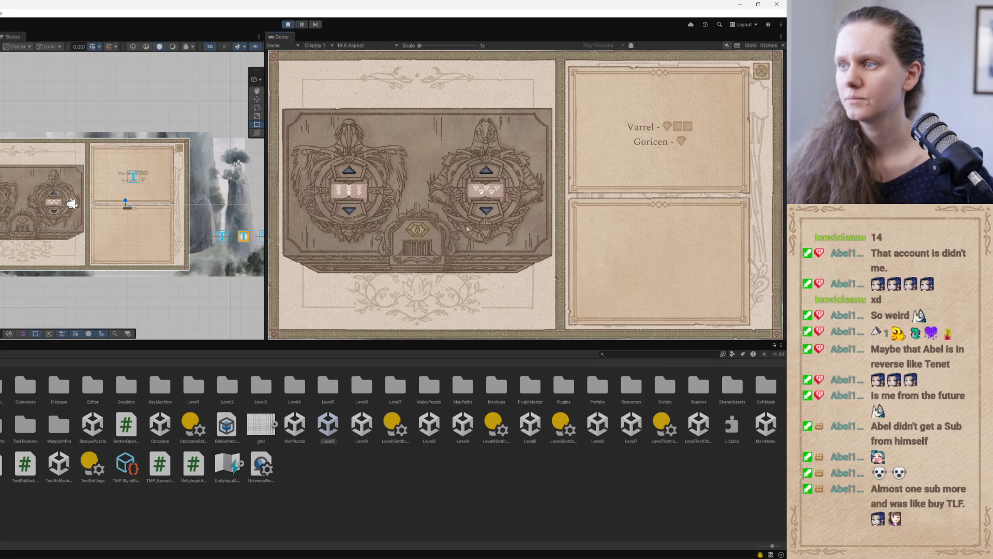
pyautogui.click(486, 170)
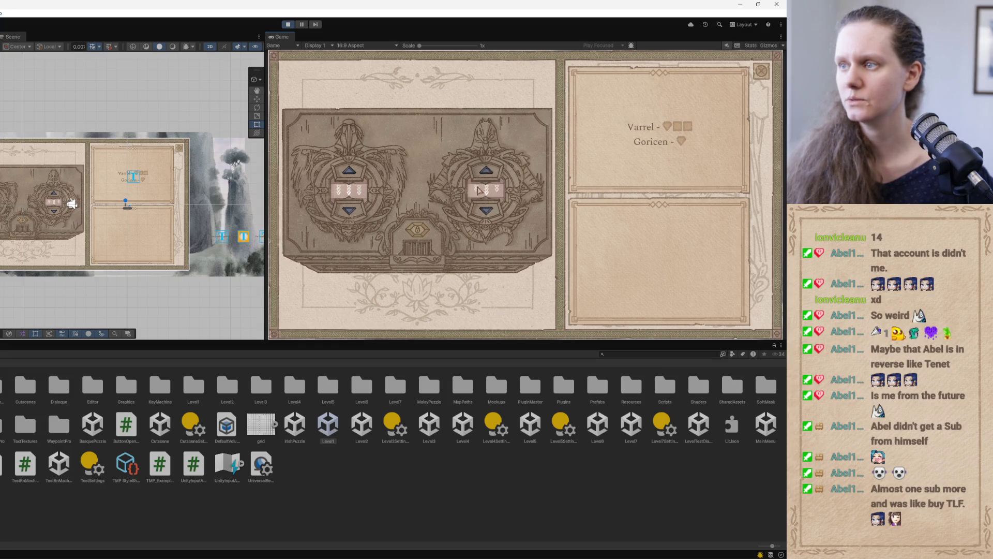
pyautogui.click(482, 214)
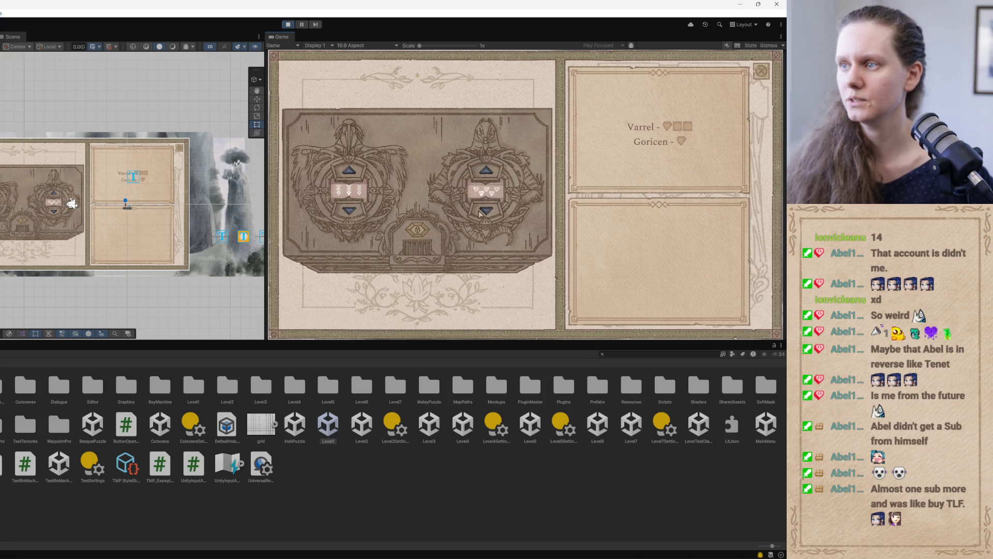
pyautogui.click(487, 212)
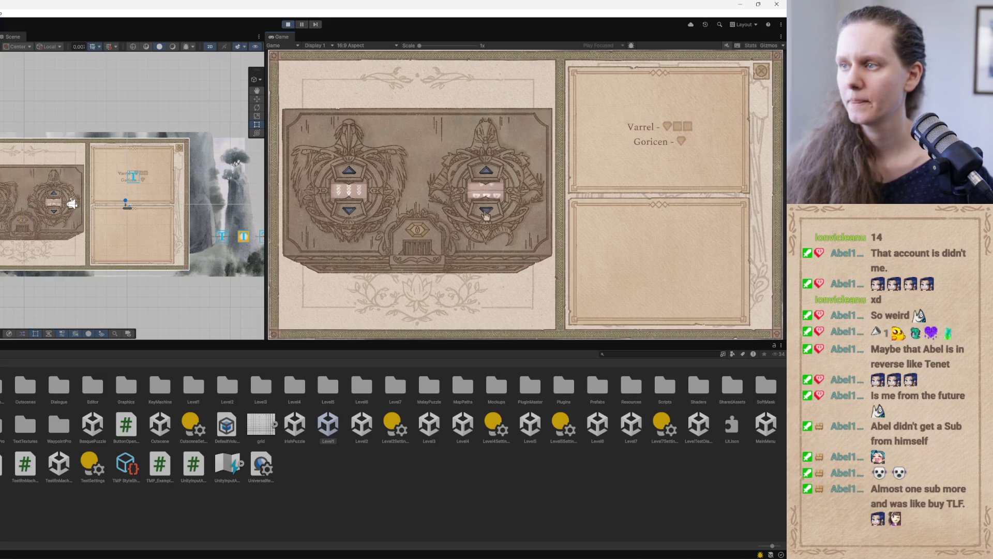
pyautogui.click(487, 212)
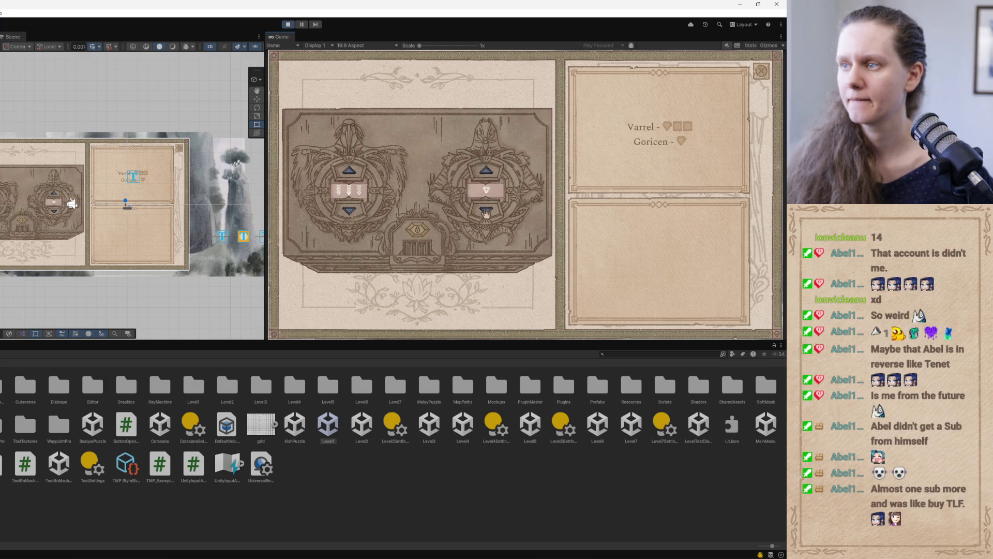
pyautogui.click(288, 24)
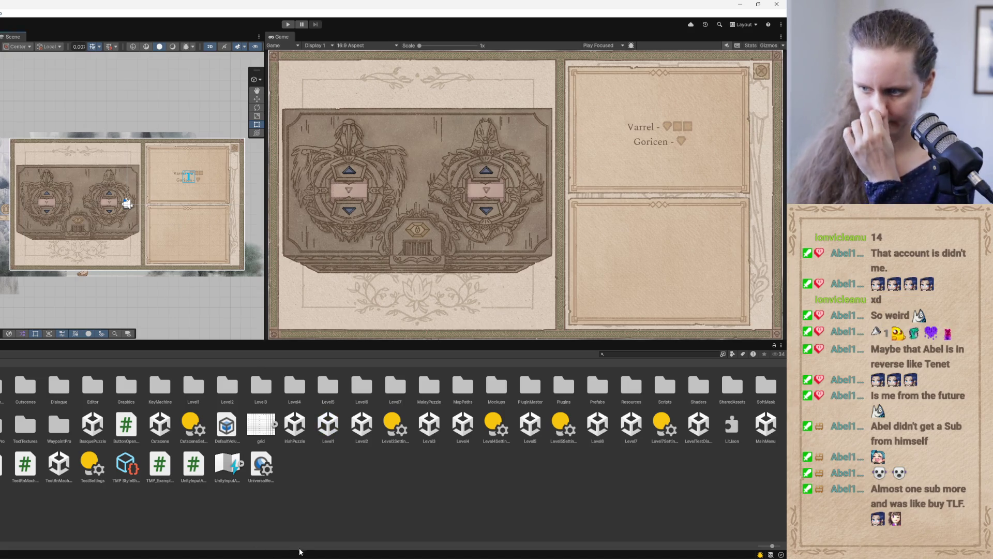
# - Enlarge the Scene view and zoom onto the left turtle dial, then bring Codex forward
pyautogui.moveTo(336, 555)
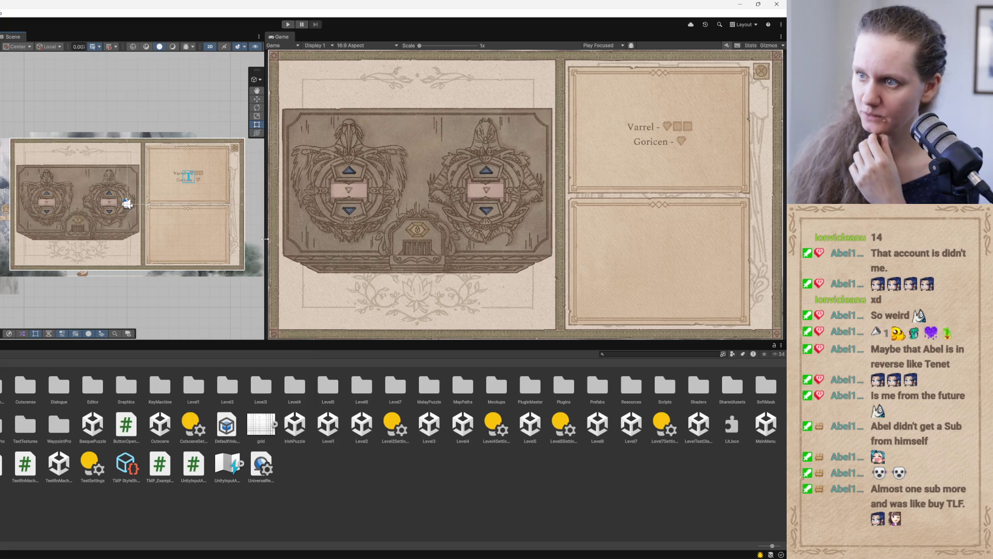
pyautogui.moveTo(263, 240)
pyautogui.mouseDown()
pyautogui.moveTo(192, 240)
pyautogui.moveTo(293, 239)
pyautogui.mouseUp()
pyautogui.scroll(5, 181, 264)
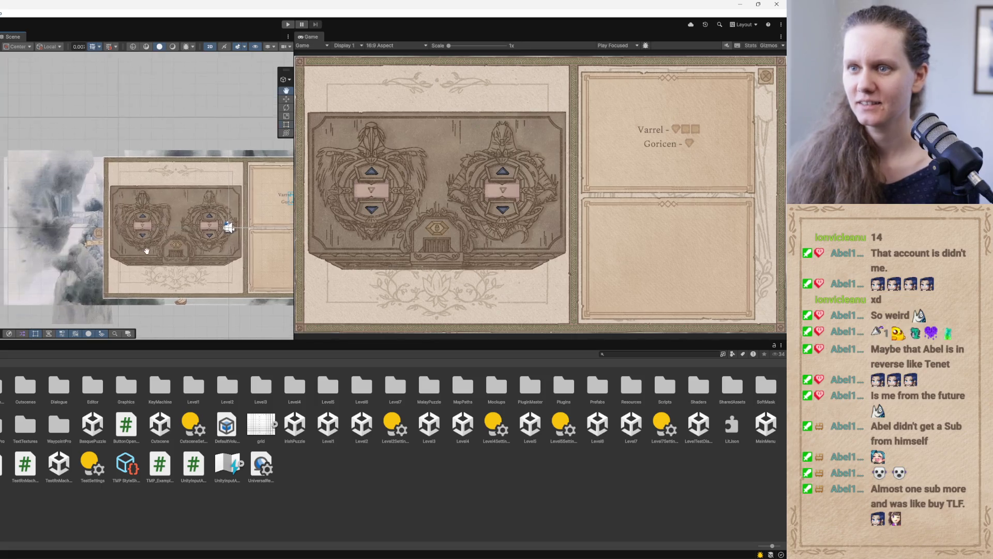
pyautogui.scroll(-5, 181, 264)
pyautogui.scroll(6, 155, 248)
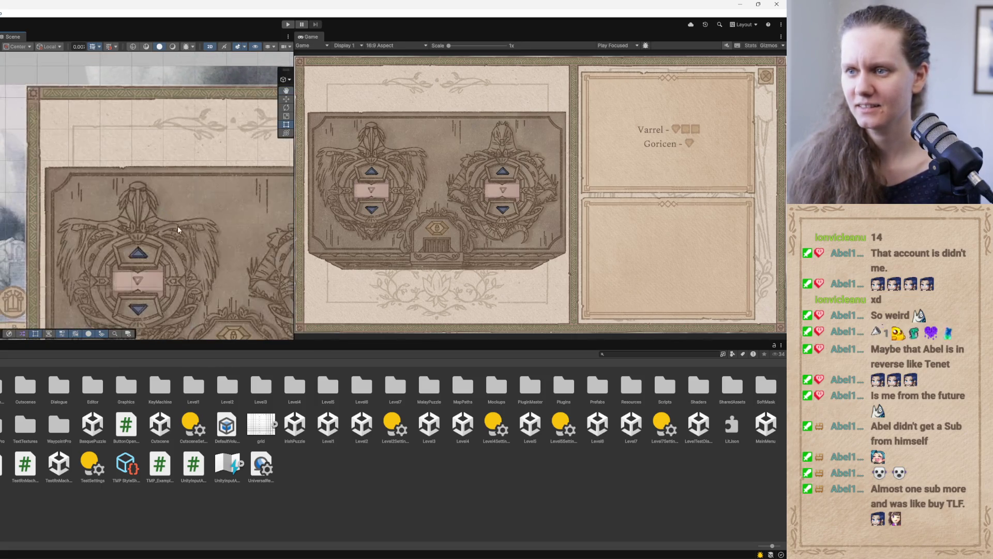
pyautogui.scroll(-5, 156, 248)
pyautogui.scroll(5, 155, 248)
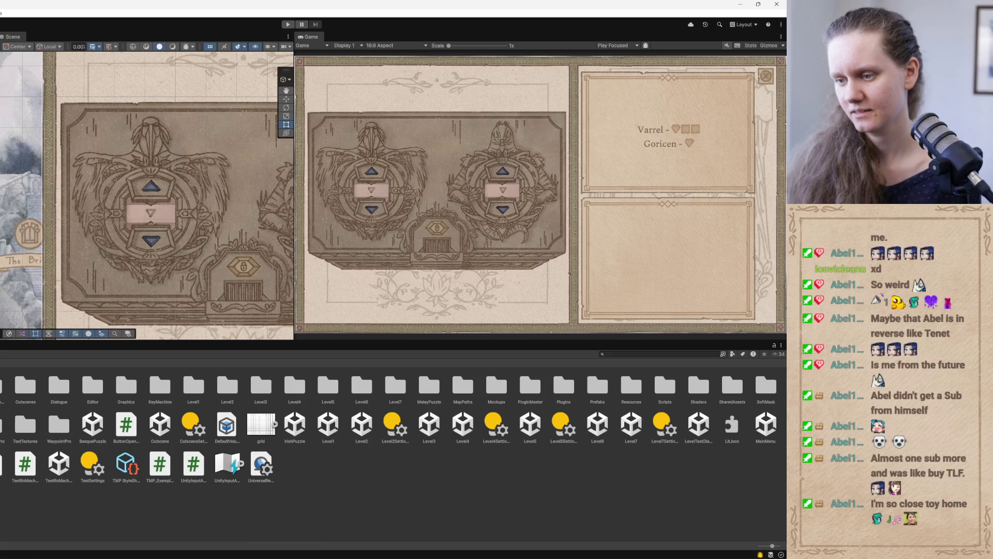
pyautogui.moveTo(283, 558)
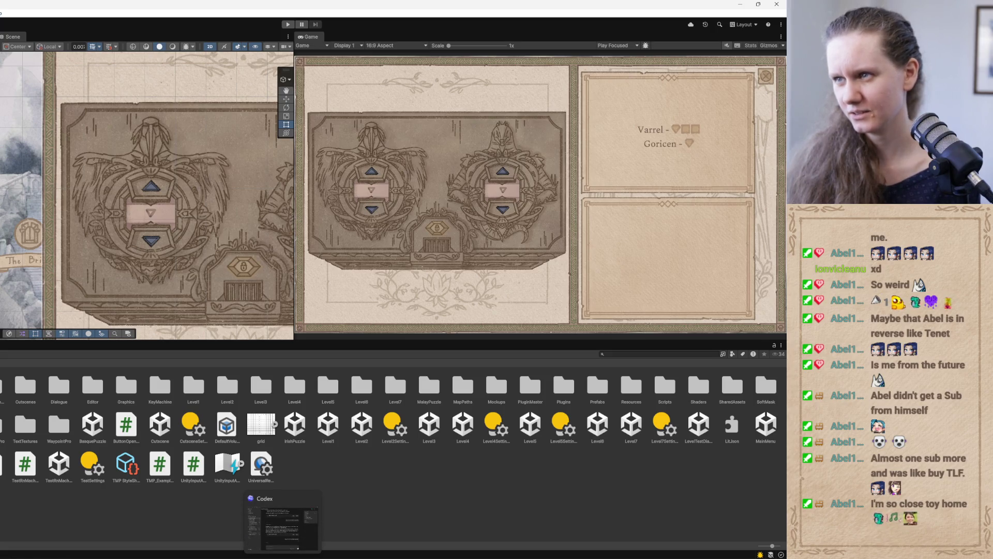
pyautogui.click(283, 538)
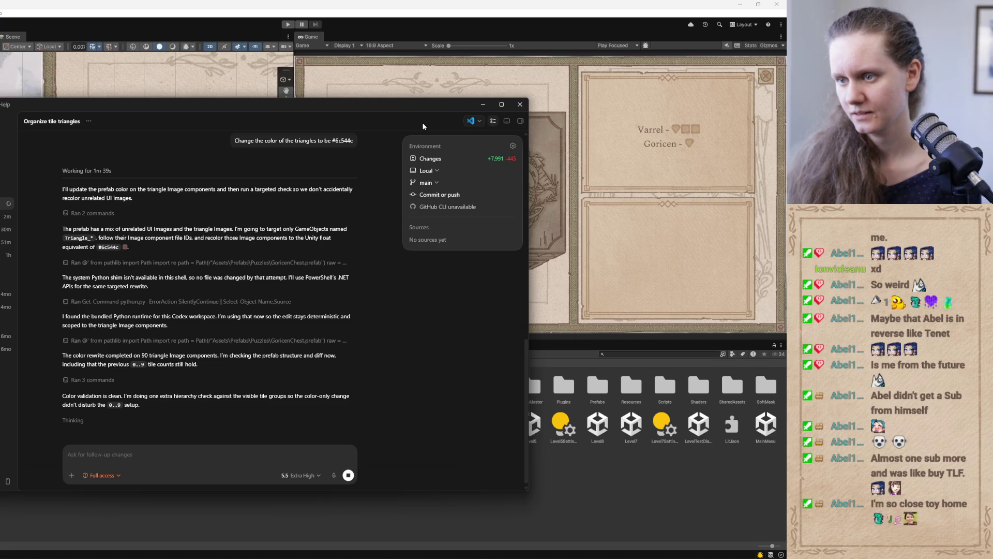
# - Review Codex's report of 90 triangle images recoloured #6c544c and minimize it back to Unity
pyautogui.click(482, 104)
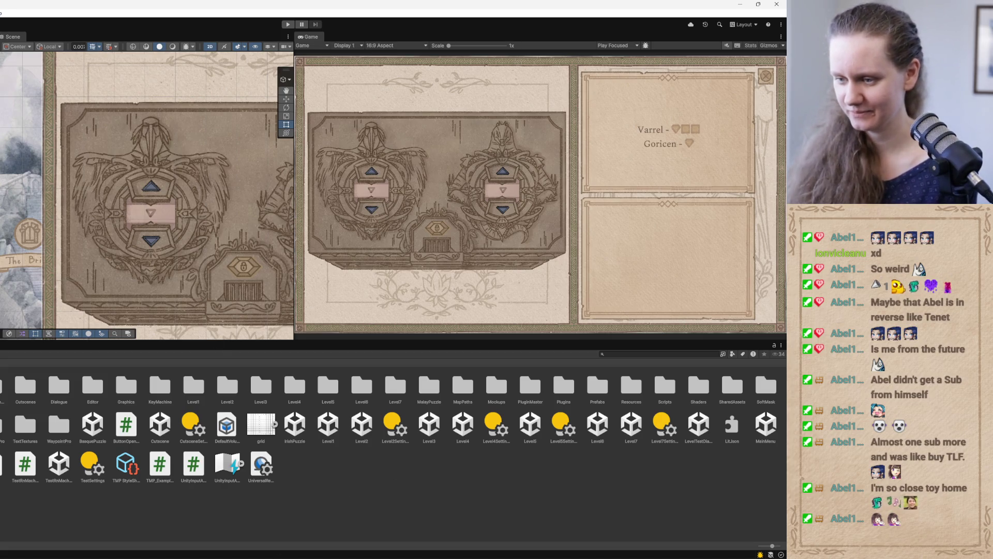
pyautogui.hotkey('alt', 'Tab')
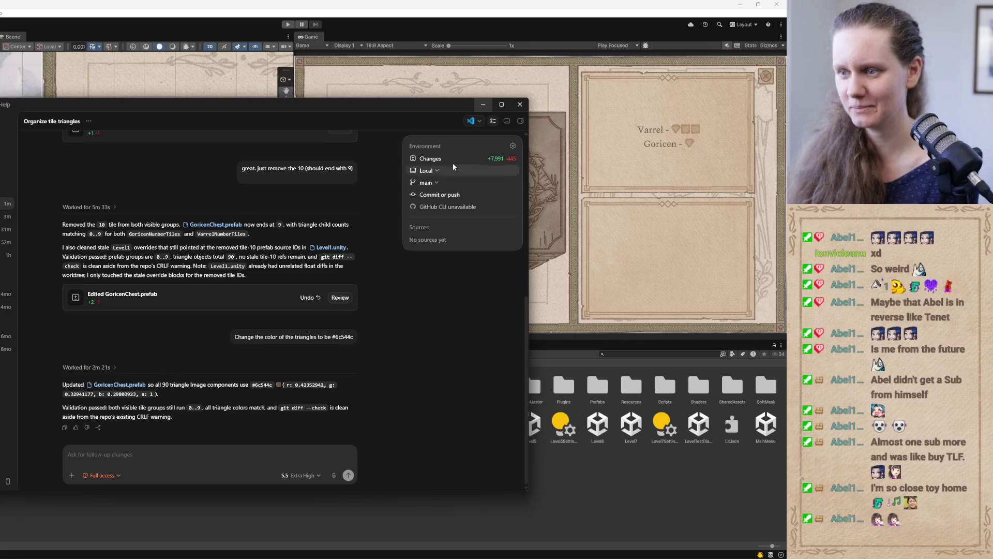
pyautogui.click(483, 104)
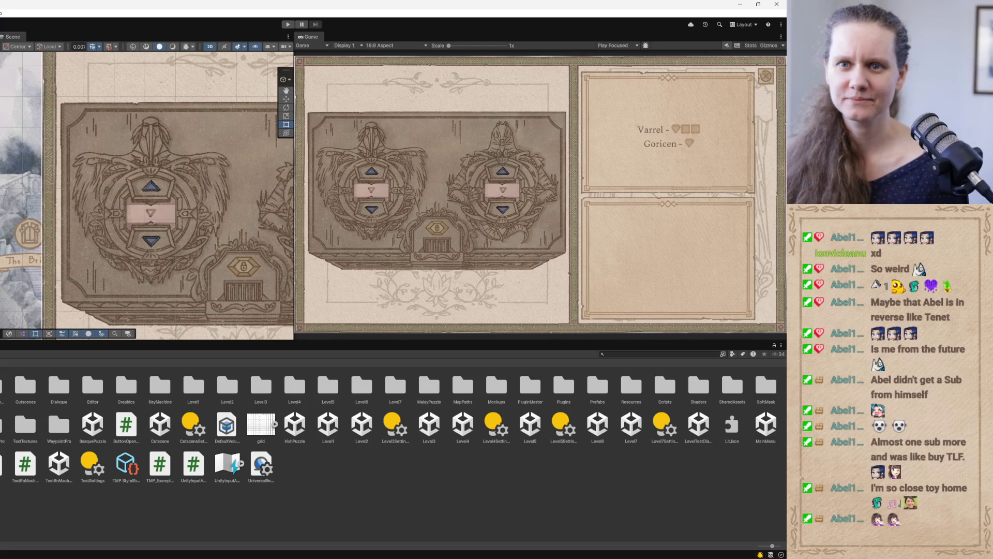
pyautogui.scroll(5, 159, 240)
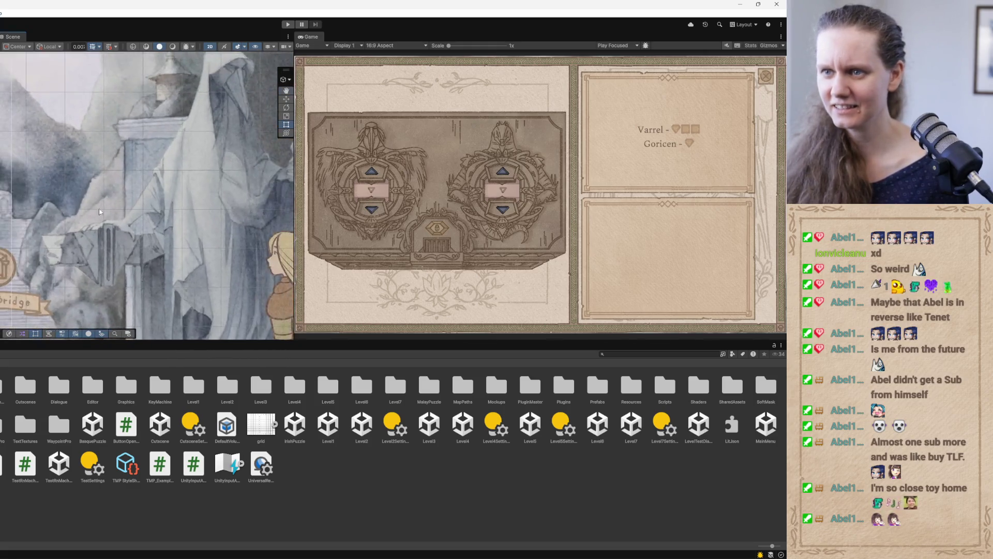
# - Frame the left dial's arrow column in the Scene view and select its top arrow elements
pyautogui.scroll(-2, 121, 228)
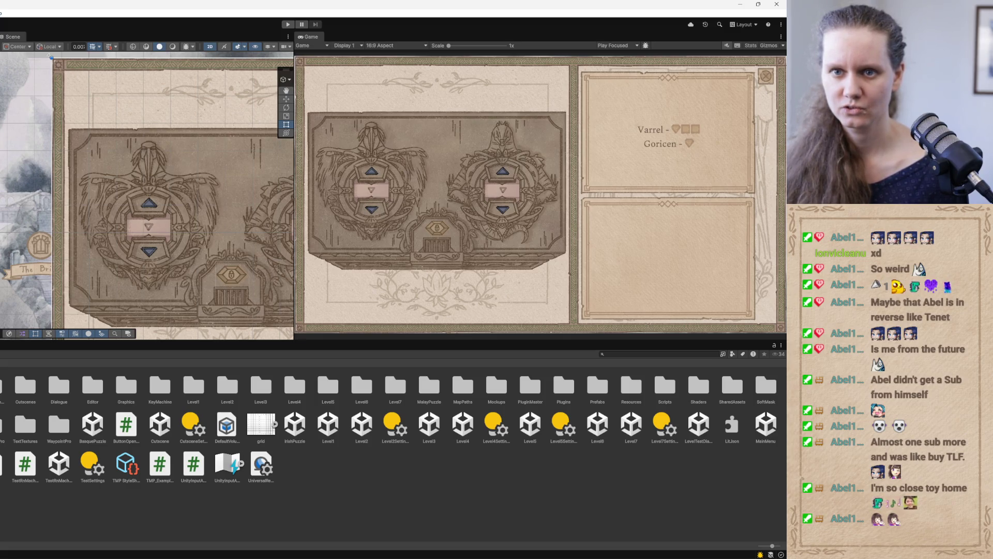
pyautogui.click(148, 225)
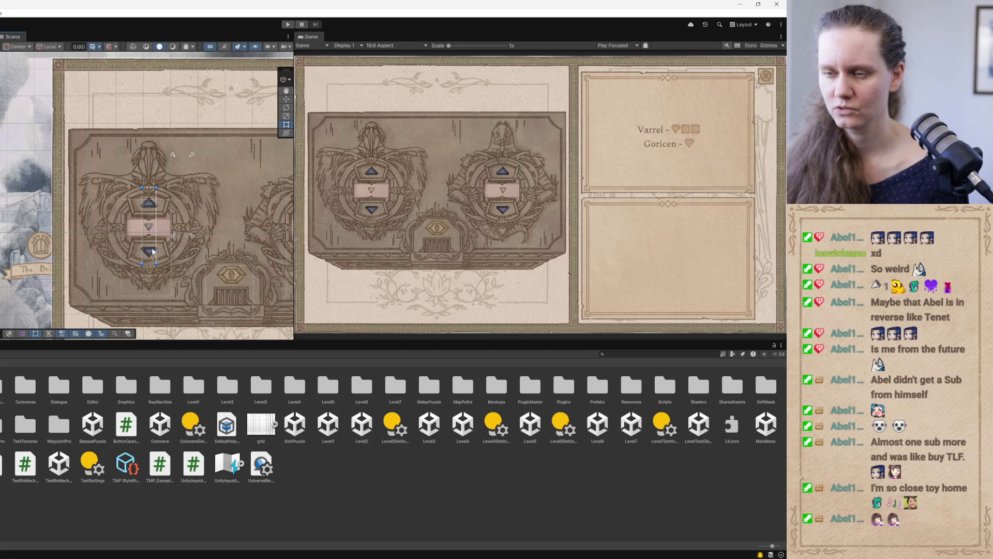
pyautogui.press('f')
pyautogui.scroll(-3, 97, 221)
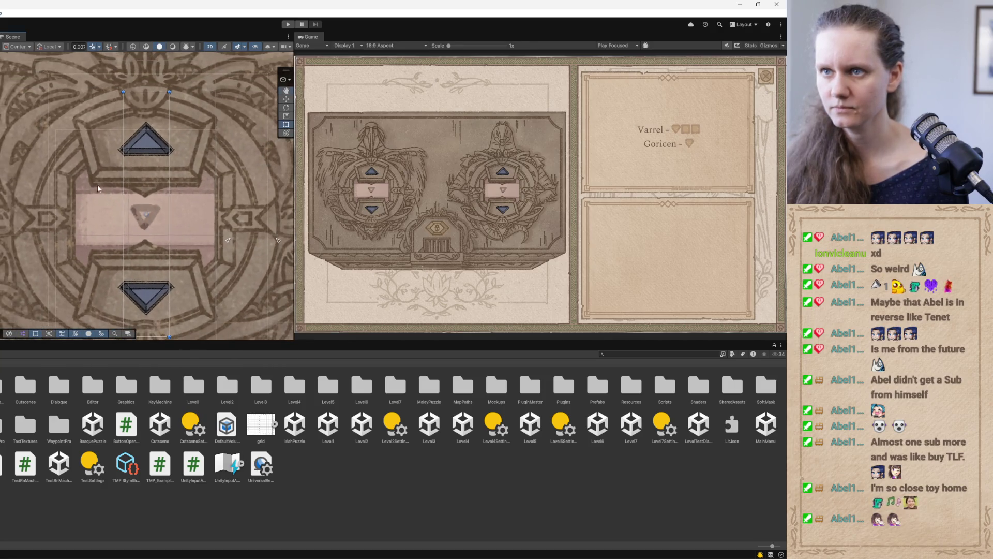
pyautogui.scroll(1, 146, 212)
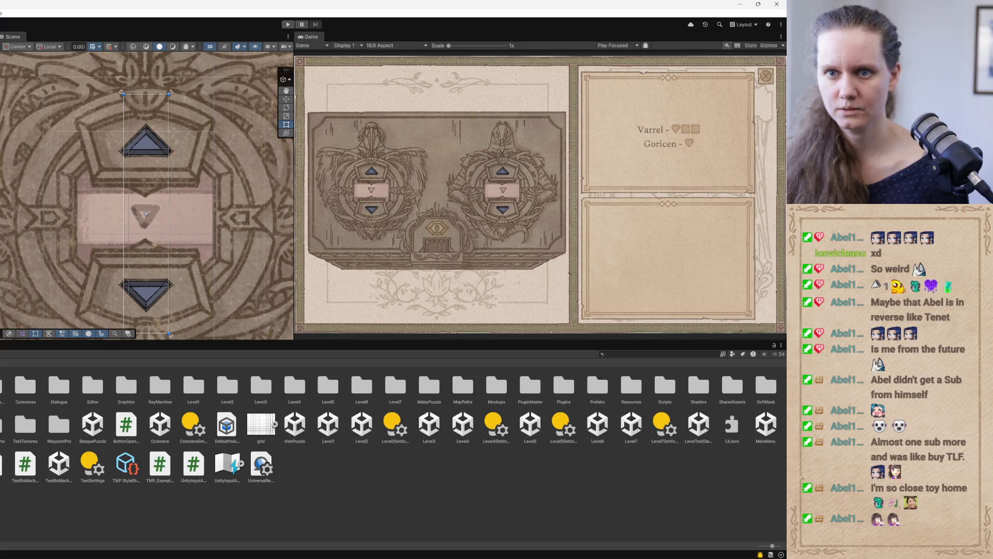
pyautogui.click(147, 140)
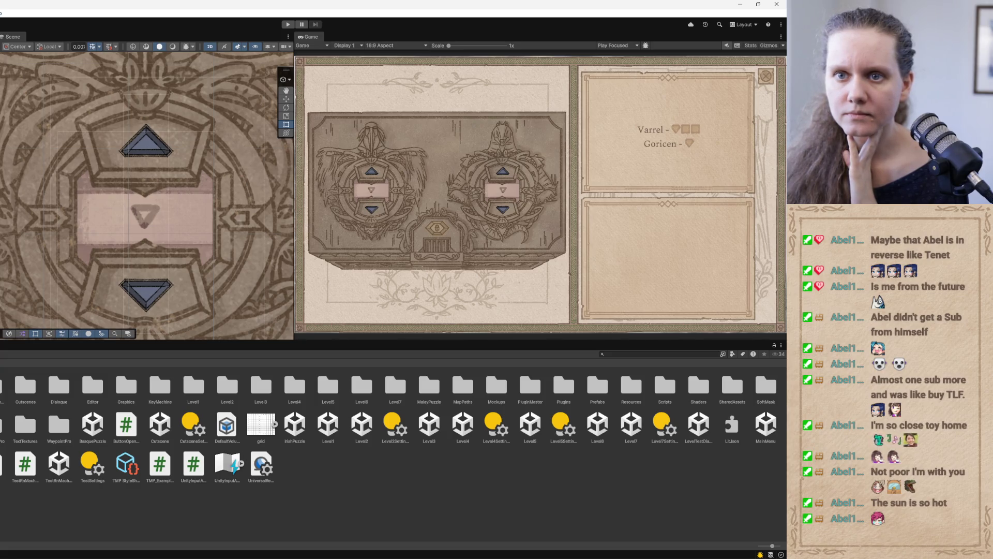
pyautogui.click(144, 218)
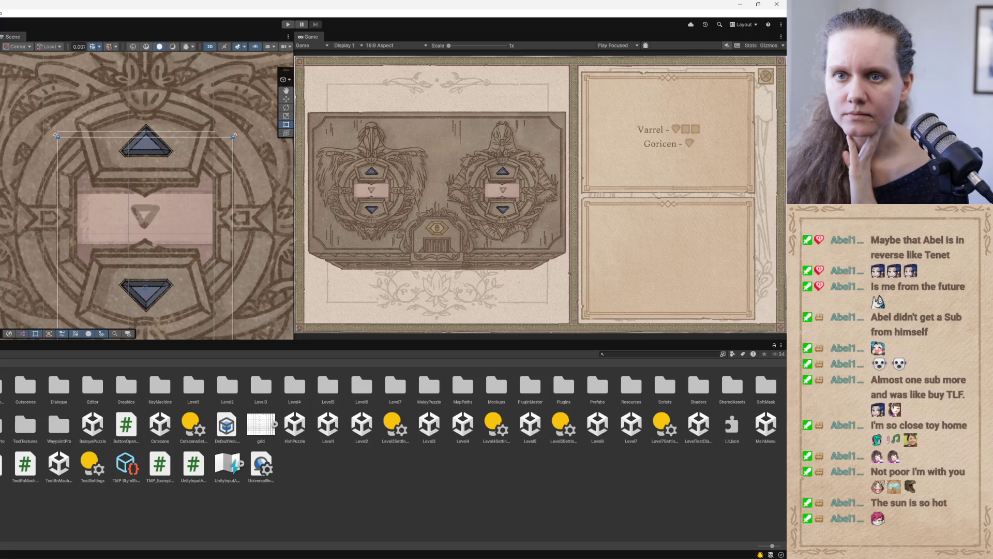
pyautogui.click(58, 137)
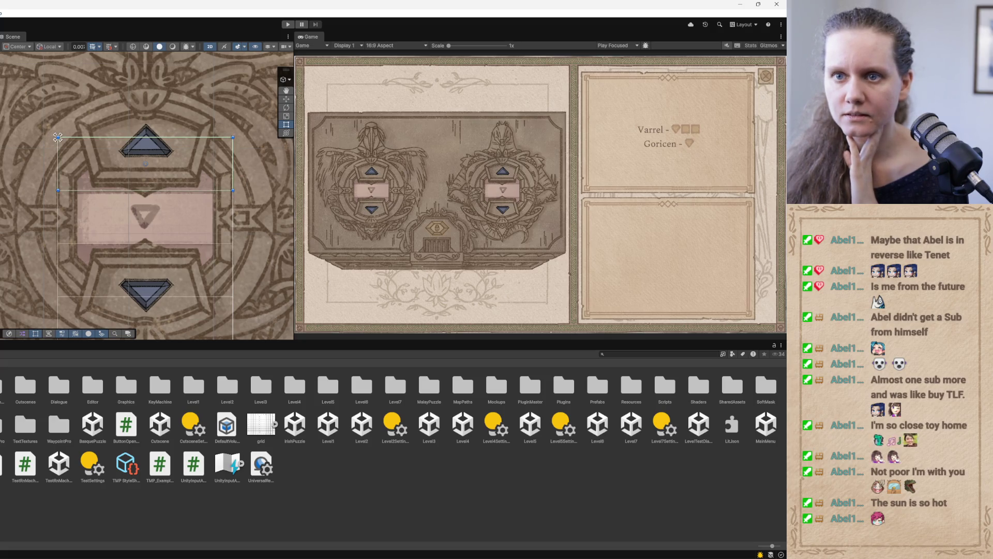
# - Select the middle inverted triangle, preview its BabNum_1.png sprite and open its #6C544C colour
pyautogui.click(145, 217)
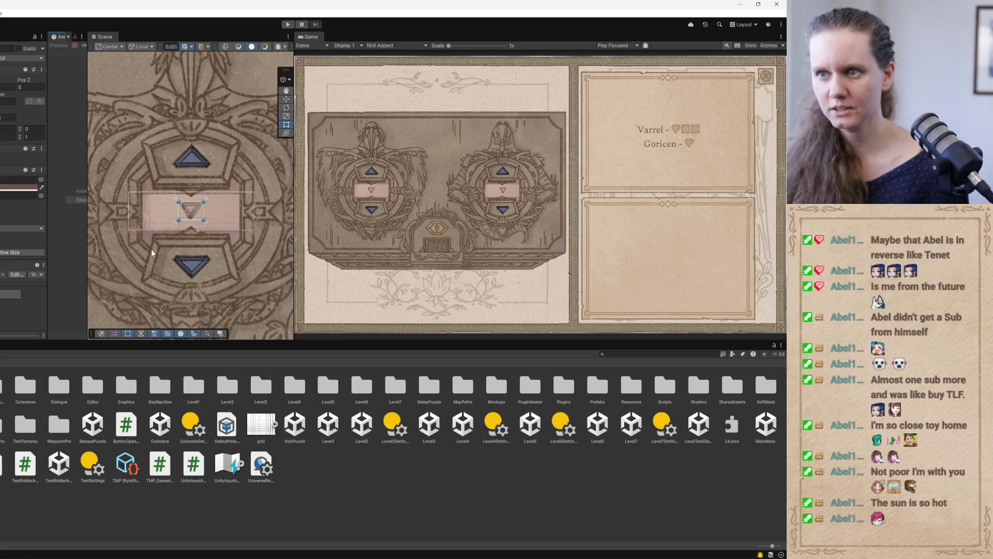
pyautogui.scroll(5, 171, 230)
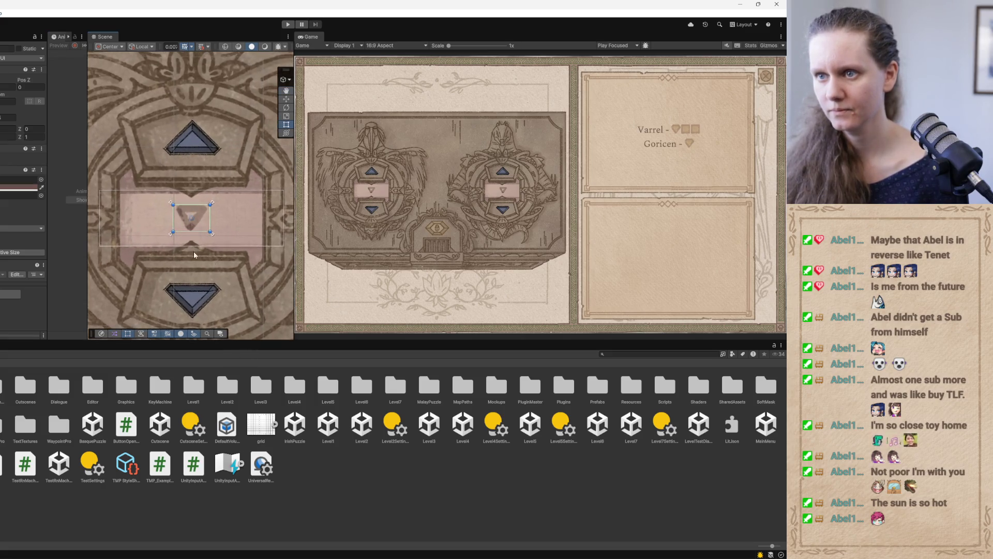
pyautogui.scroll(3, 173, 253)
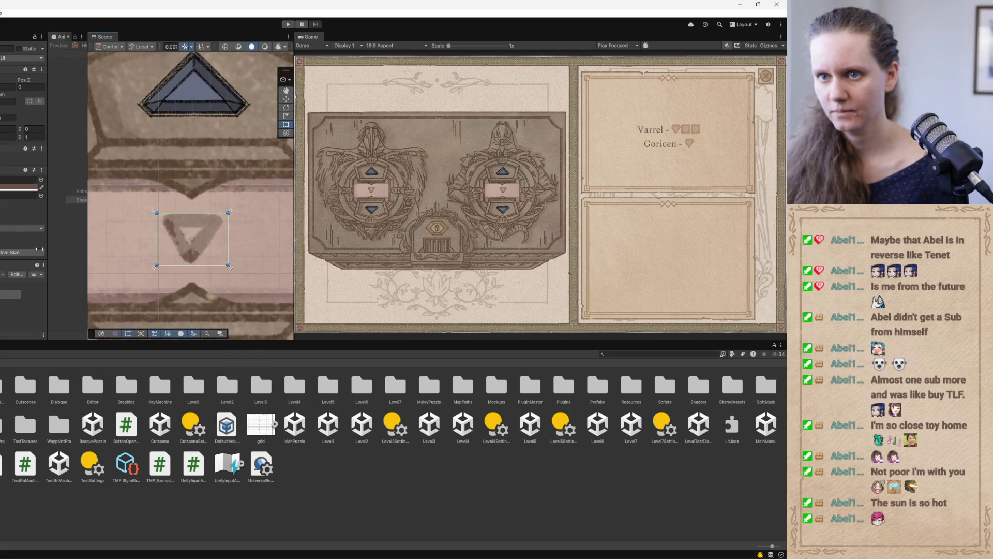
pyautogui.click(176, 243)
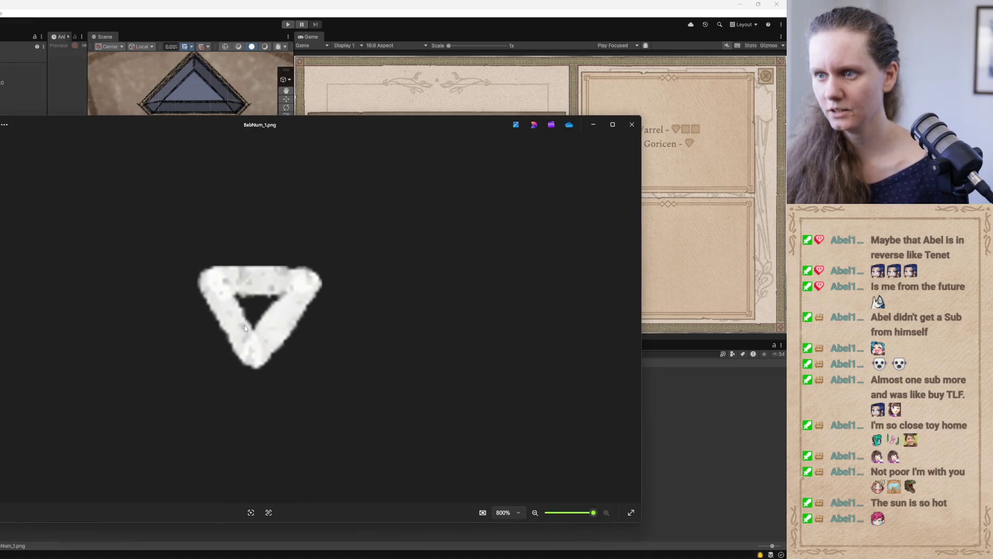
pyautogui.click(623, 124)
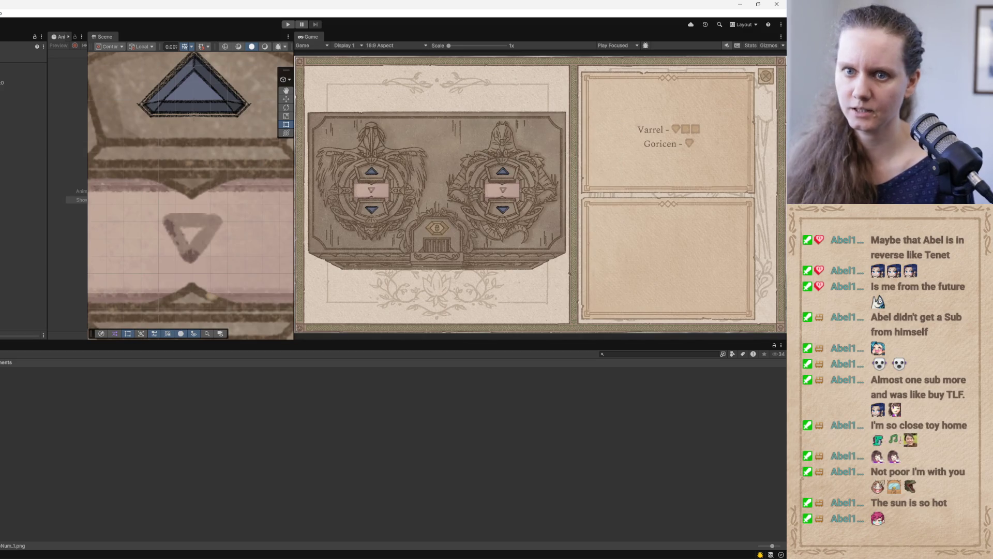
pyautogui.click(21, 187)
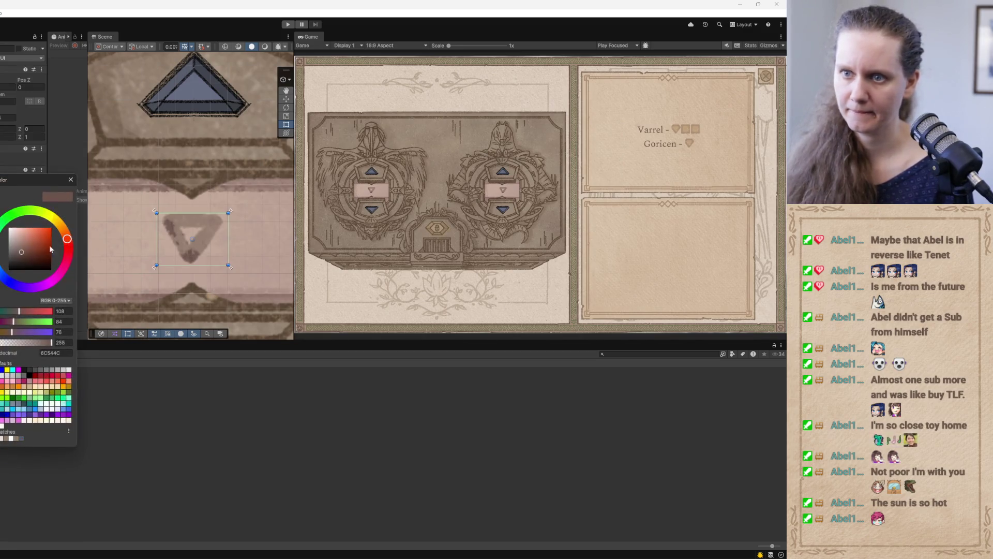
# - Set the middle triangle tile's colour to black 000000 and recentre the view on the dial's triangles
pyautogui.click(29, 375)
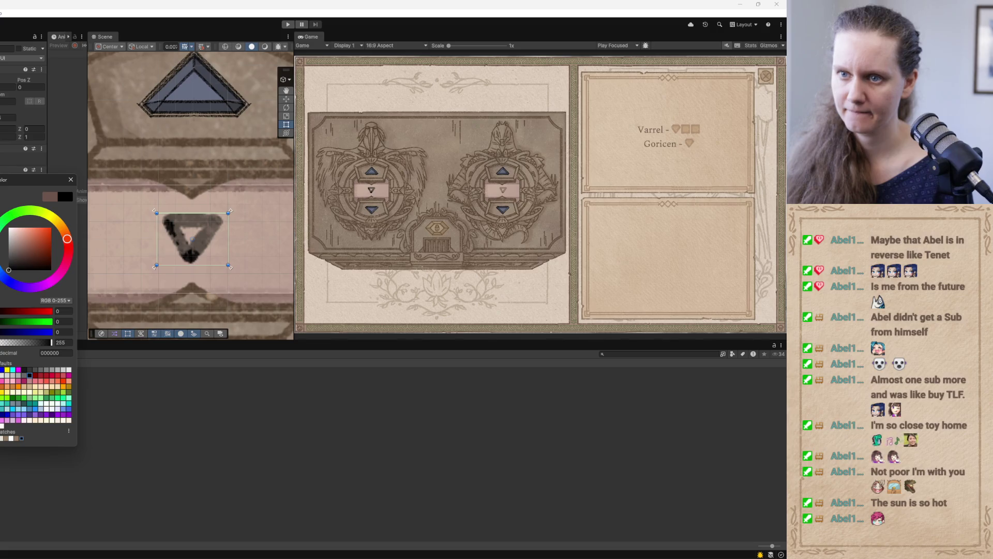
pyautogui.moveTo(8, 270)
pyautogui.mouseDown()
pyautogui.moveTo(8, 251)
pyautogui.moveTo(9, 270)
pyautogui.mouseUp()
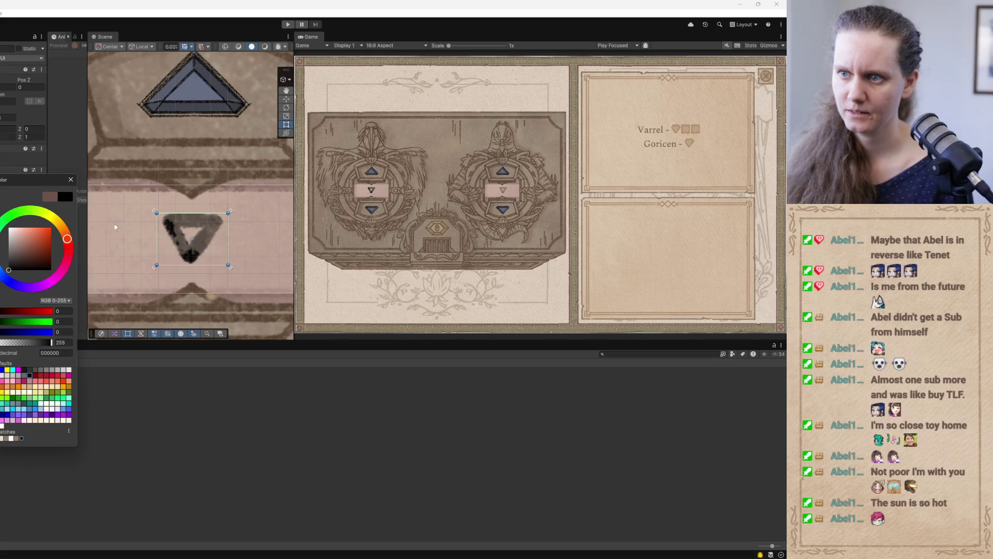
pyautogui.press('Return')
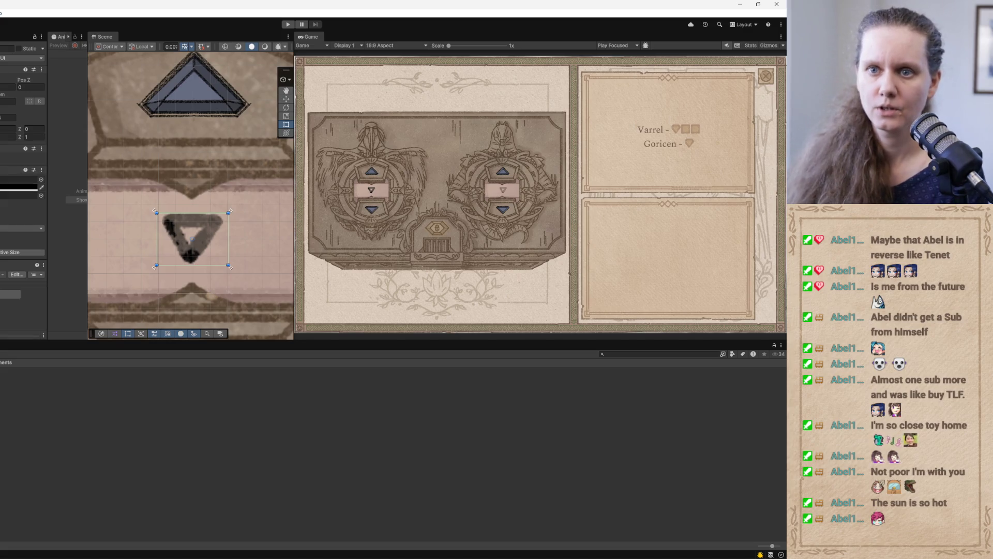
pyautogui.click(217, 247)
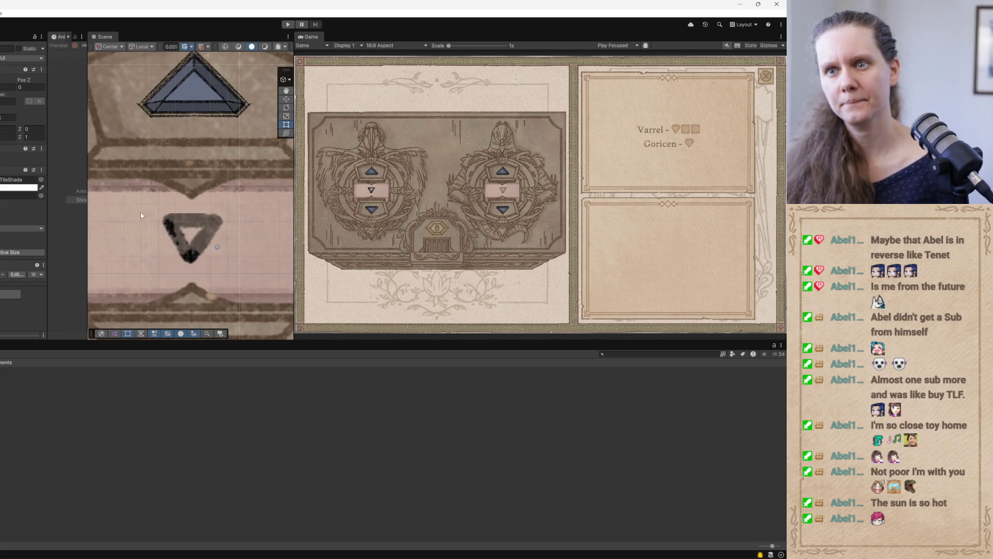
pyautogui.scroll(-2, 155, 222)
pyautogui.scroll(-3, 155, 217)
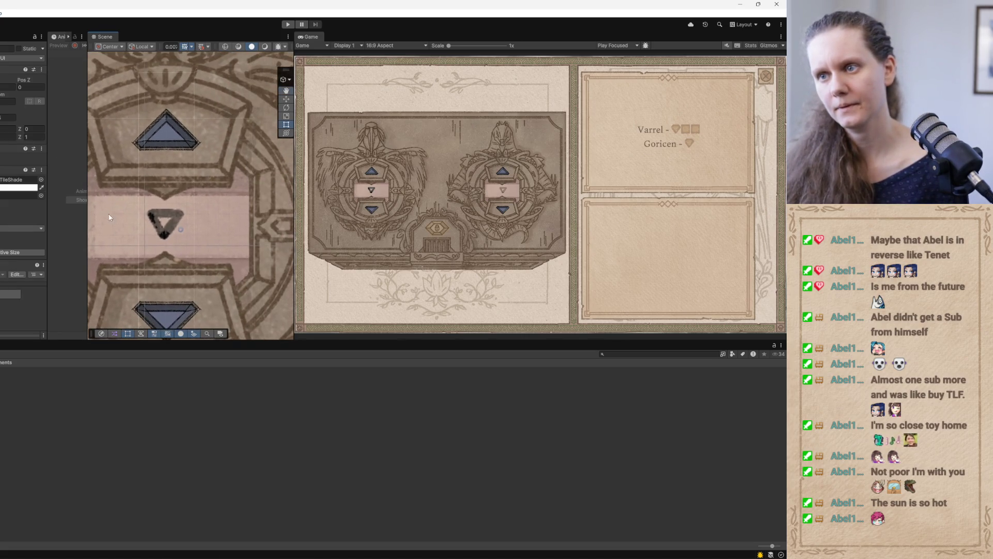
pyautogui.moveTo(126, 224); pyautogui.dragTo(150, 227)
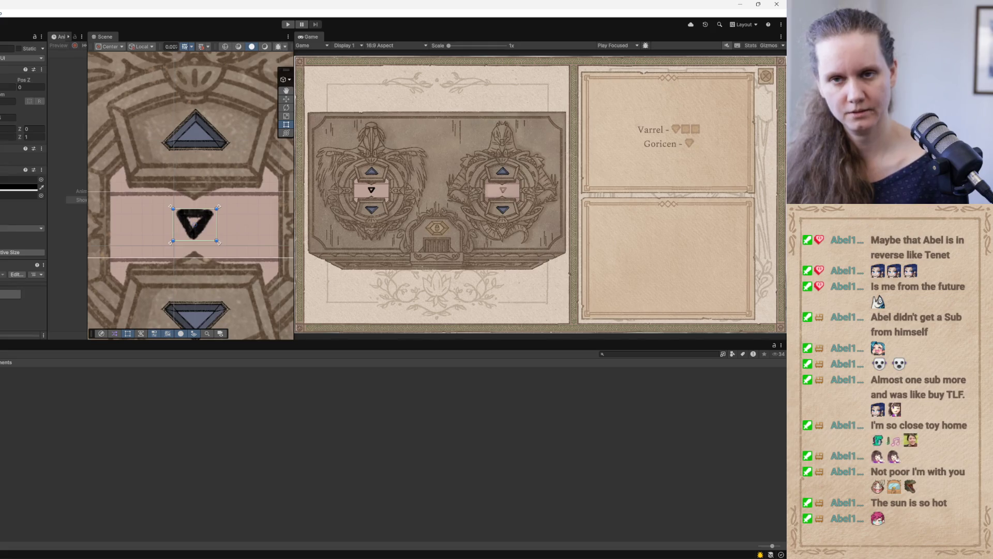
# - Save brown 6C544C as a new swatch, trying it on the tile shade before reverting to white
pyautogui.click(144, 223)
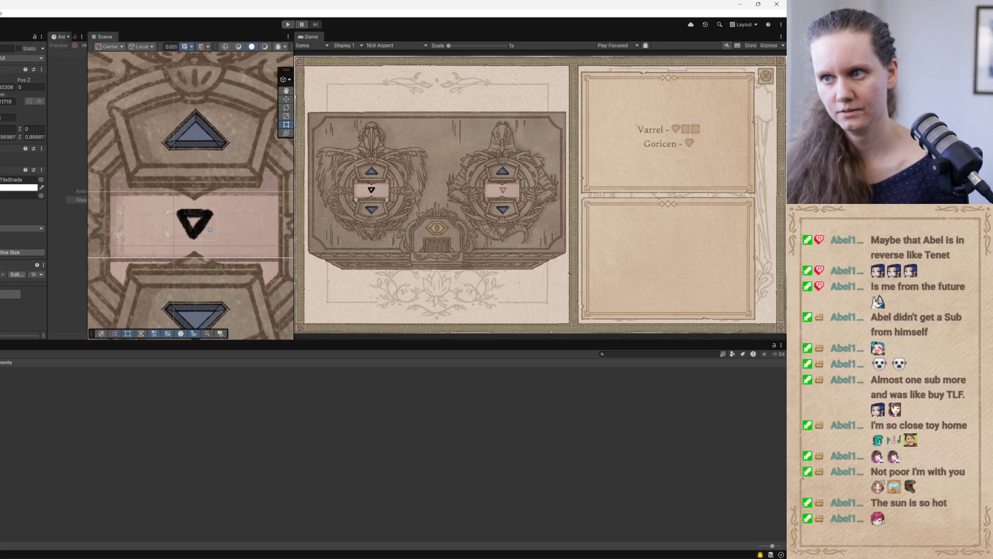
pyautogui.click(194, 223)
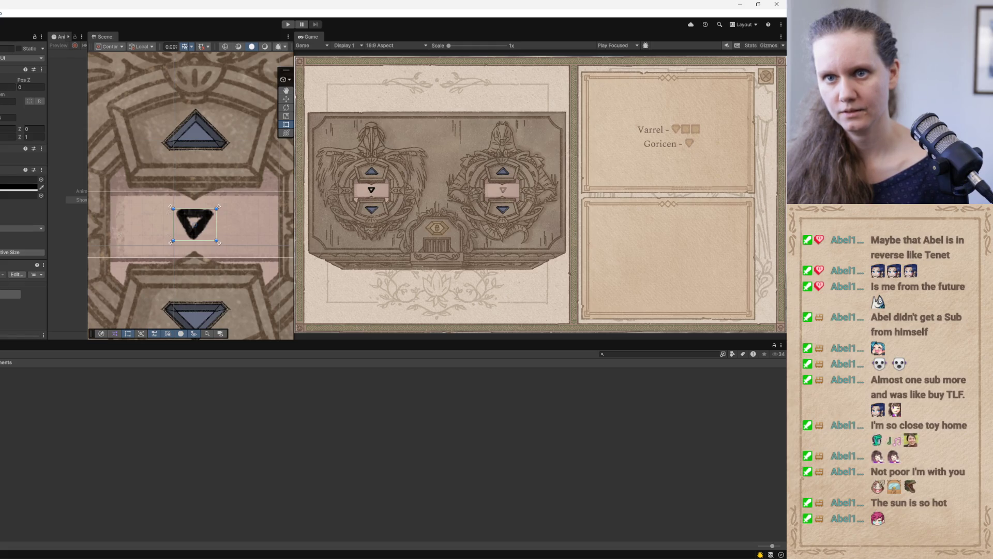
pyautogui.click(171, 291)
pyautogui.click(19, 187)
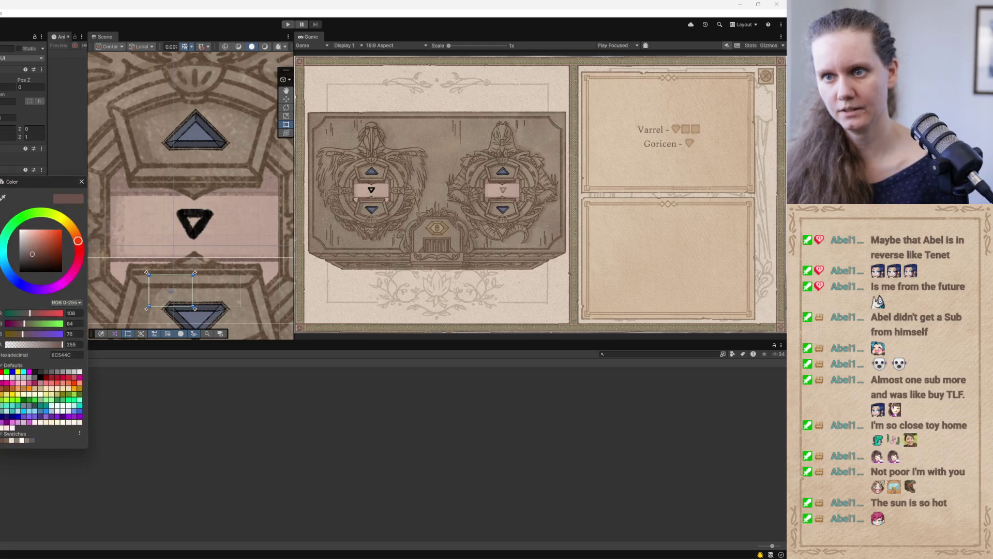
pyautogui.click(33, 441)
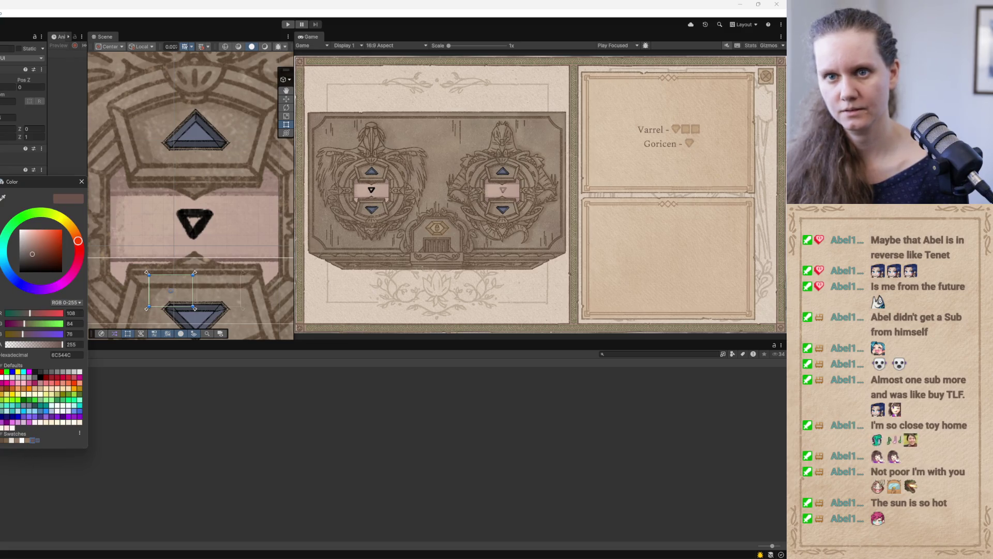
pyautogui.click(144, 223)
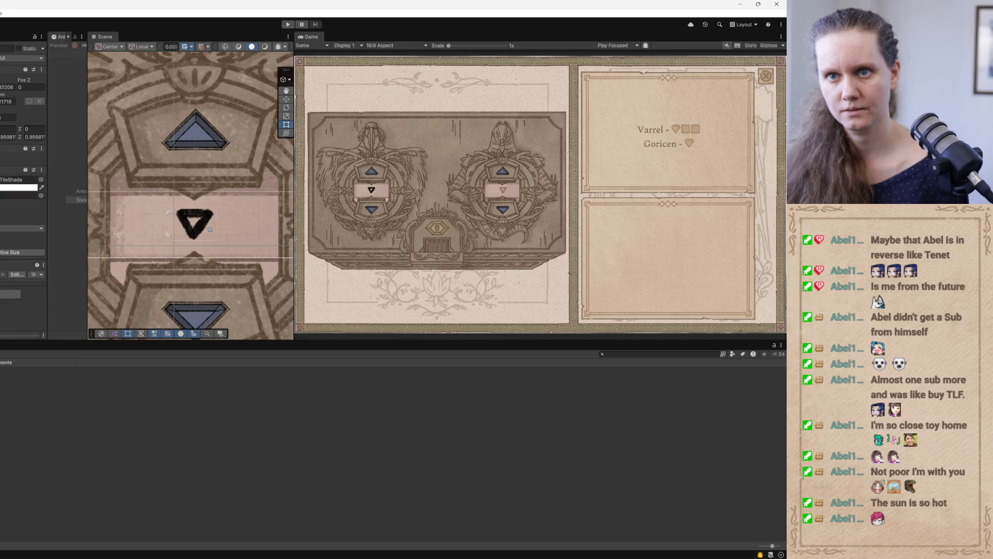
pyautogui.click(19, 187)
pyautogui.click(46, 442)
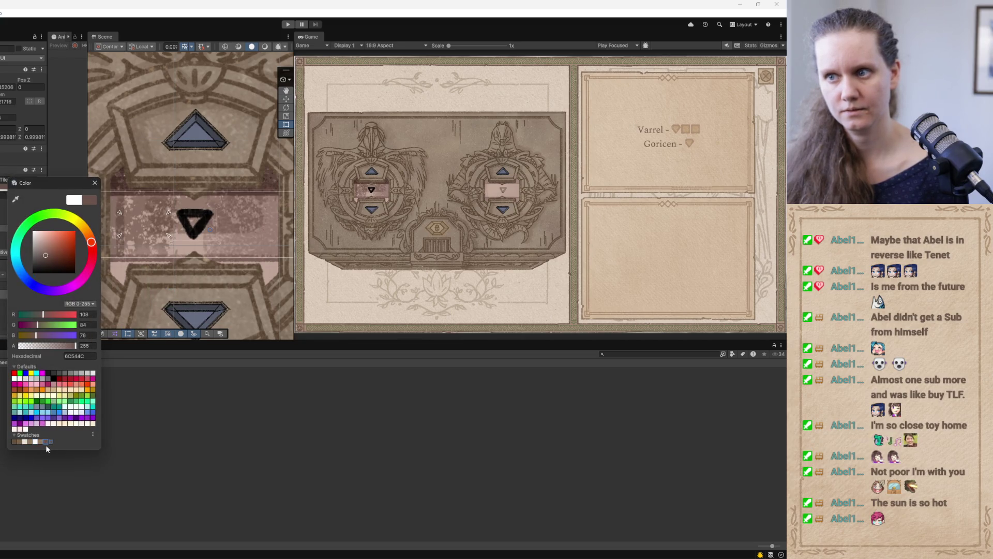
pyautogui.press('Escape')
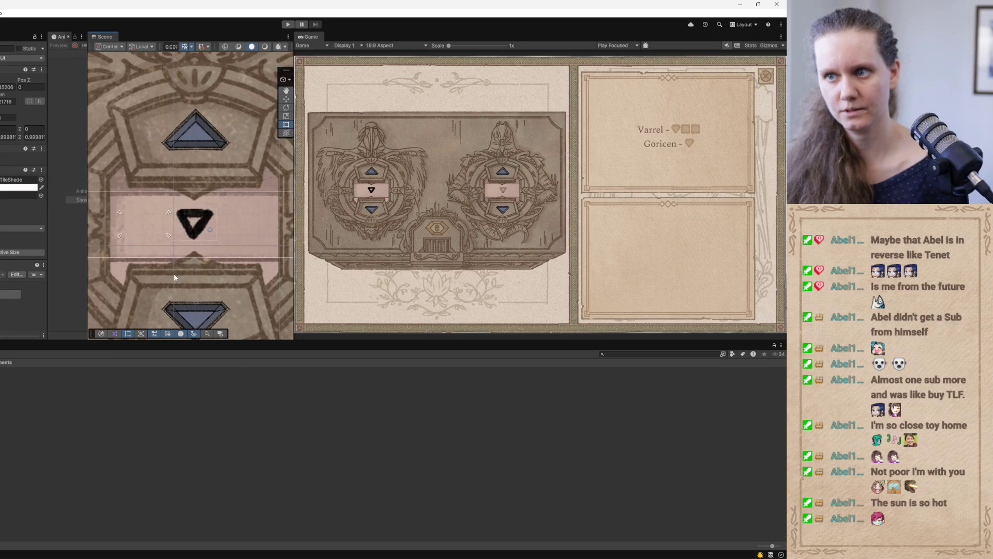
# - Recolour the black triangle arrow with the brown 6C544C swatch, then select the larger TileShade panel
pyautogui.click(194, 222)
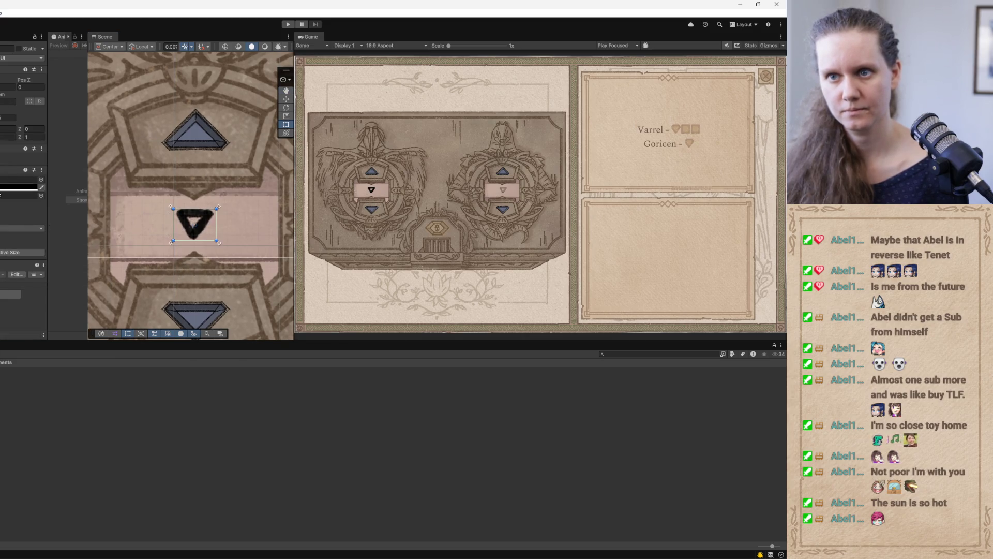
pyautogui.click(18, 187)
pyautogui.click(32, 440)
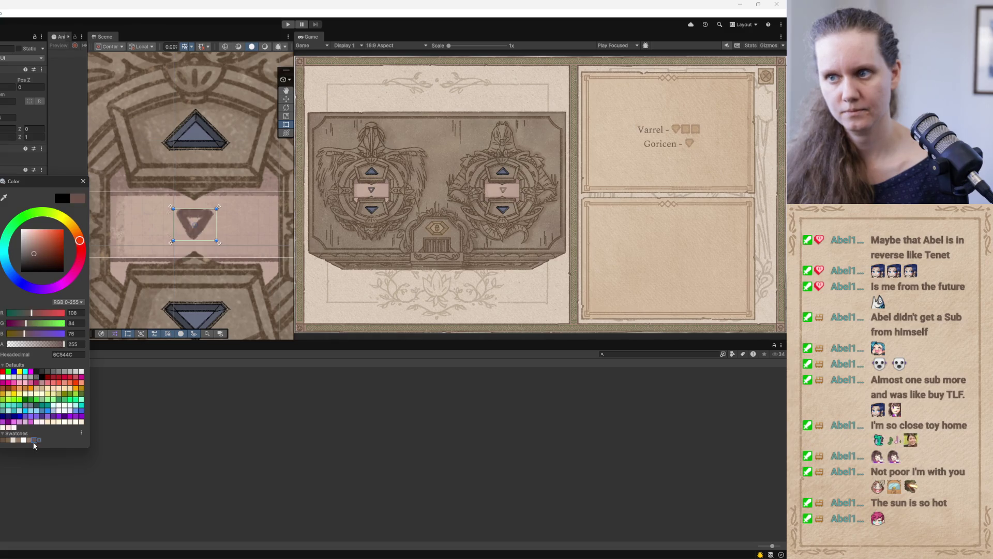
pyautogui.click(83, 181)
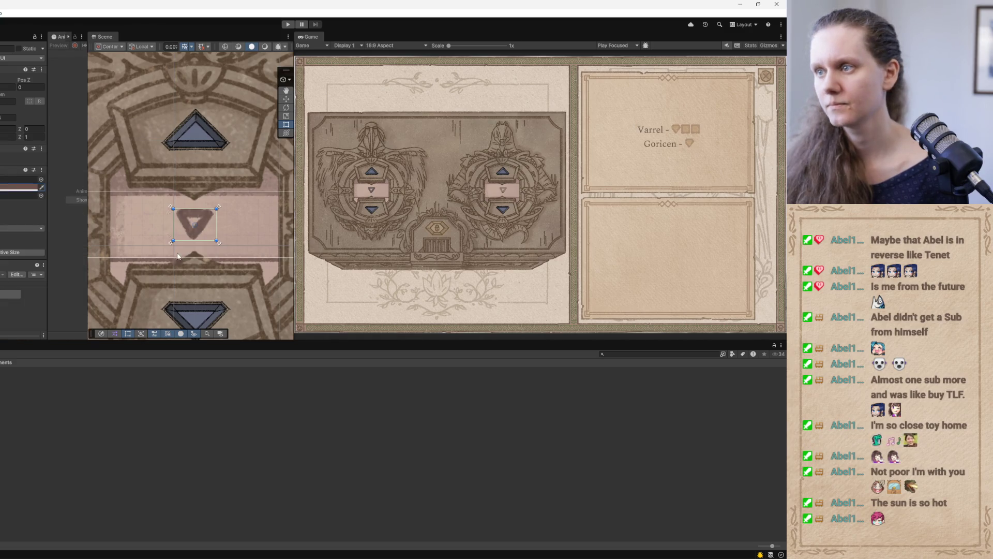
pyautogui.scroll(-3, 128, 175)
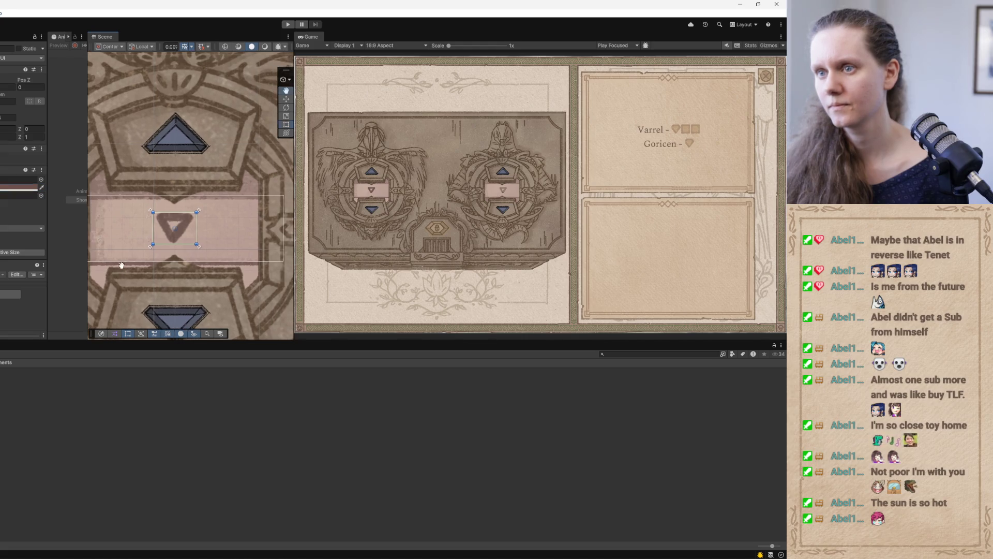
pyautogui.scroll(-2, 128, 175)
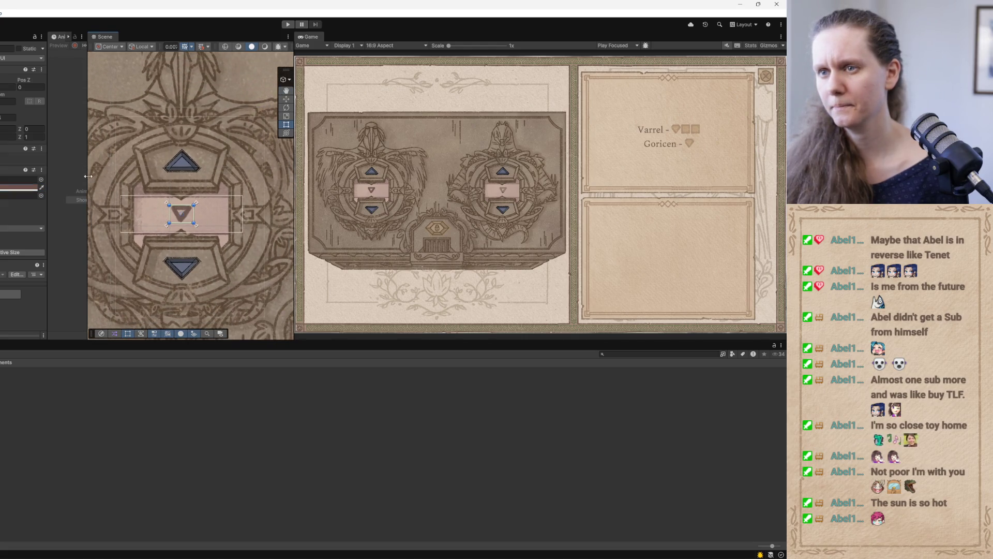
pyautogui.click(181, 213)
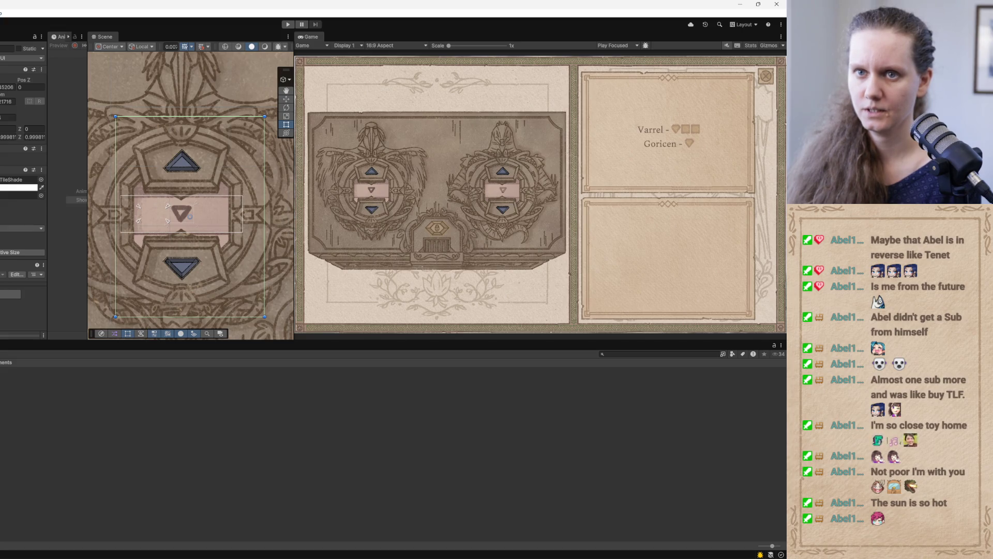
# - Open the Chest sprite folder and drag the GoricenChest_TileShade texture out toward Photoshop
pyautogui.hotkey('ctrl', 'z')
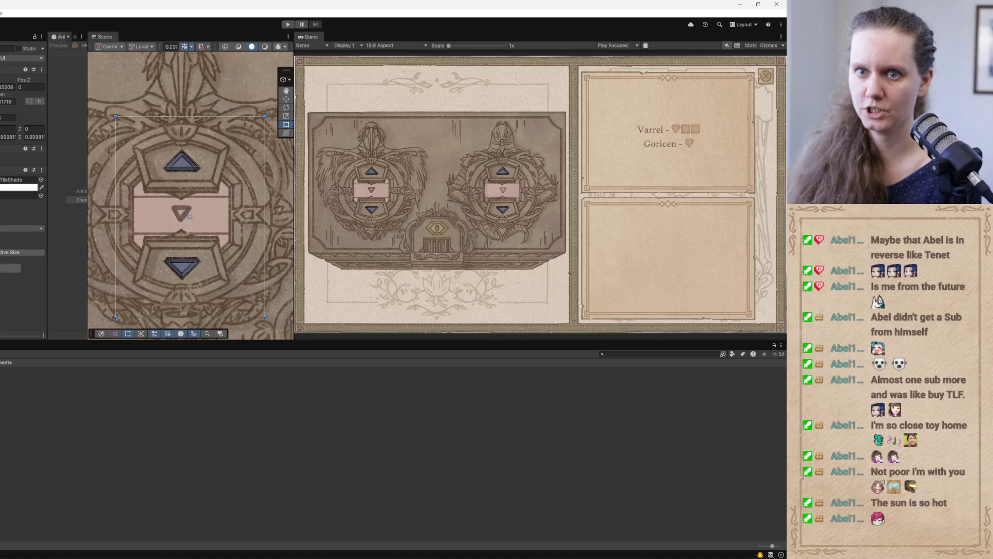
pyautogui.hotkey('ctrl', 'y')
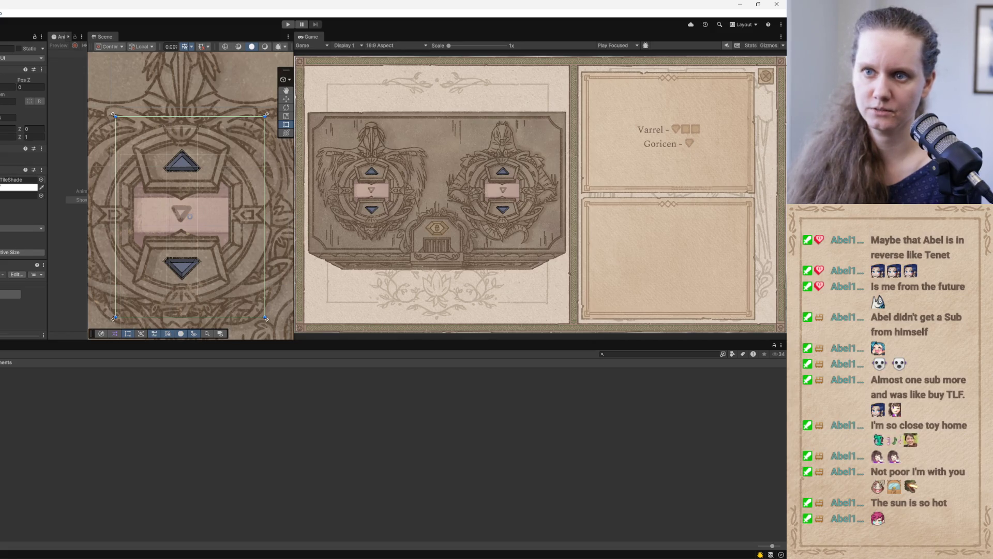
pyautogui.click(215, 387)
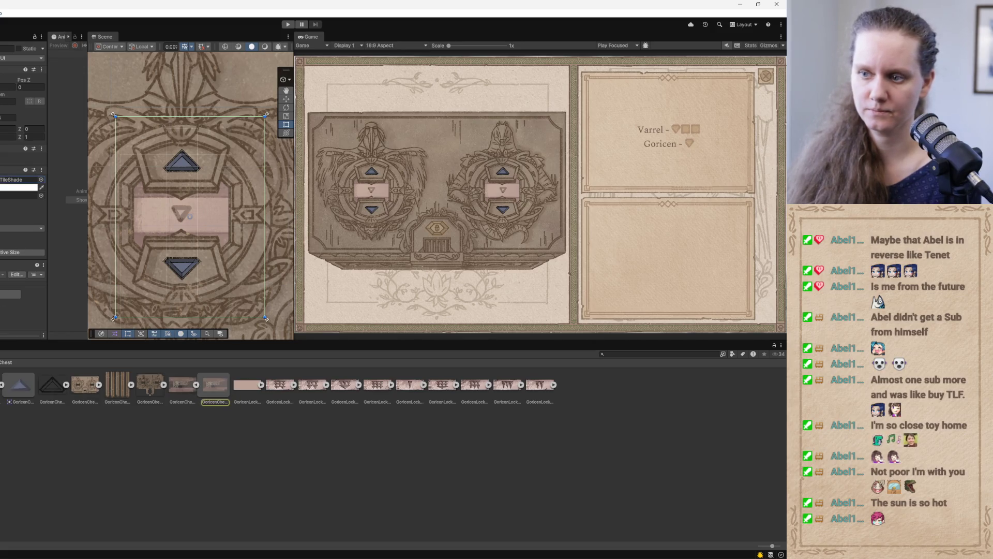
pyautogui.click(216, 389)
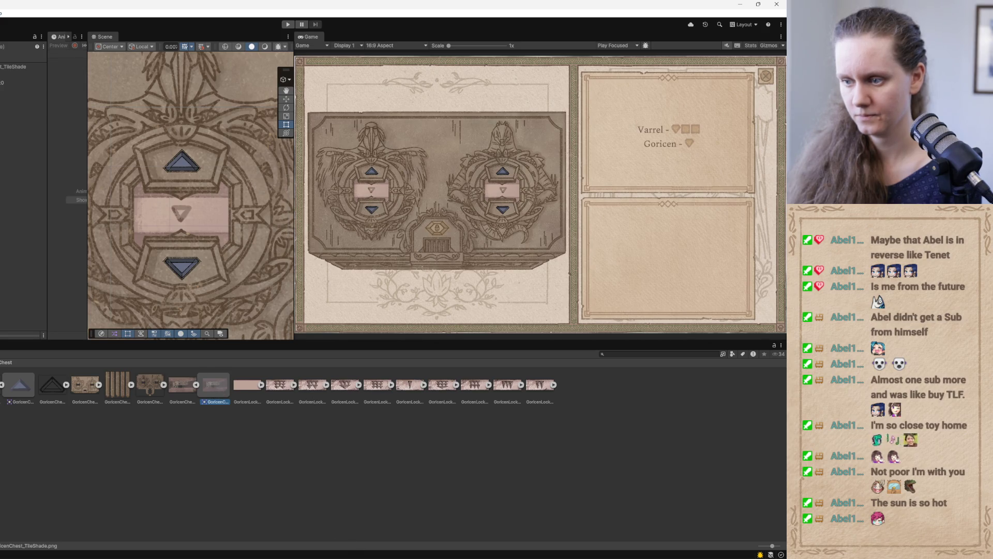
pyautogui.moveTo(216, 393); pyautogui.dragTo(349, 554)
# - Open GoricenChest_TileShade.png in Photoshop at 200% and add a white layer mask to Layer 1
pyautogui.hotkey('alt', 'Tab')
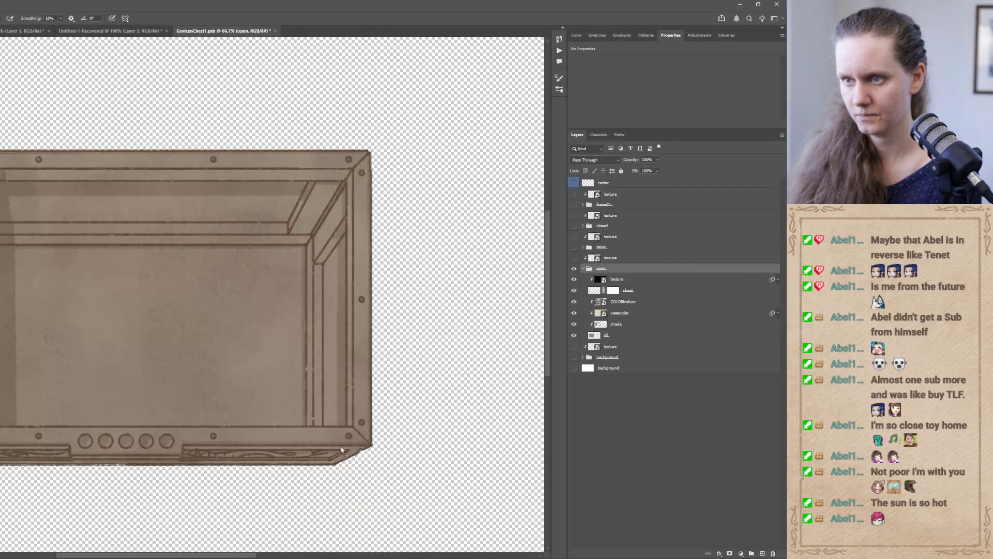
pyautogui.moveTo(309, 33); pyautogui.dragTo(300, 33)
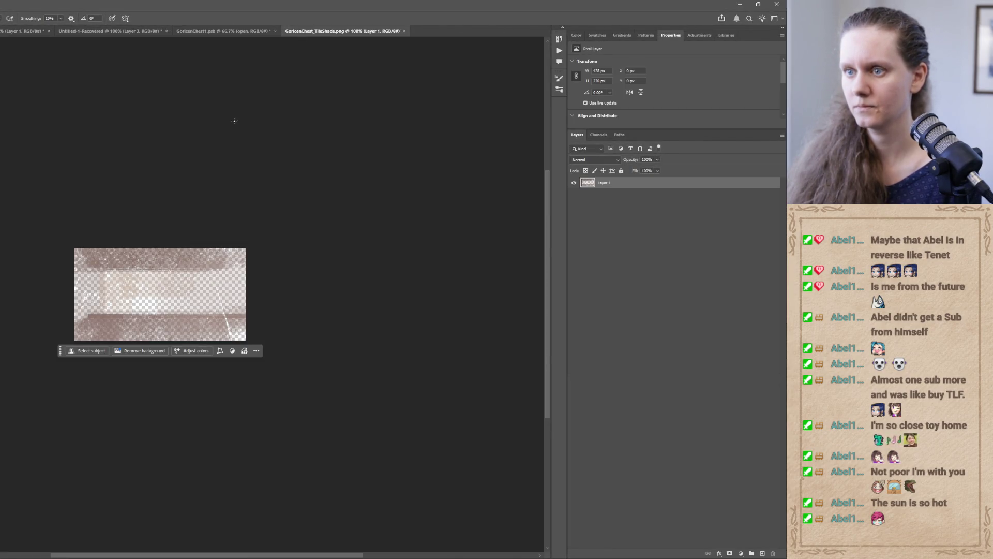
pyautogui.hotkey('ctrl', '+')
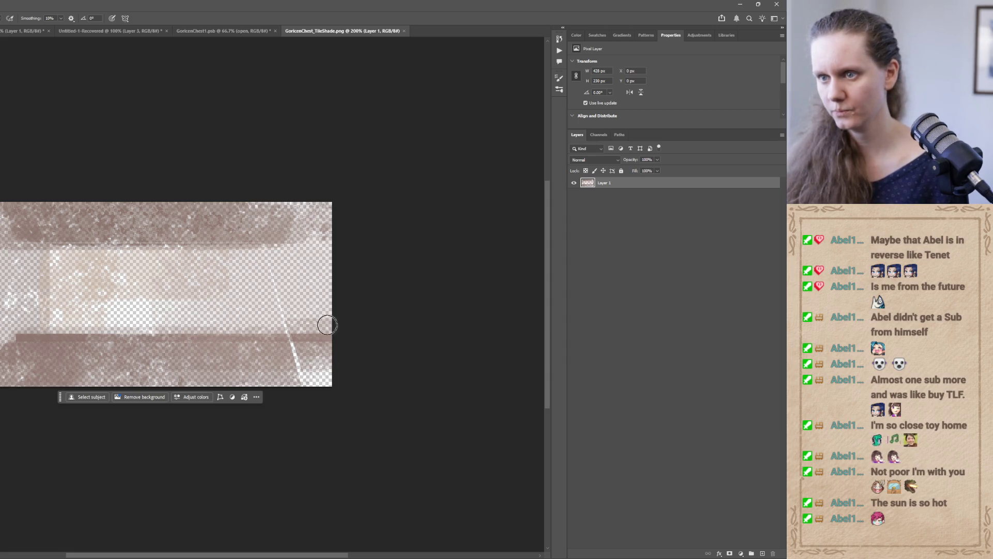
pyautogui.click(731, 554)
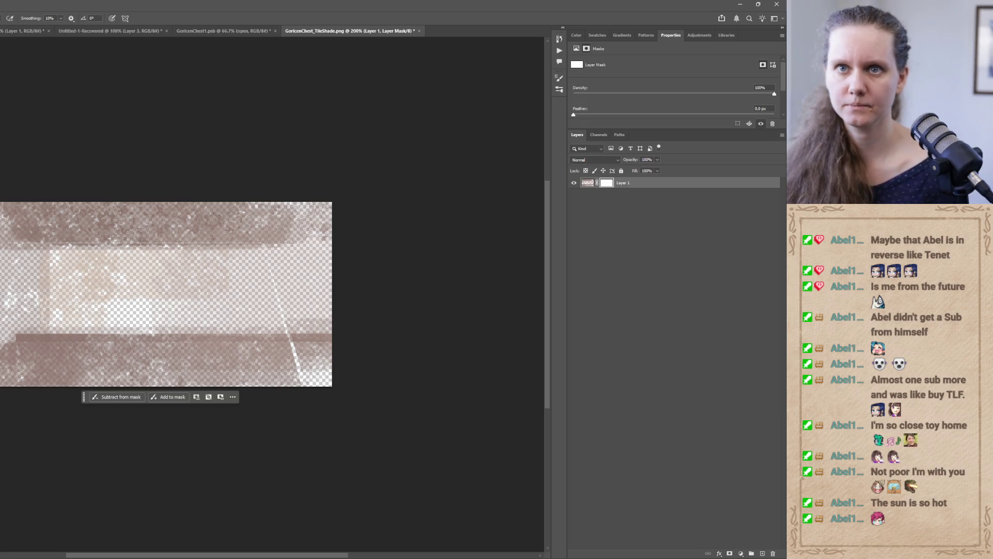
# - Mask out the pale centre band using the KYLE Ultimate Pencil Hard brush at 50 px
pyautogui.press('F5')
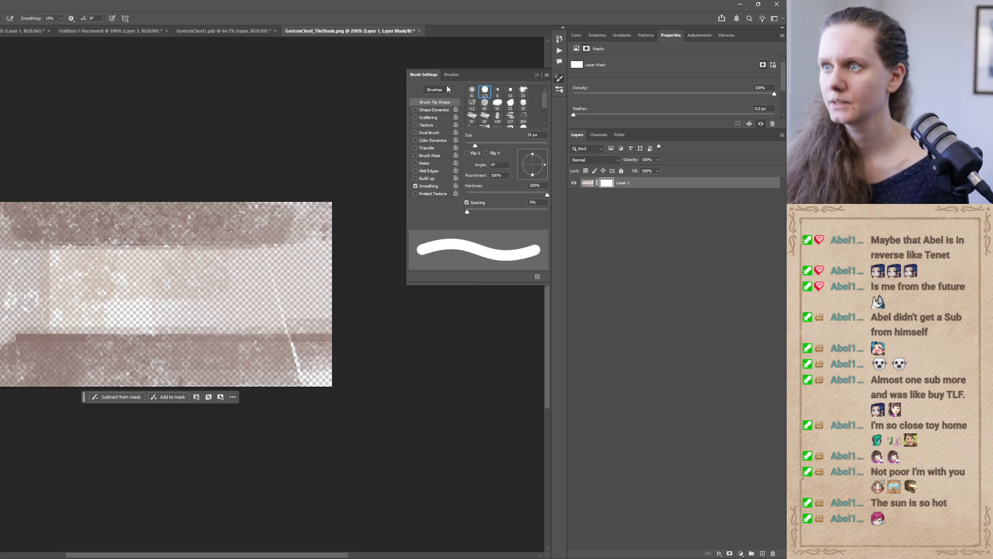
pyautogui.click(452, 74)
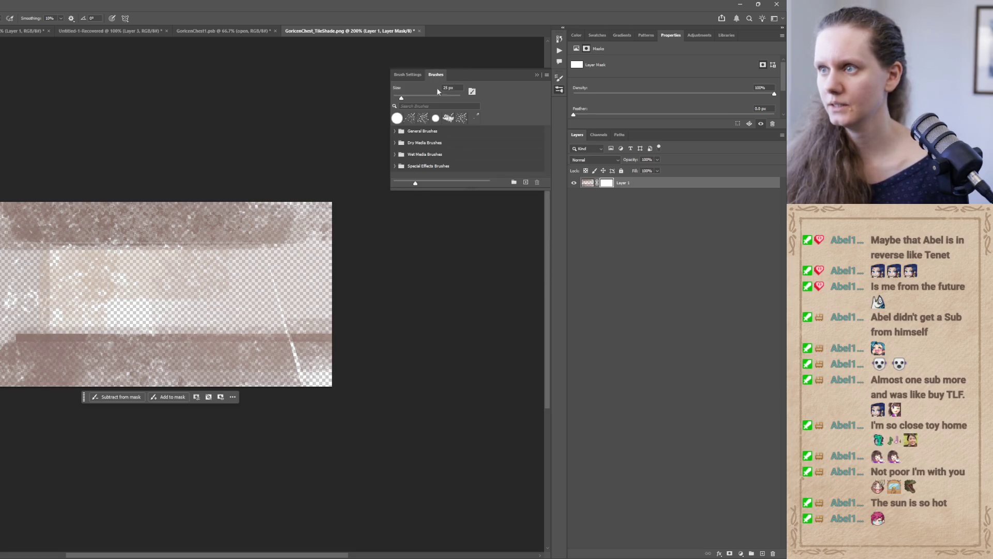
pyautogui.click(396, 141)
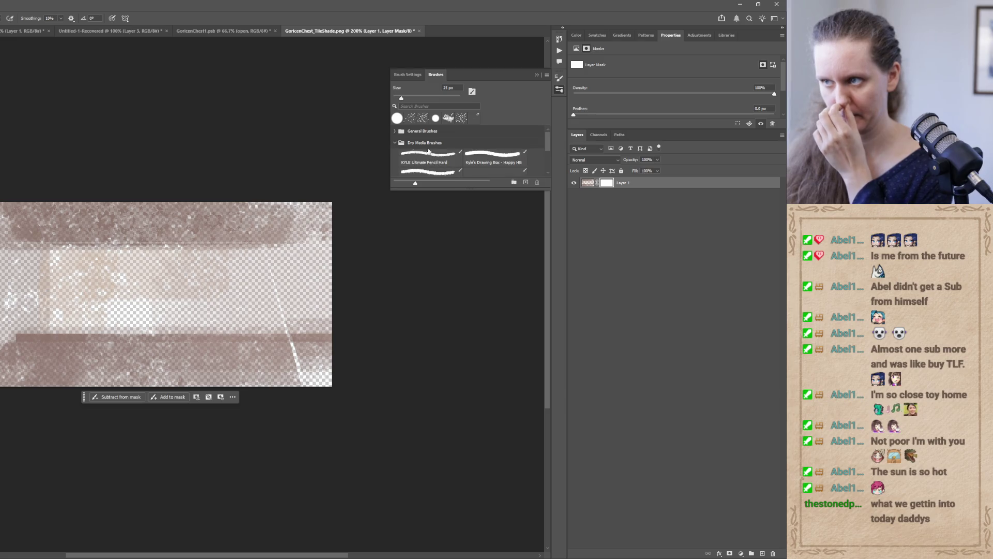
pyautogui.click(428, 156)
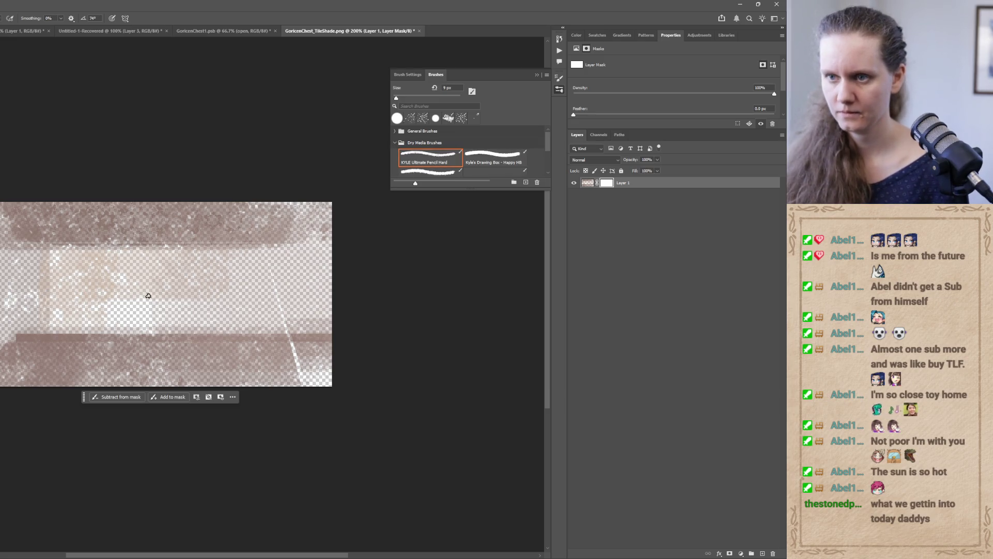
pyautogui.press(']')
pyautogui.press(']')
pyautogui.press(']')
pyautogui.moveTo(202, 287); pyautogui.dragTo(207, 284)
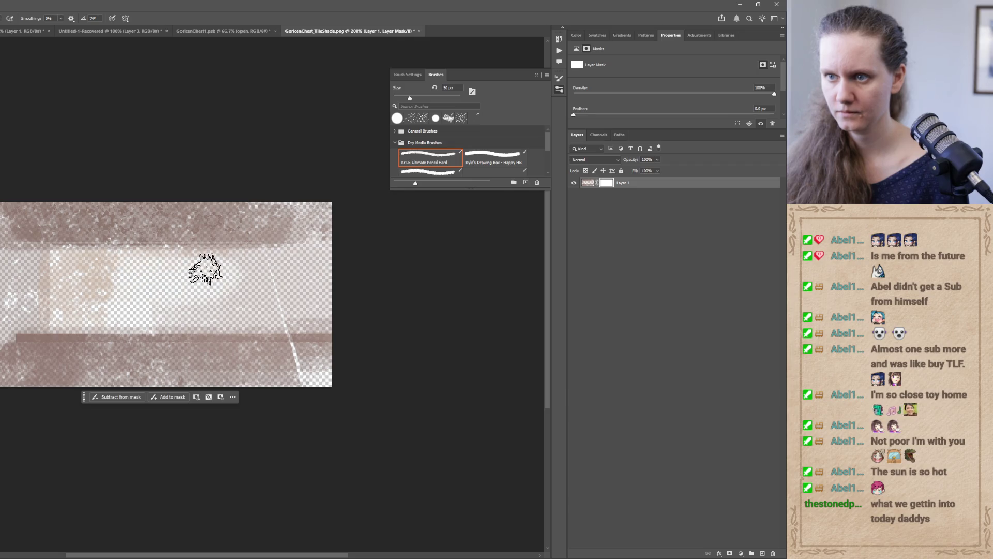
pyautogui.moveTo(74, 266)
pyautogui.mouseDown()
pyautogui.moveTo(66, 262)
pyautogui.moveTo(126, 294)
pyautogui.moveTo(73, 317)
pyautogui.moveTo(60, 284)
pyautogui.moveTo(37, 265)
pyautogui.moveTo(85, 288)
pyautogui.moveTo(53, 308)
pyautogui.moveTo(326, 314)
pyautogui.mouseUp()
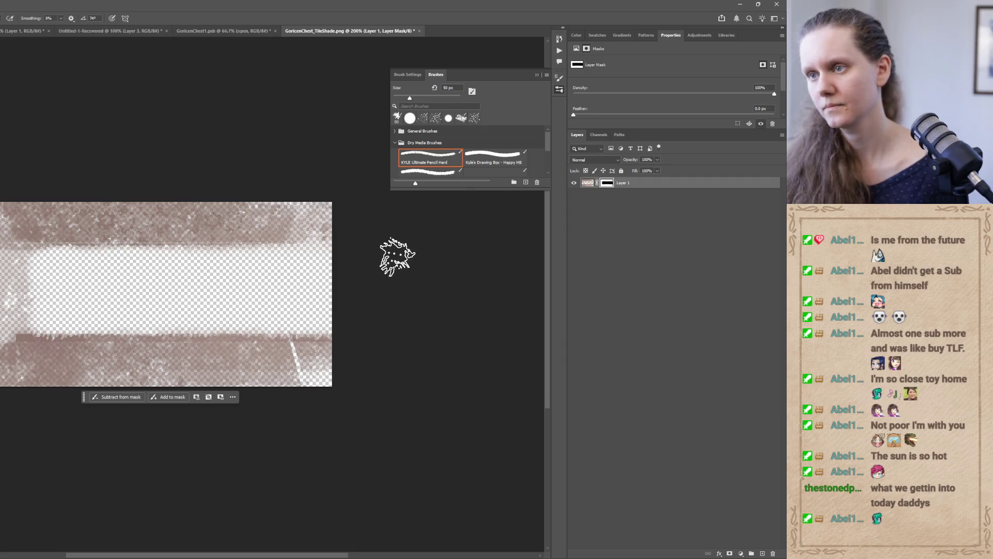
# - Start a Save As of the retouched texture, then check the chest texture assets in Unity
pyautogui.click(521, 73)
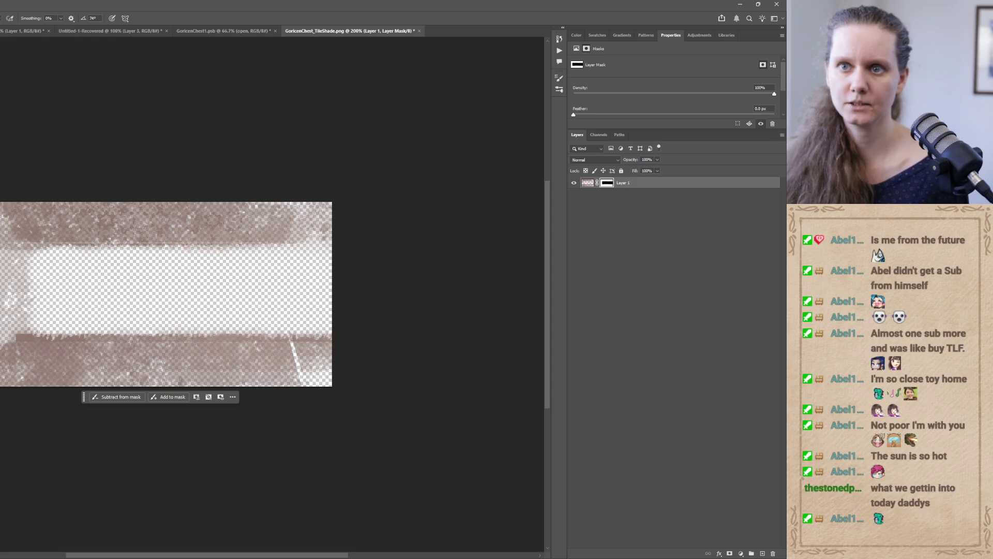
pyautogui.hotkey('ctrl', 'shift', 's')
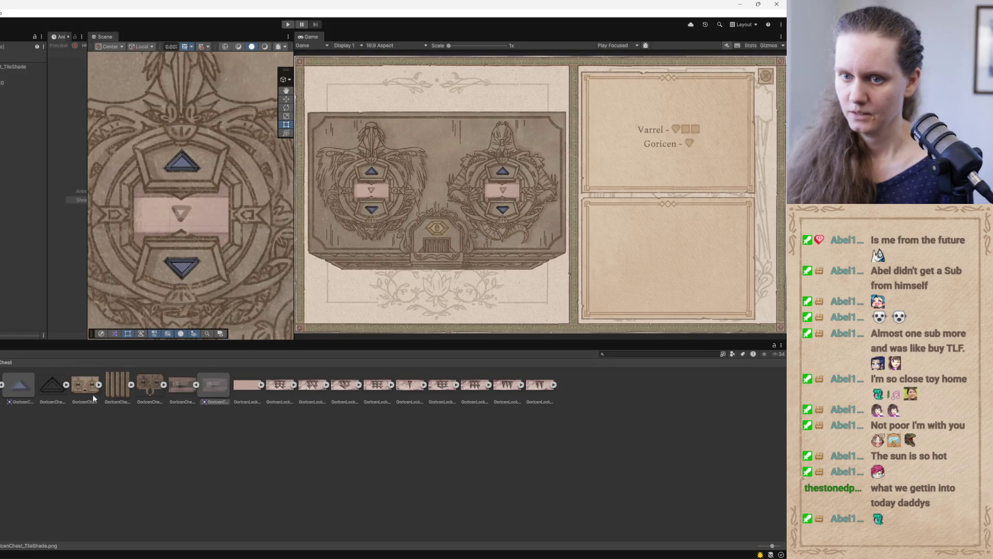
pyautogui.rightClick(219, 384)
pyautogui.click(177, 383)
pyautogui.rightClick(177, 384)
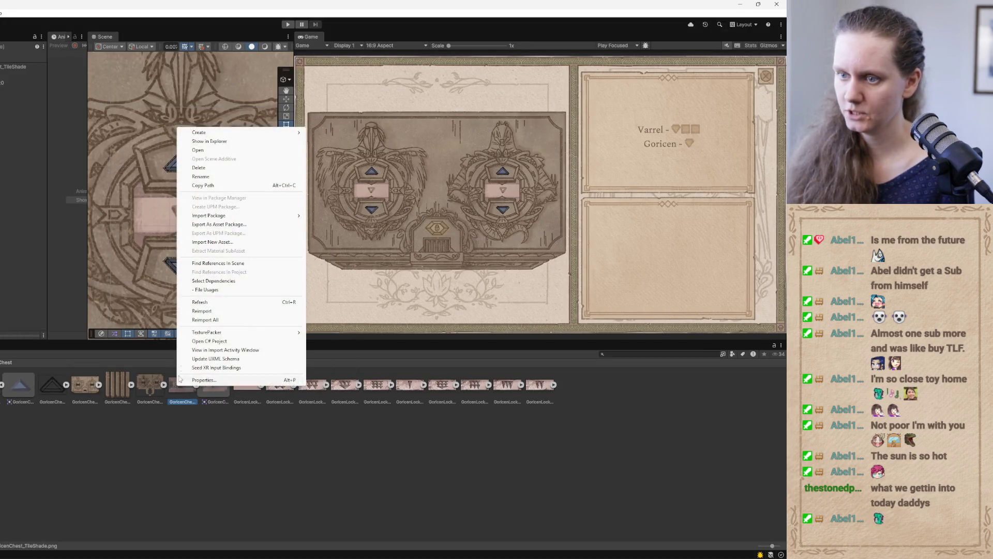
pyautogui.click(232, 142)
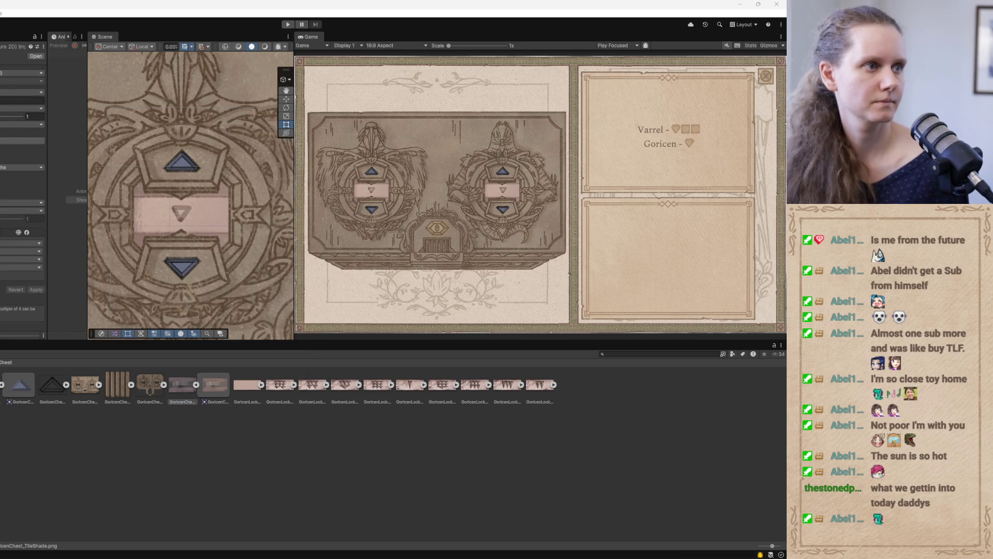
# - Save the edited tile over GoricenChest_TileShade.png in the GoricenChest folder, confirming the replace
pyautogui.moveTo(354, 557)
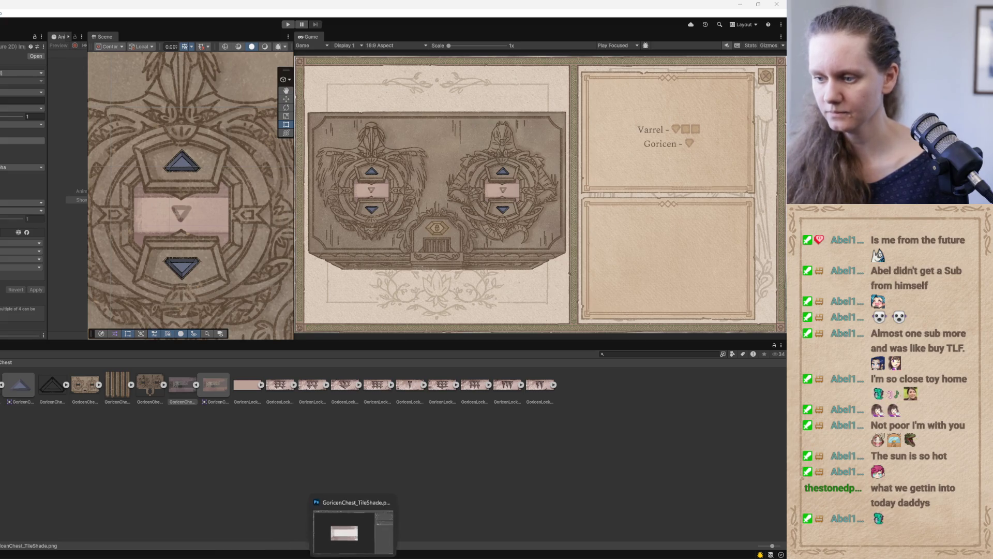
pyautogui.click(354, 533)
pyautogui.click(92, 199)
pyautogui.click(93, 199)
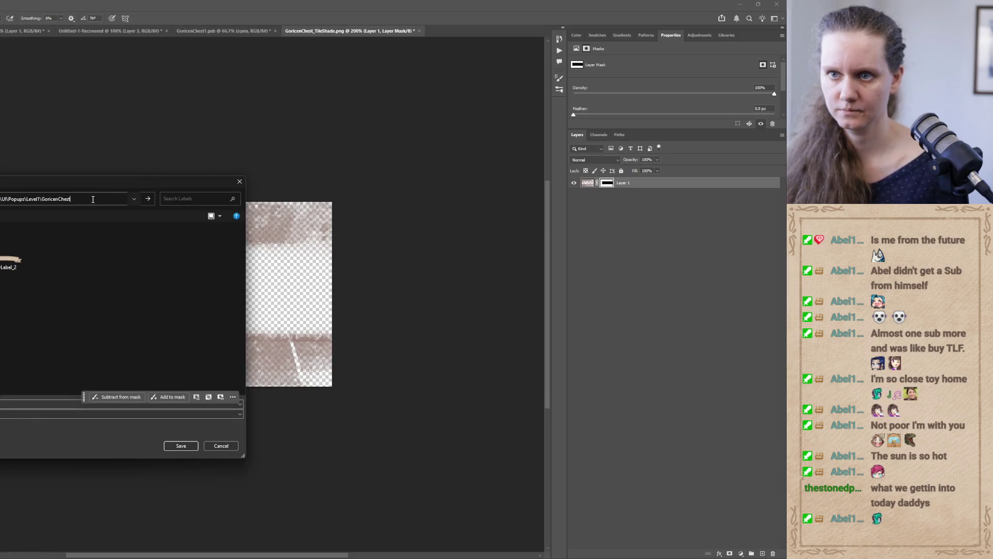
pyautogui.press('Return')
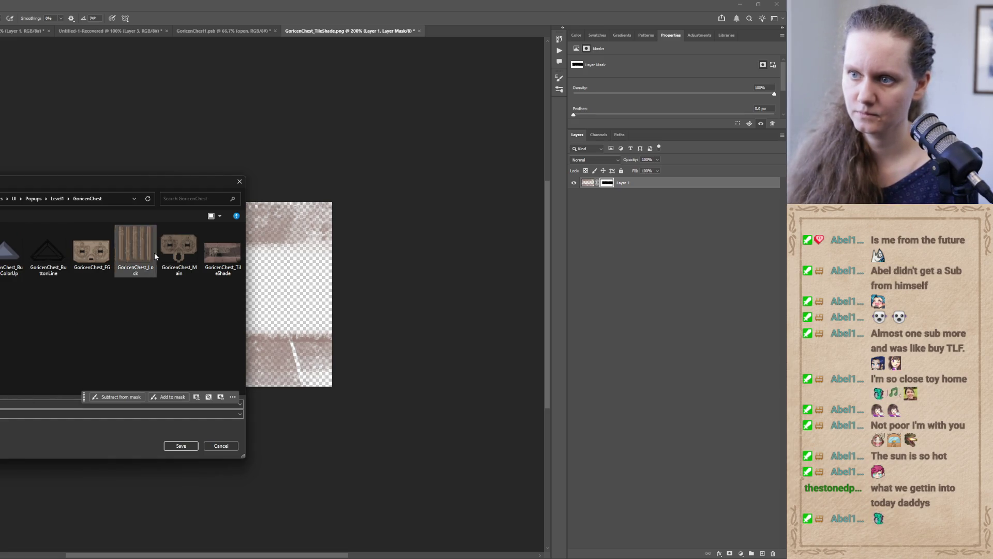
pyautogui.click(223, 251)
pyautogui.click(181, 446)
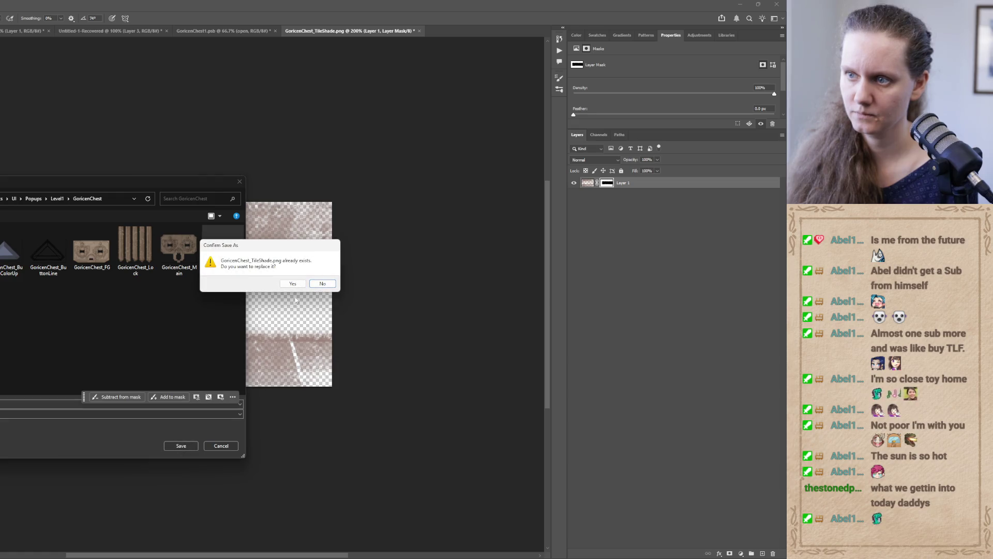
pyautogui.click(290, 282)
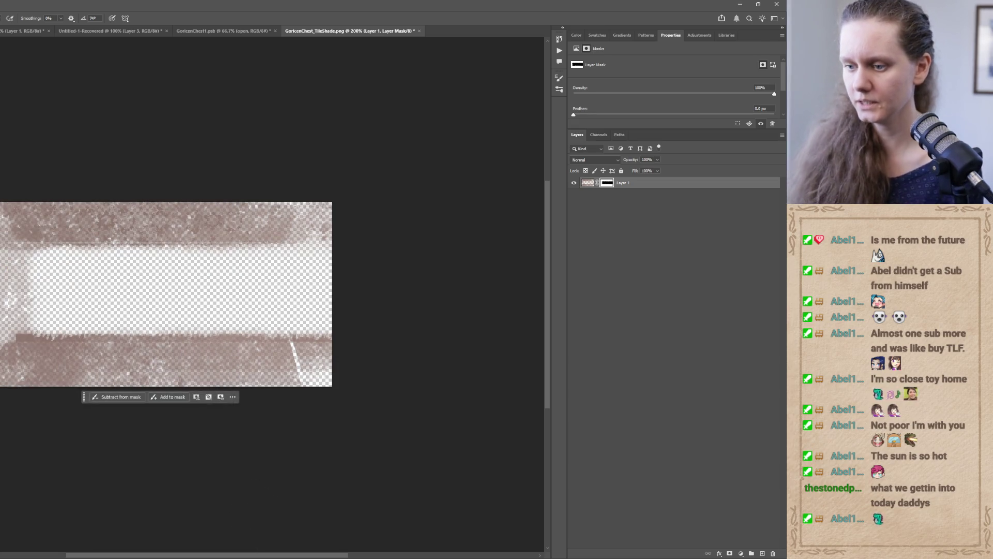
pyautogui.click(240, 549)
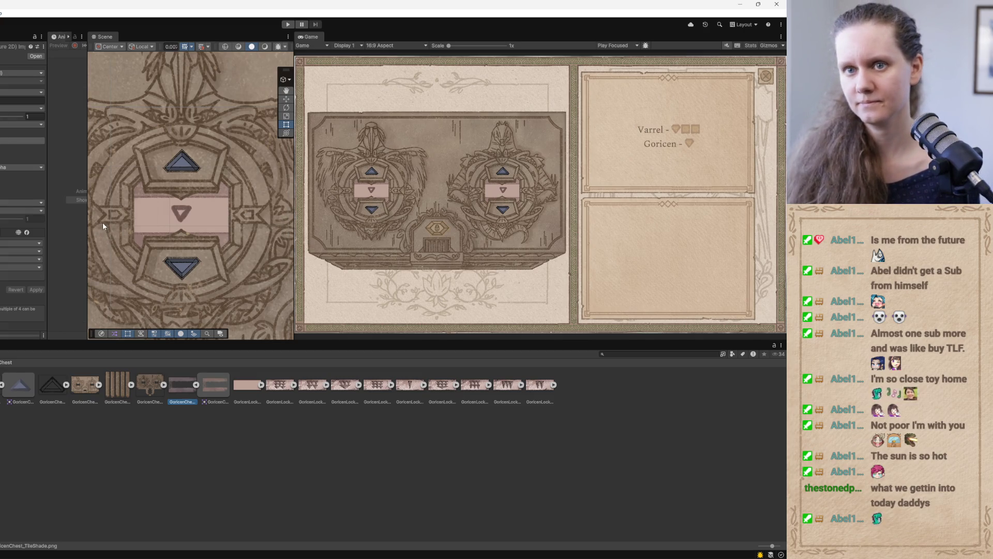
# - Check the TileShade object's updated texture in Unity's Scene view, then return to Photoshop
pyautogui.moveTo(357, 548)
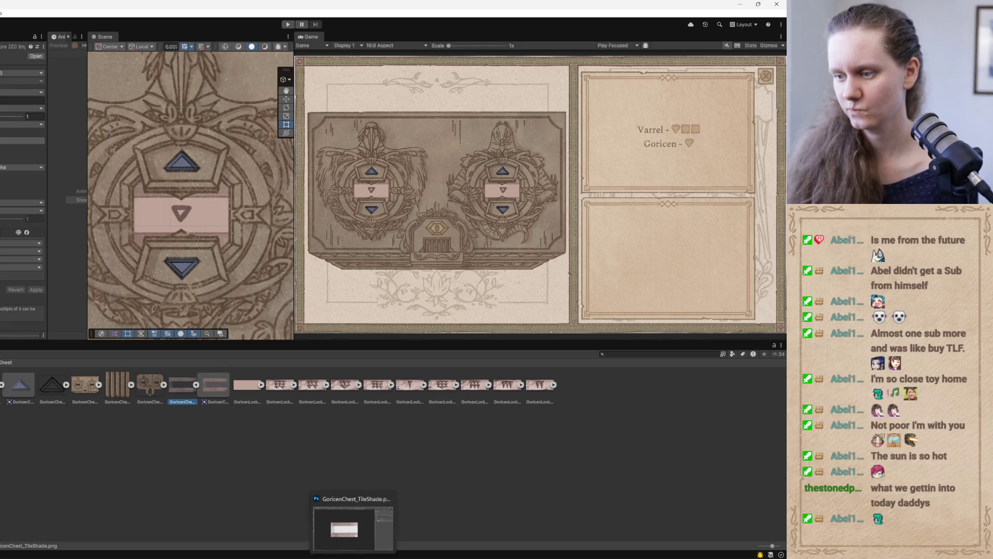
pyautogui.click(378, 522)
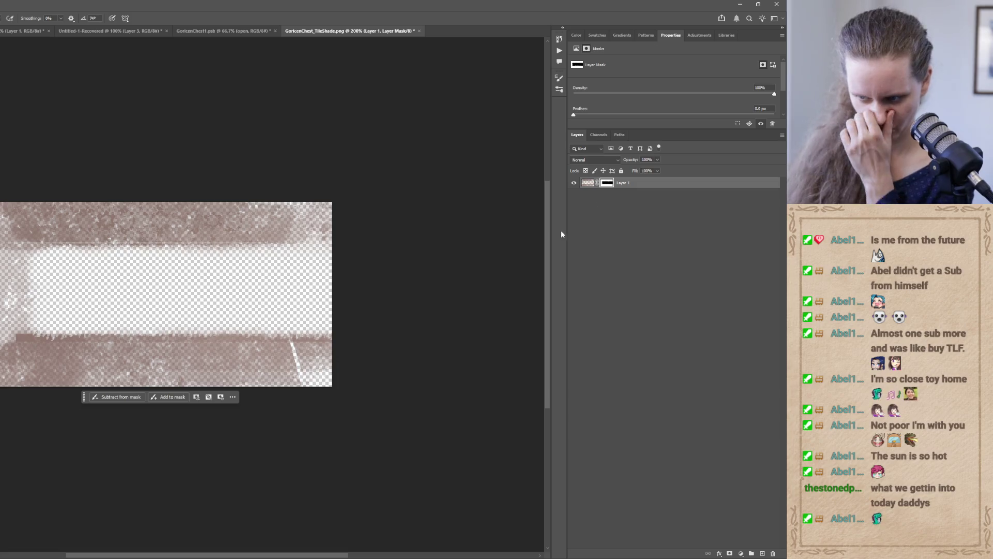
pyautogui.moveTo(246, 551)
pyautogui.click(246, 526)
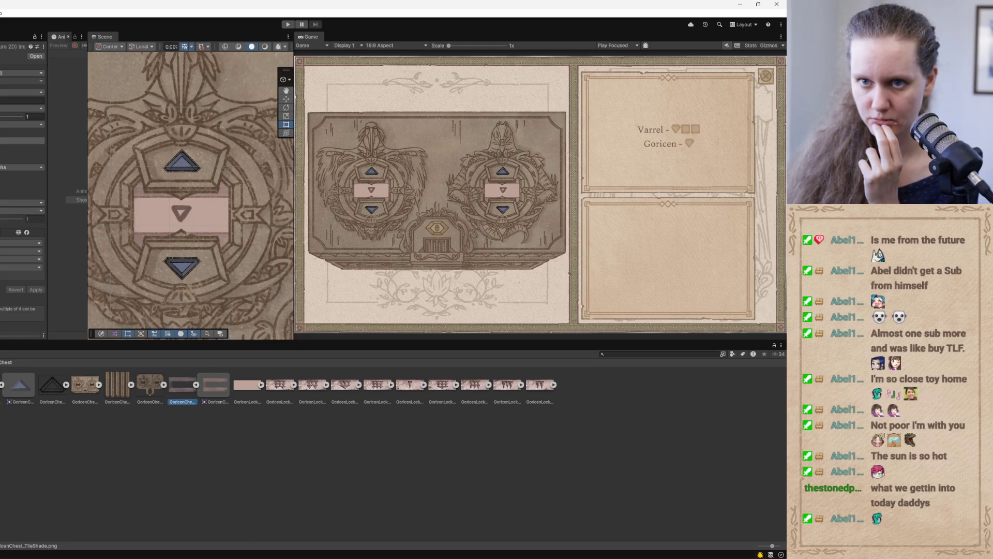
pyautogui.click(190, 216)
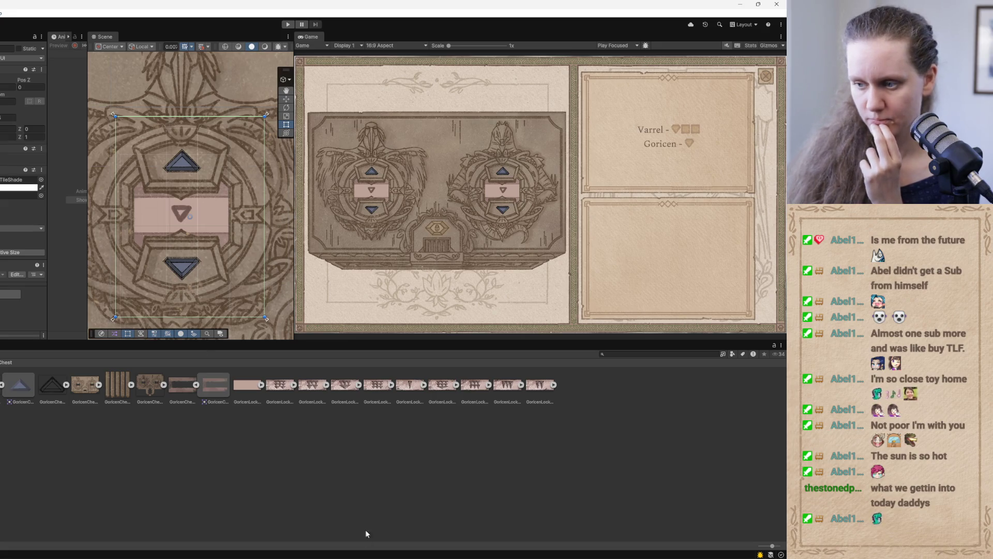
pyautogui.hotkey('alt', 'Tab')
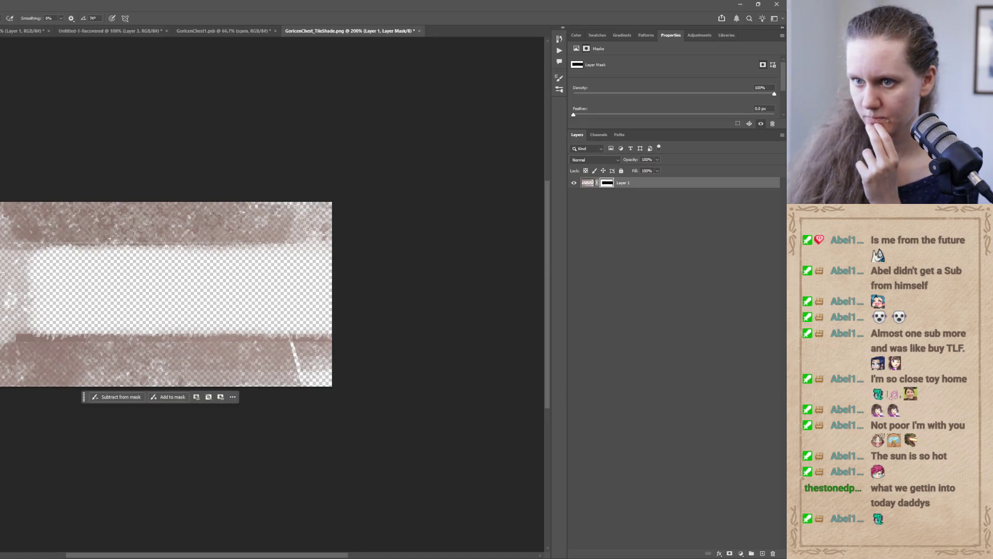
# - Reveal texture across the left of the clear band and overwrite GoricenChest_TileShade.png
pyautogui.moveTo(63, 243)
pyautogui.mouseDown()
pyautogui.moveTo(40, 248)
pyautogui.moveTo(67, 222)
pyautogui.moveTo(109, 299)
pyautogui.moveTo(114, 351)
pyautogui.moveTo(166, 337)
pyautogui.moveTo(195, 295)
pyautogui.moveTo(203, 235)
pyautogui.moveTo(326, 235)
pyautogui.moveTo(212, 244)
pyautogui.moveTo(276, 241)
pyautogui.moveTo(159, 332)
pyautogui.moveTo(328, 333)
pyautogui.moveTo(330, 357)
pyautogui.mouseUp()
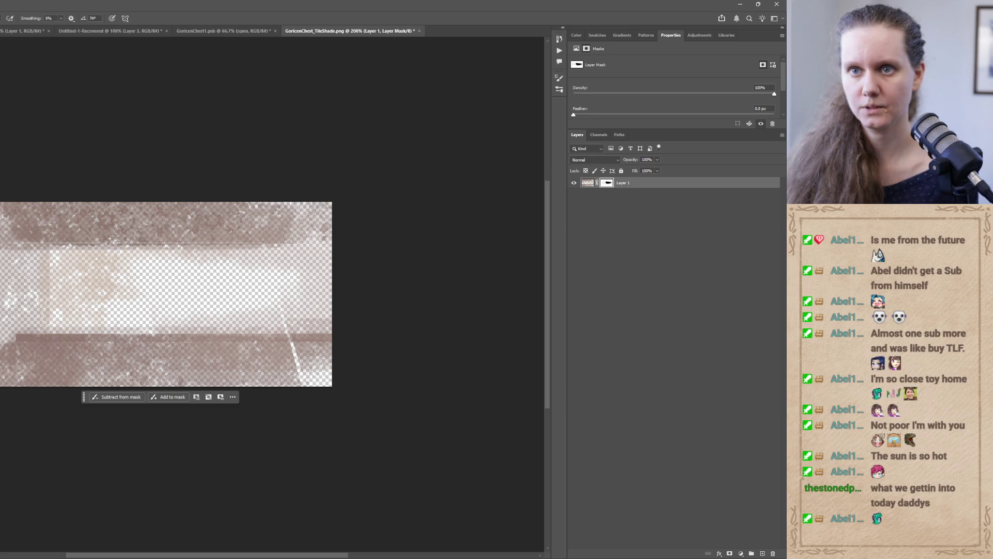
pyautogui.hotkey('ctrl', 'shift', 's')
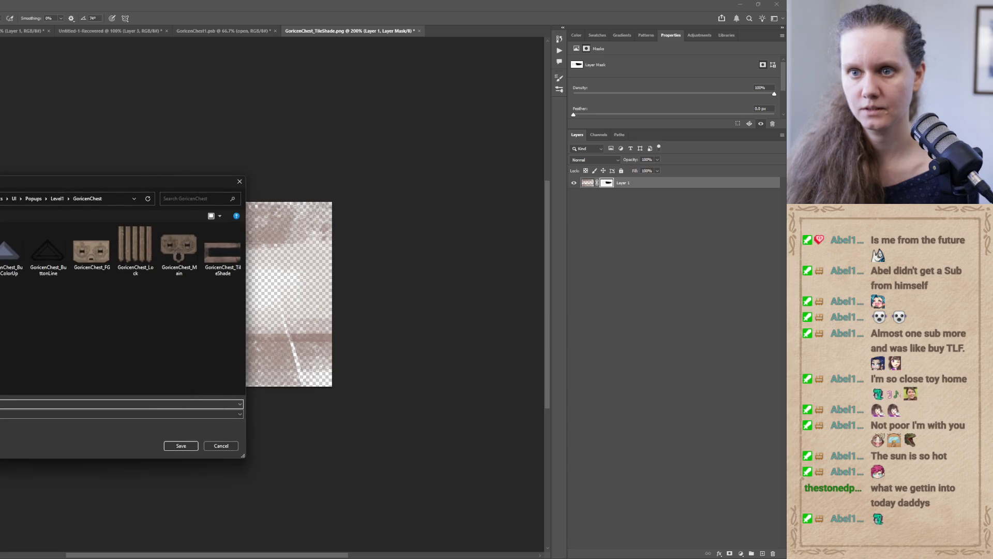
pyautogui.click(223, 251)
pyautogui.click(181, 446)
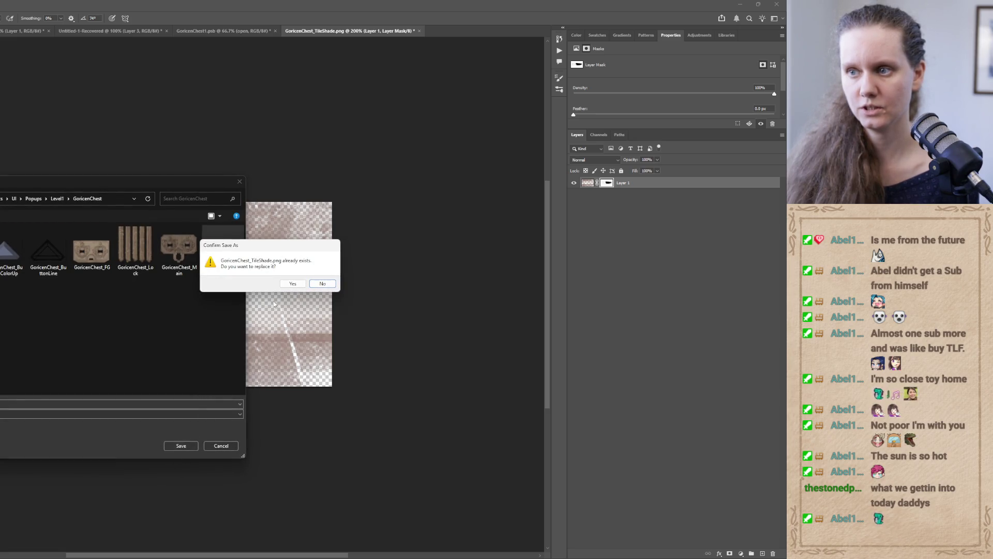
pyautogui.click(293, 283)
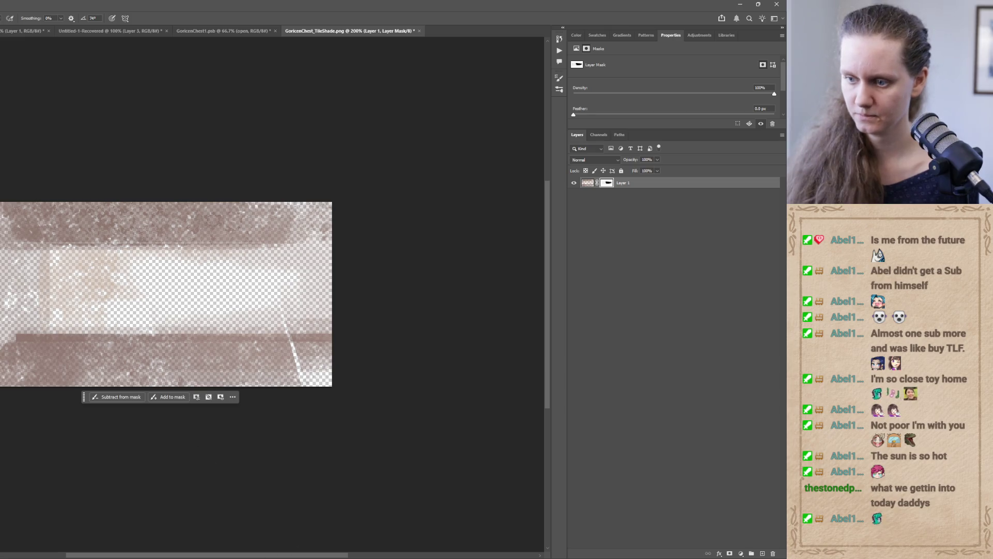
pyautogui.click(241, 525)
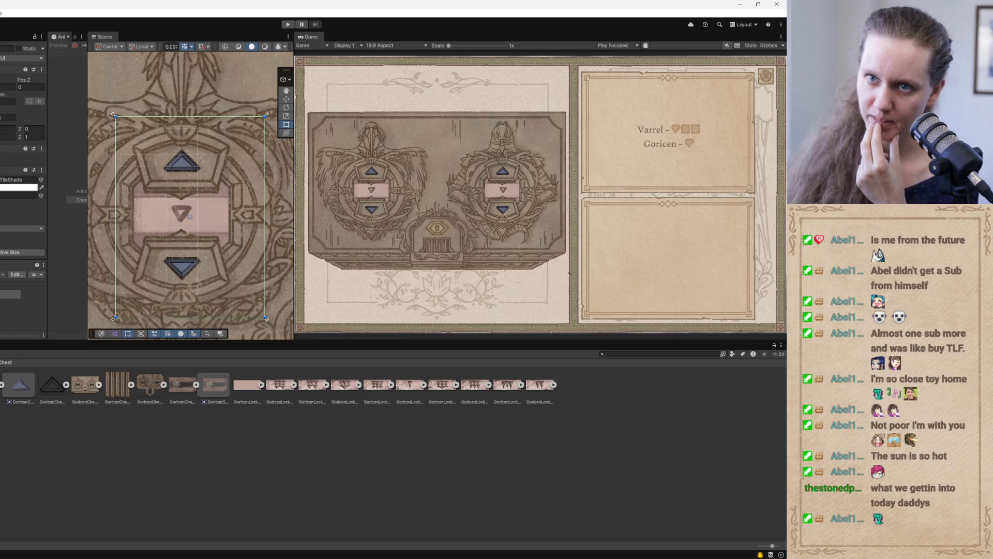
# - Select the ClearNum object in Unity's Scene view, then bring Photoshop back
pyautogui.click(121, 158)
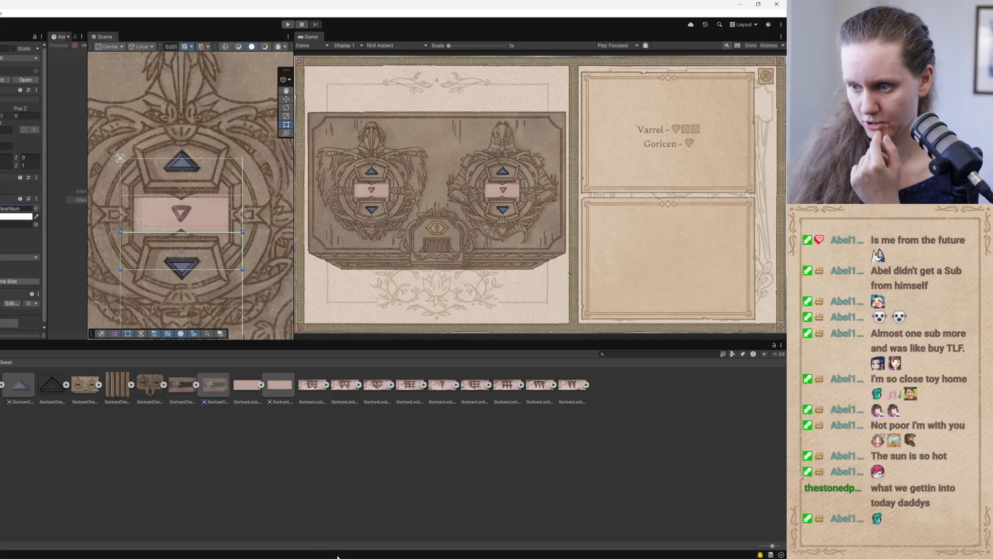
pyautogui.click(346, 518)
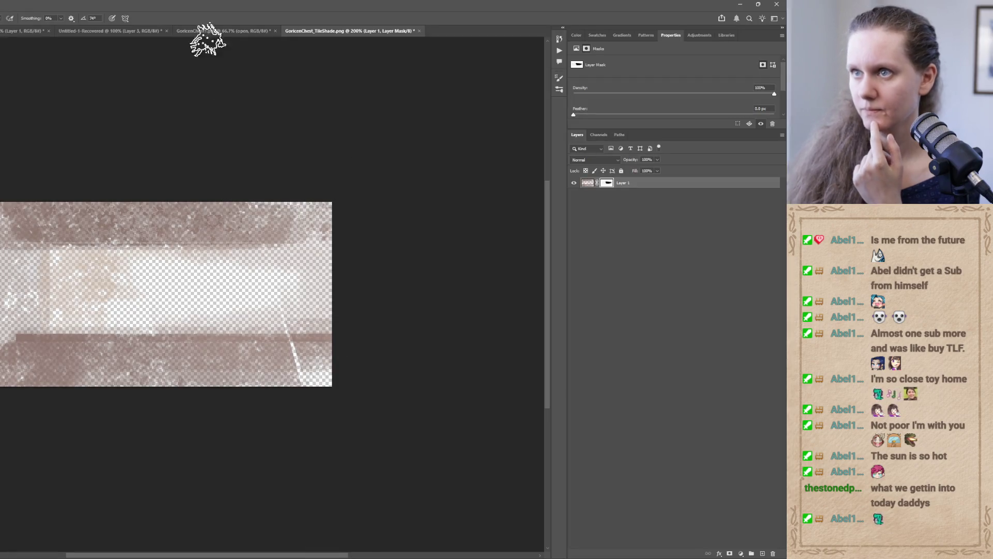
# - In GoricenChest1, draw a crop frame around the chest artwork and nudge its top edge
pyautogui.click(214, 32)
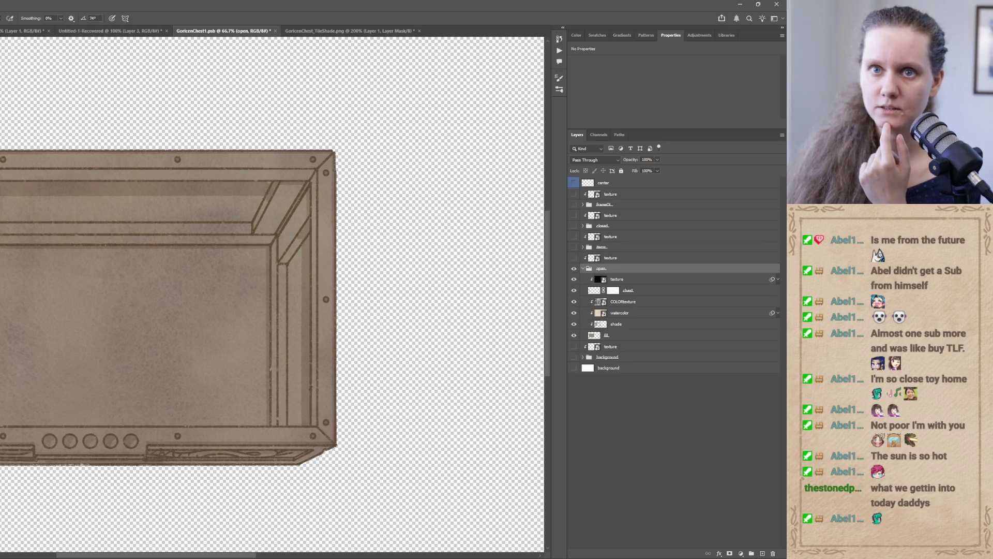
pyautogui.press('c')
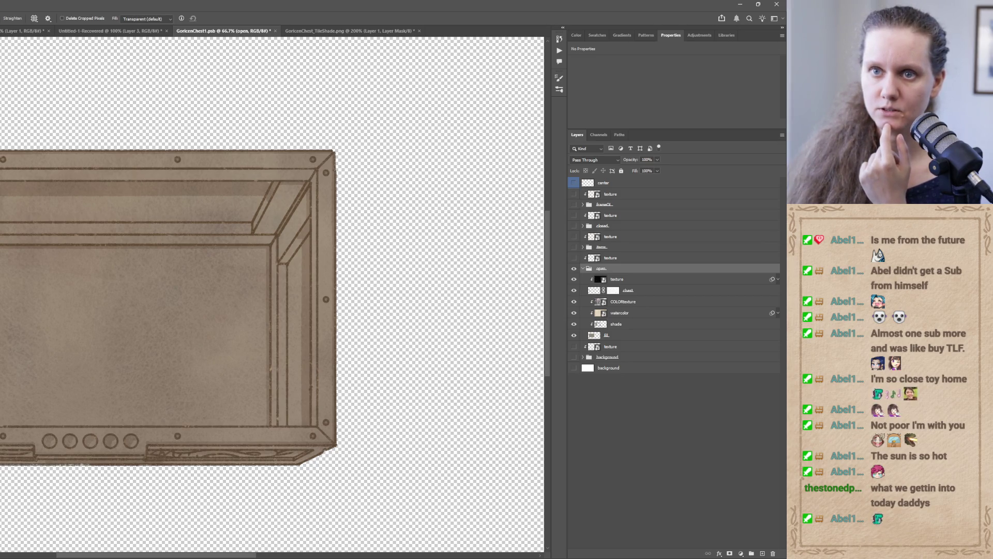
pyautogui.moveTo(0, 146)
pyautogui.mouseDown()
pyautogui.moveTo(350, 488)
pyautogui.moveTo(346, 473)
pyautogui.mouseUp()
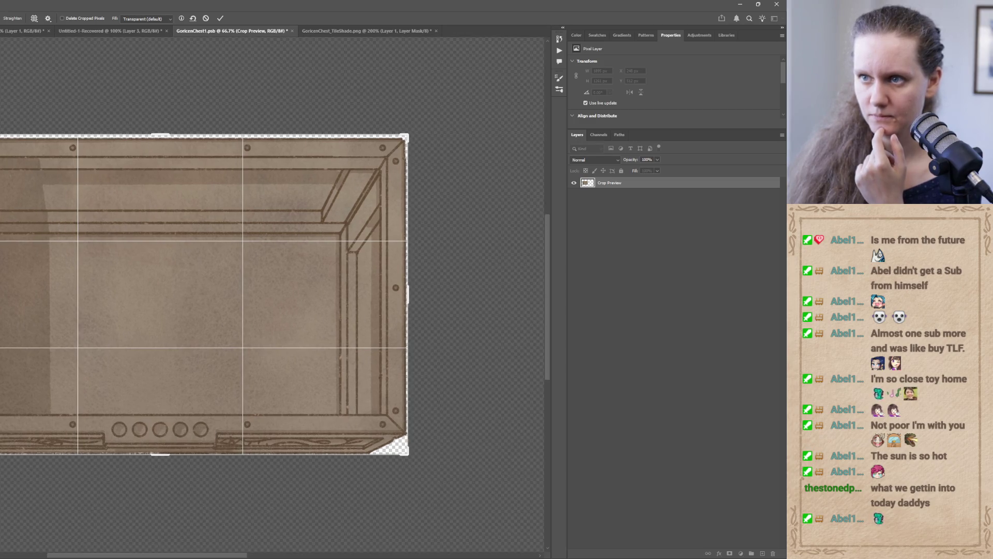
pyautogui.moveTo(155, 138); pyautogui.dragTo(163, 134)
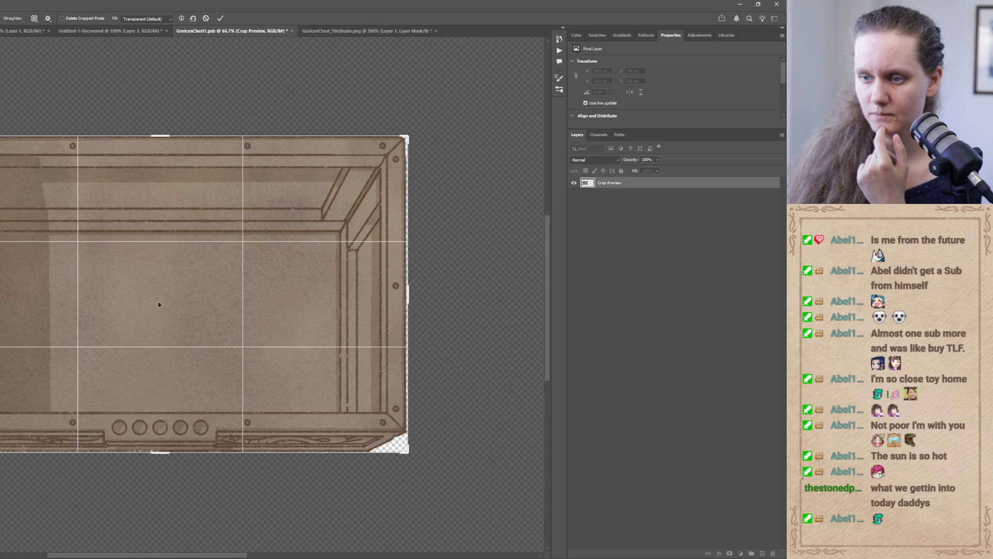
# - Tighten the crop edges around the chest box, about 1182 px tall, and commit it
pyautogui.moveTo(158, 454); pyautogui.dragTo(159, 454)
pyautogui.moveTo(414, 289)
pyautogui.mouseDown()
pyautogui.moveTo(422, 282)
pyautogui.moveTo(413, 289)
pyautogui.mouseUp()
pyautogui.moveTo(32, 286); pyautogui.dragTo(31, 287)
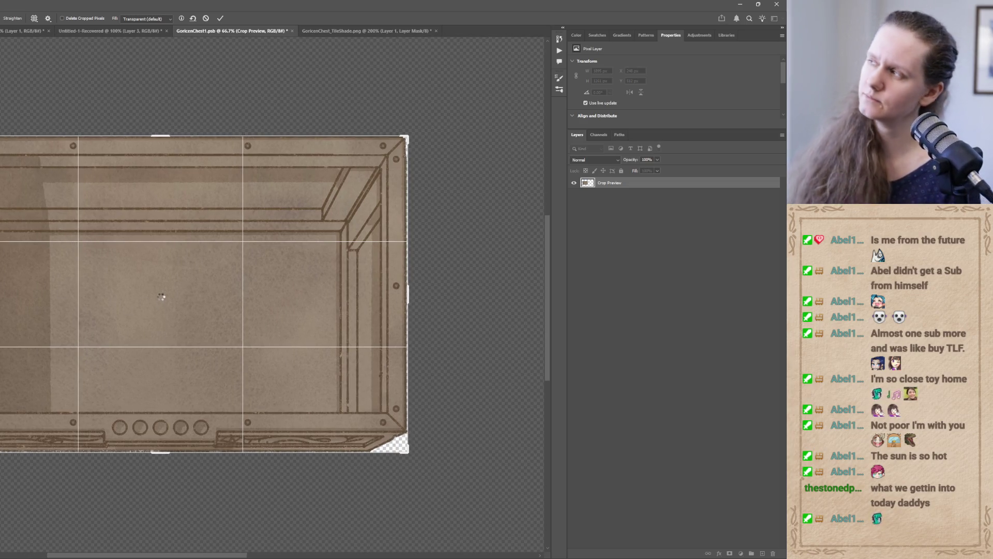
pyautogui.press('Return')
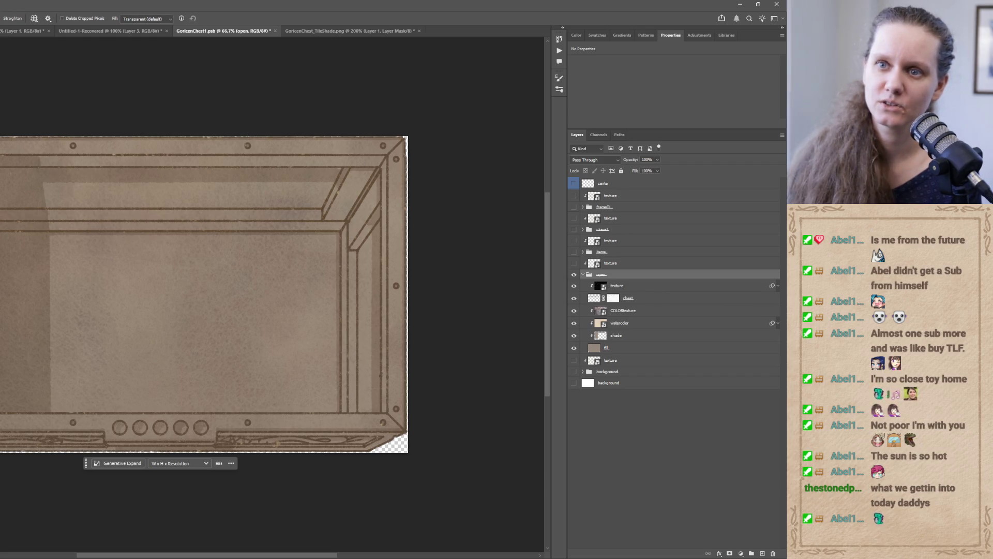
# - Save the cropped chest image as GoricenChest_FG in the GoricenChest folder
pyautogui.hotkey('ctrl', 'shift', 's')
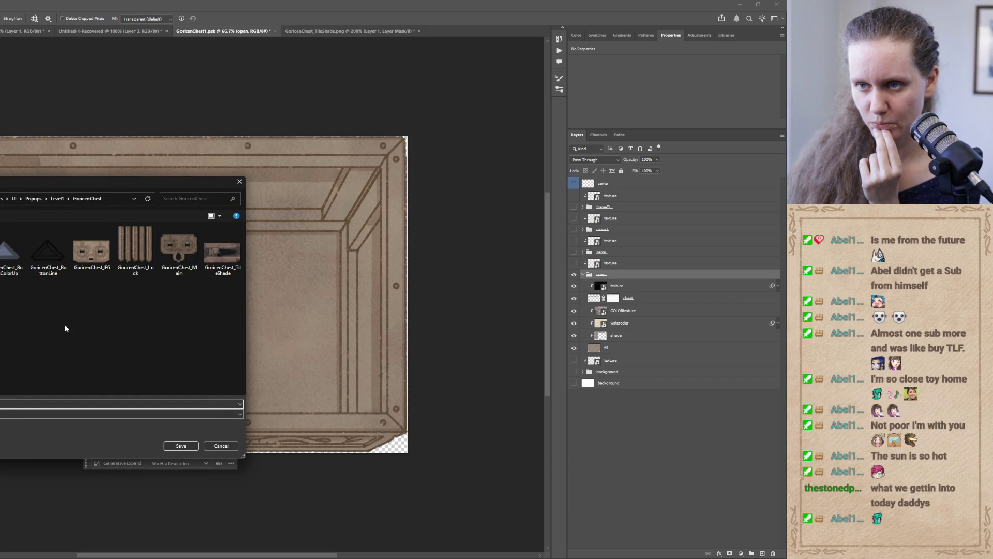
pyautogui.click(97, 255)
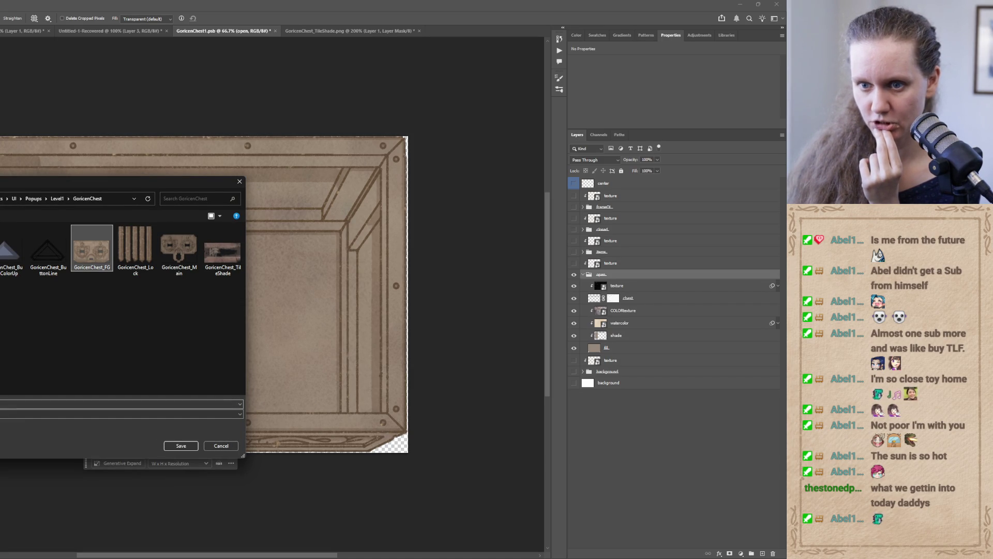
pyautogui.click(119, 404)
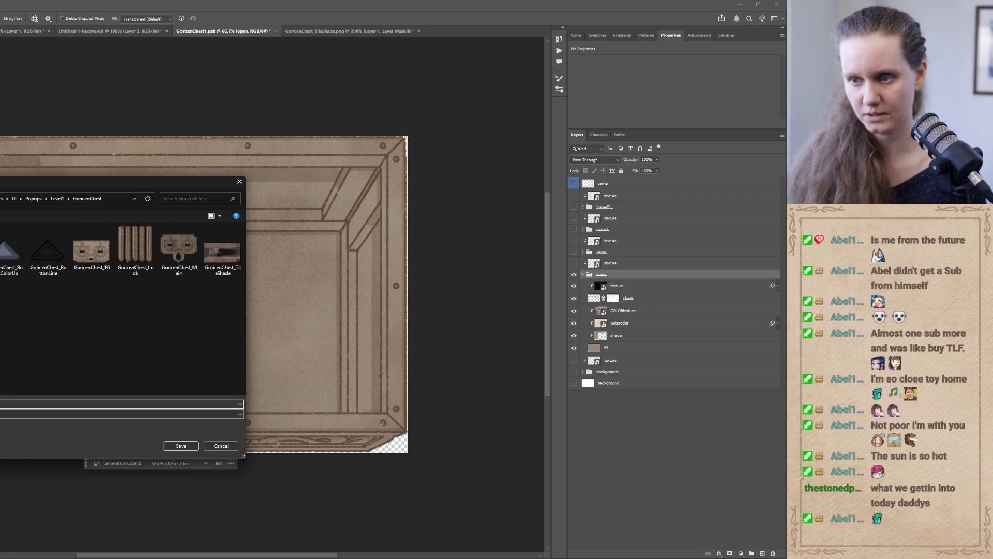
pyautogui.click(179, 445)
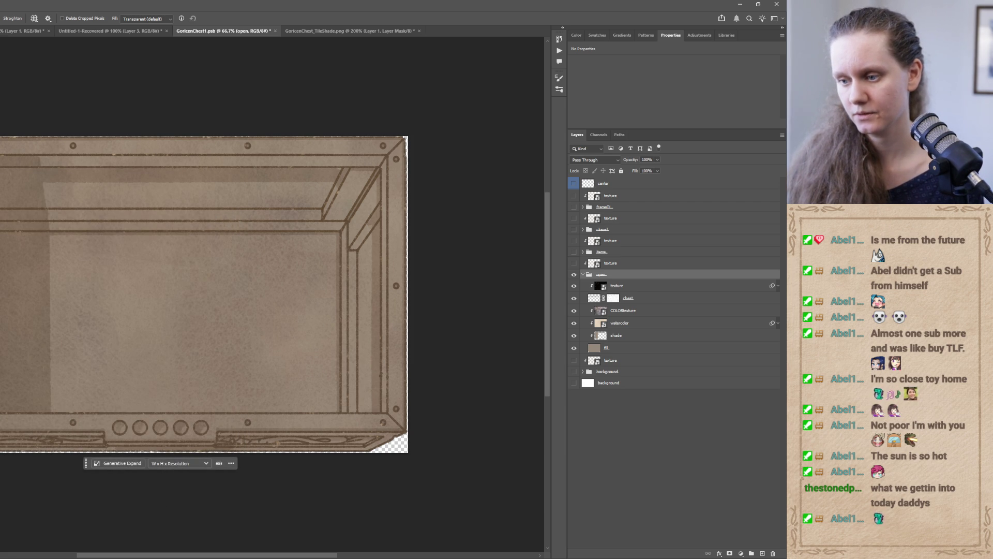
pyautogui.hotkey('alt', 'Tab')
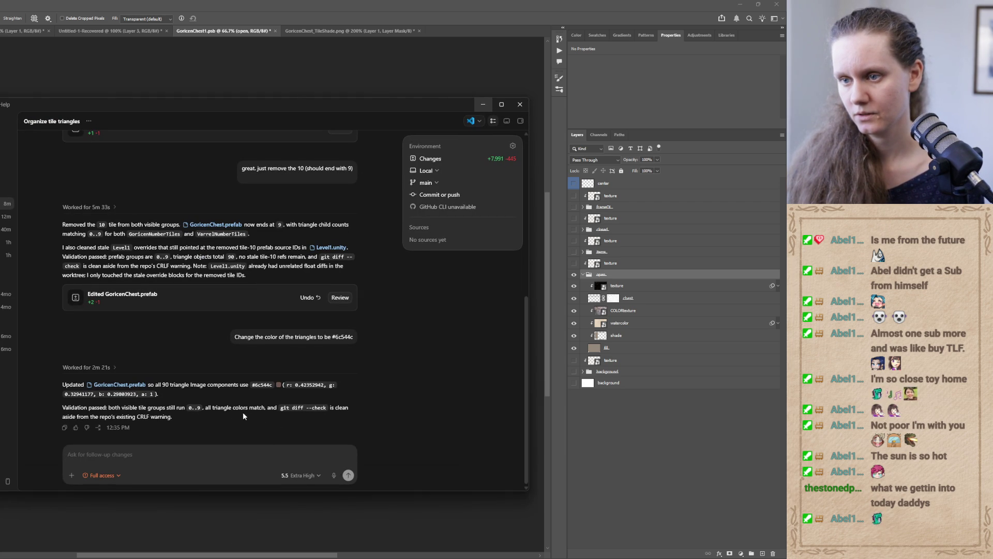
# - Bring Codex back to the front and start a fresh thread for the_land_forgotten_unity
pyautogui.click(480, 106)
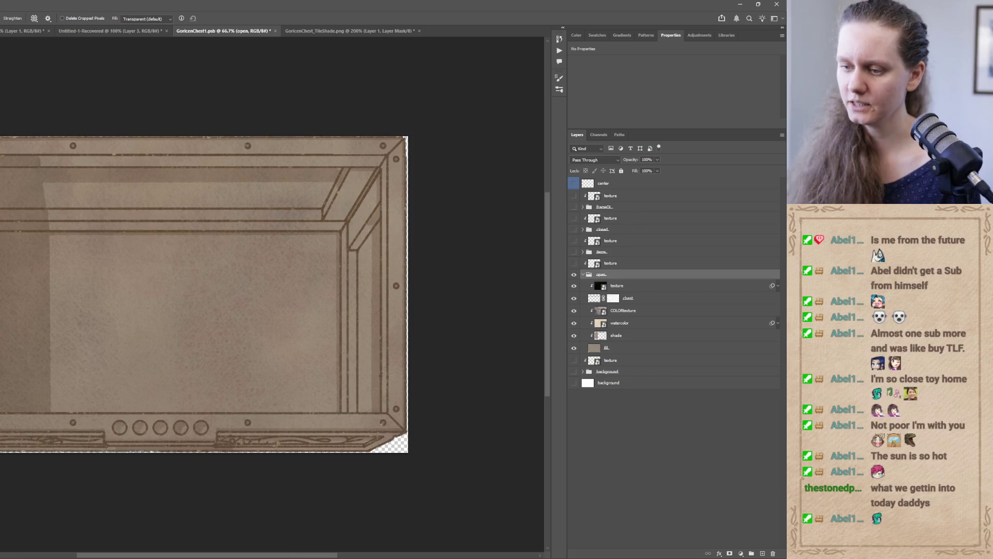
pyautogui.moveTo(282, 554)
pyautogui.click(282, 520)
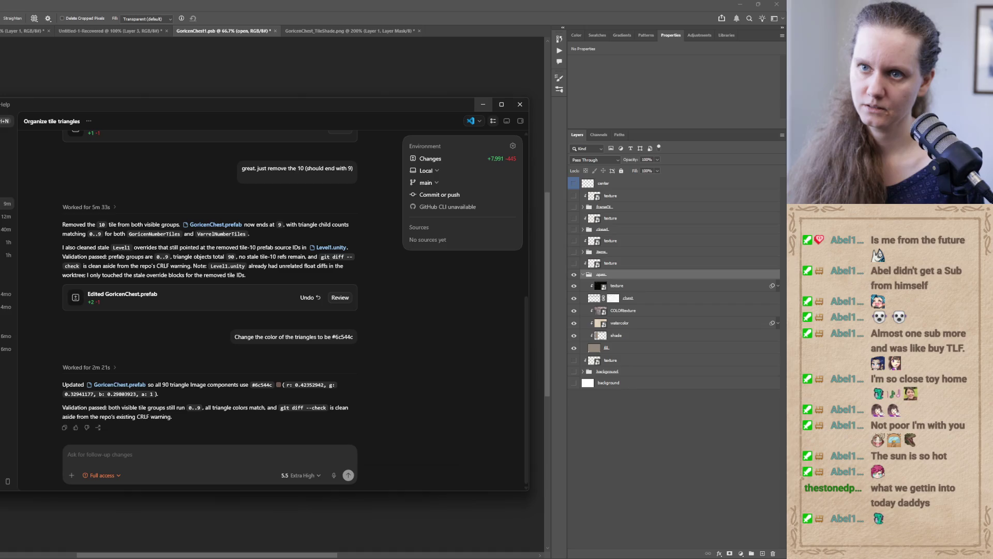
pyautogui.hotkey('ctrl', 'n')
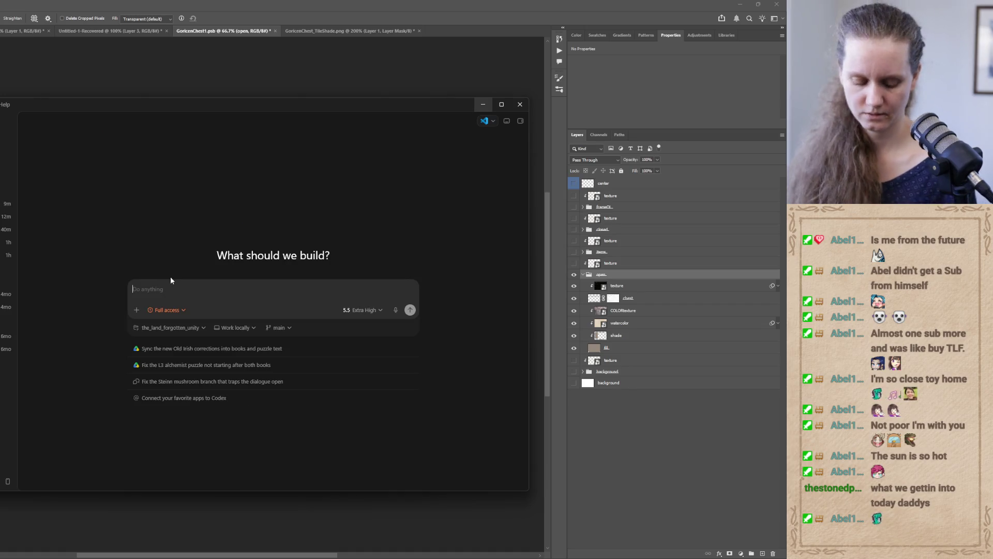
# - Ask Codex to replace level2's outdated GoricenChest with the prefab-instantiated one under Puzzles
pyautogui.write('There is an outdated ')
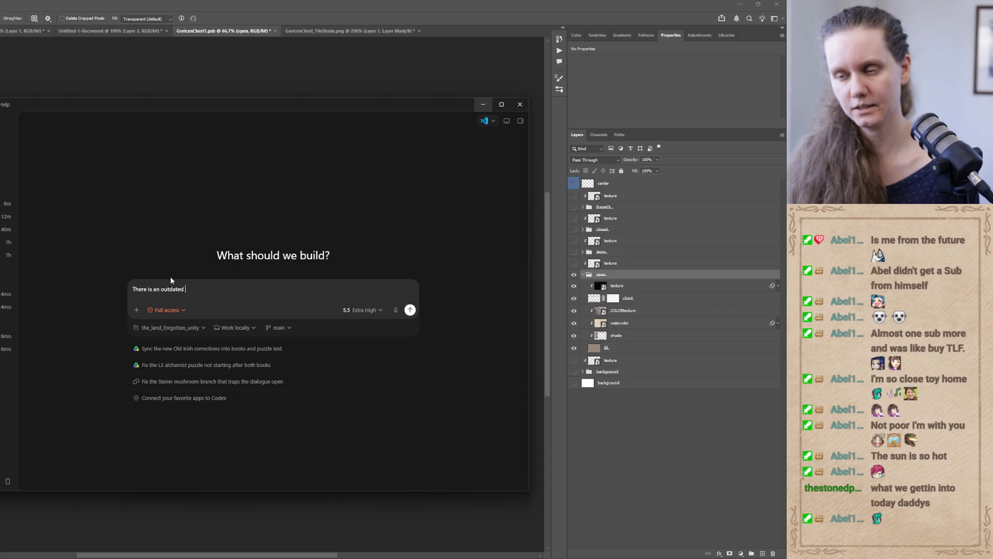
pyautogui.write('version of')
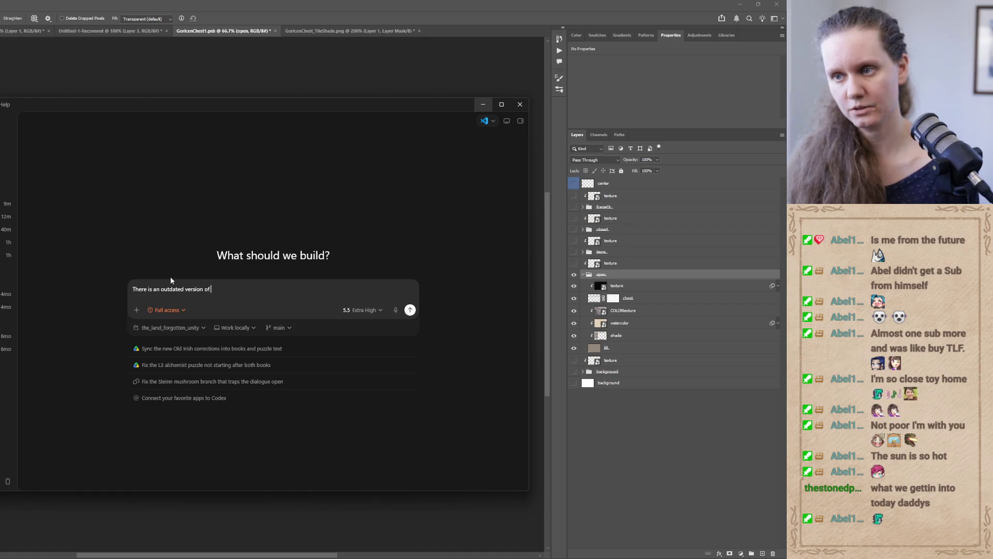
pyautogui.write(' Goricen ')
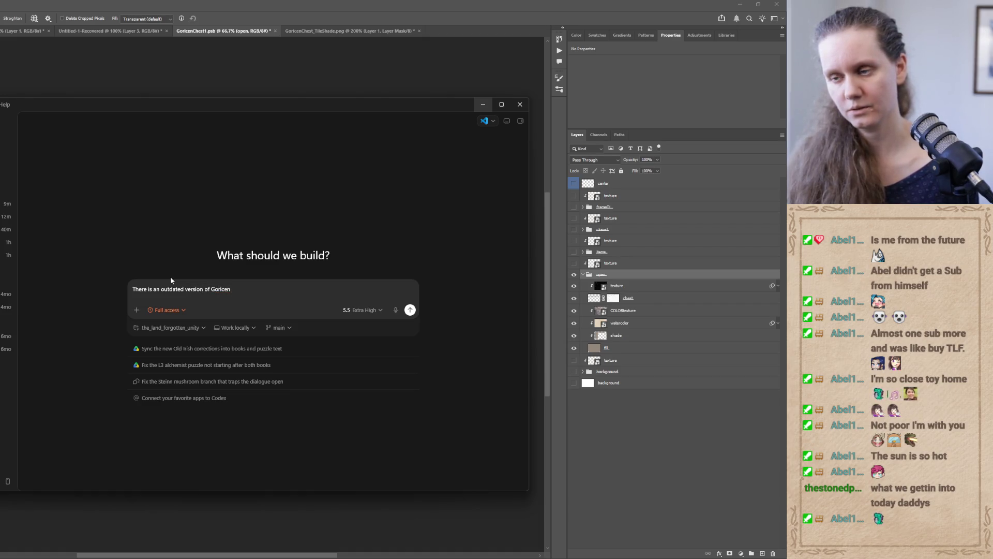
pyautogui.write('Chest in le')
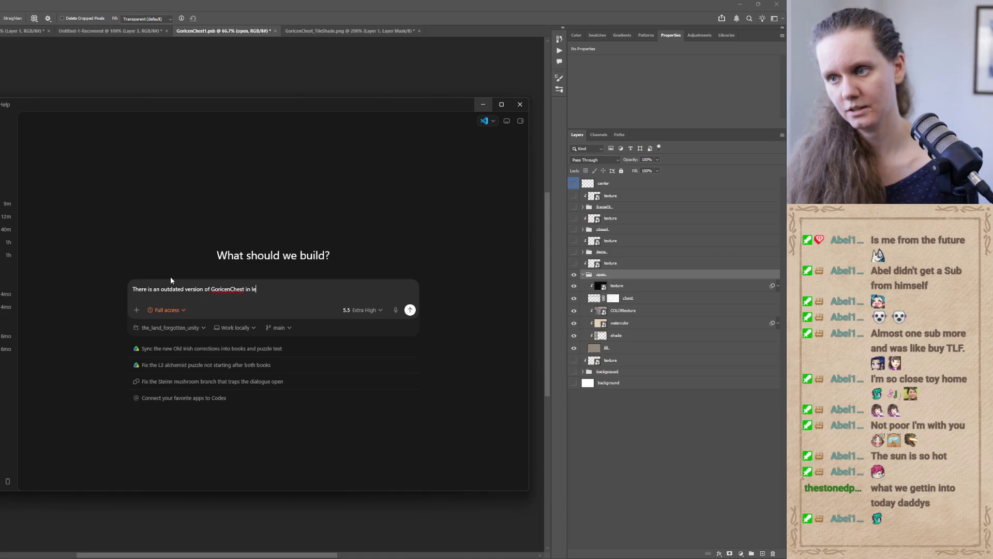
pyautogui.write('vel2 h')
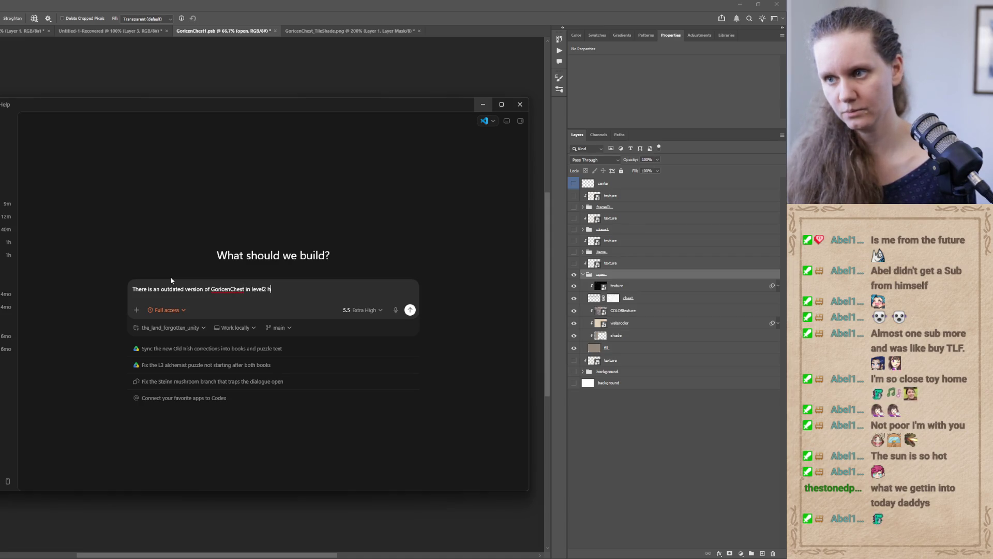
pyautogui.write('ooked up to ')
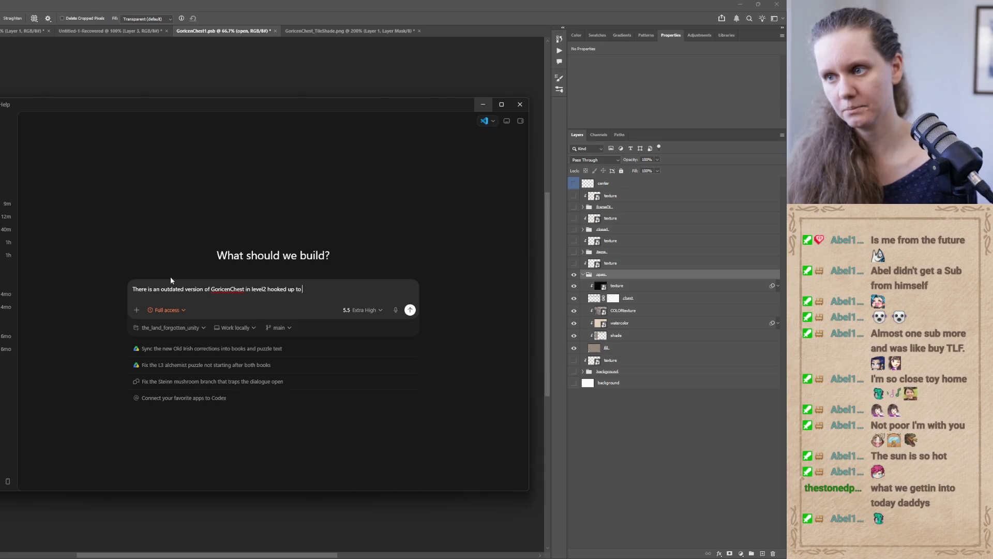
pyautogui.write('the interactionimage')
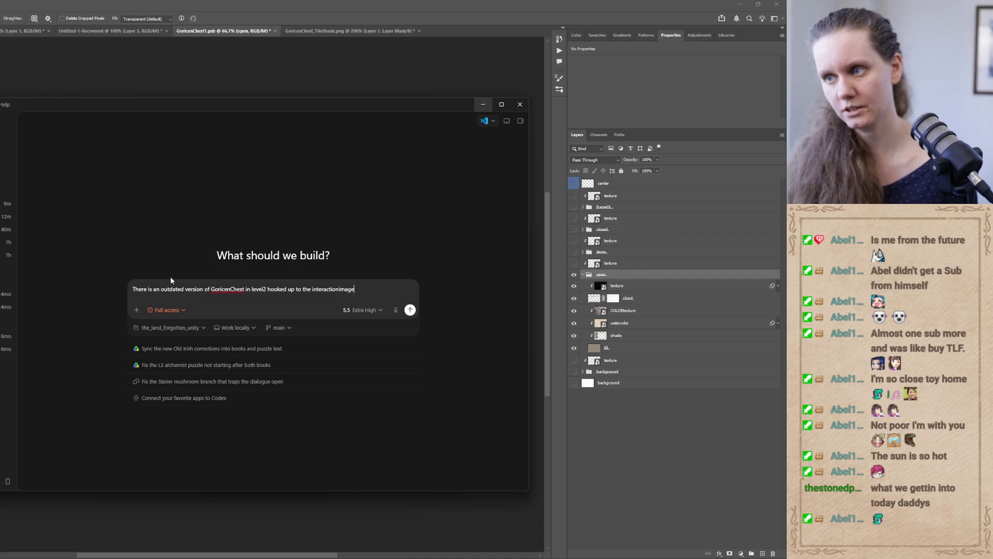
pyautogui.write('smanager.im')
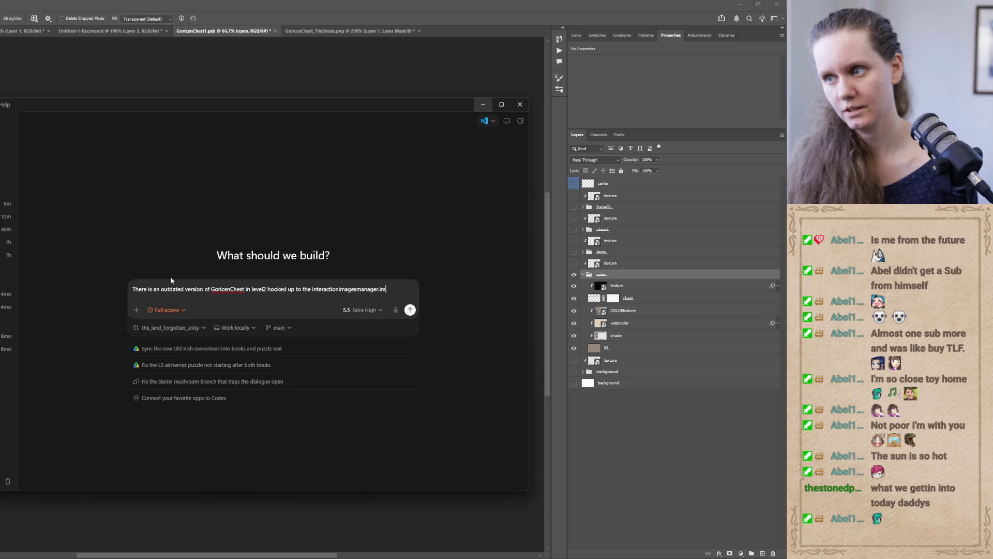
pyautogui.write('ageInfos')
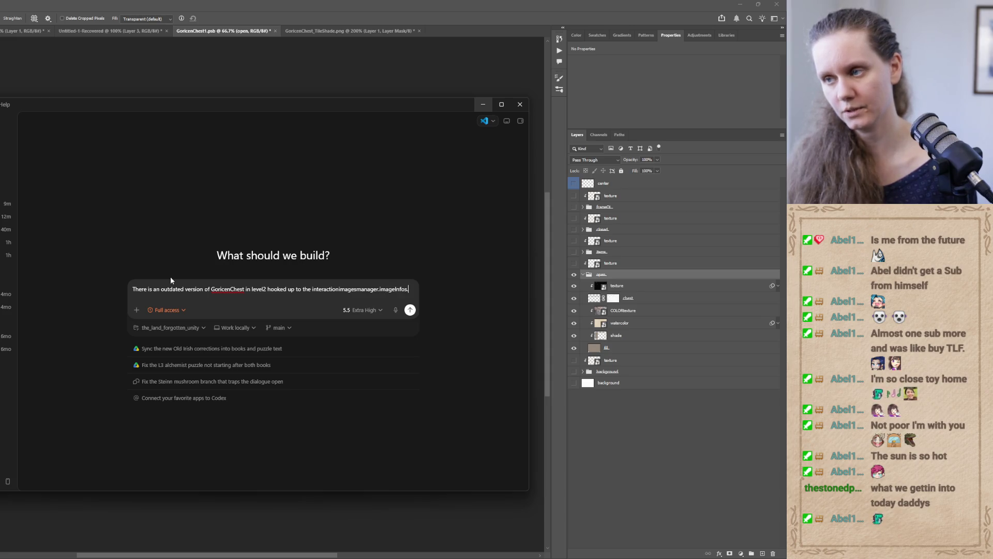
pyautogui.write('. instead of it.')
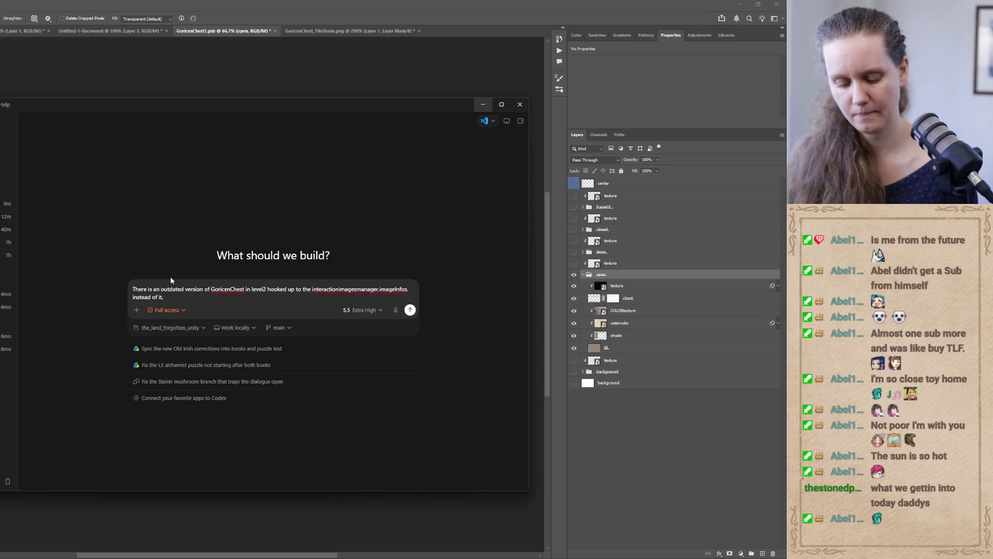
pyautogui.press('BackSpace')
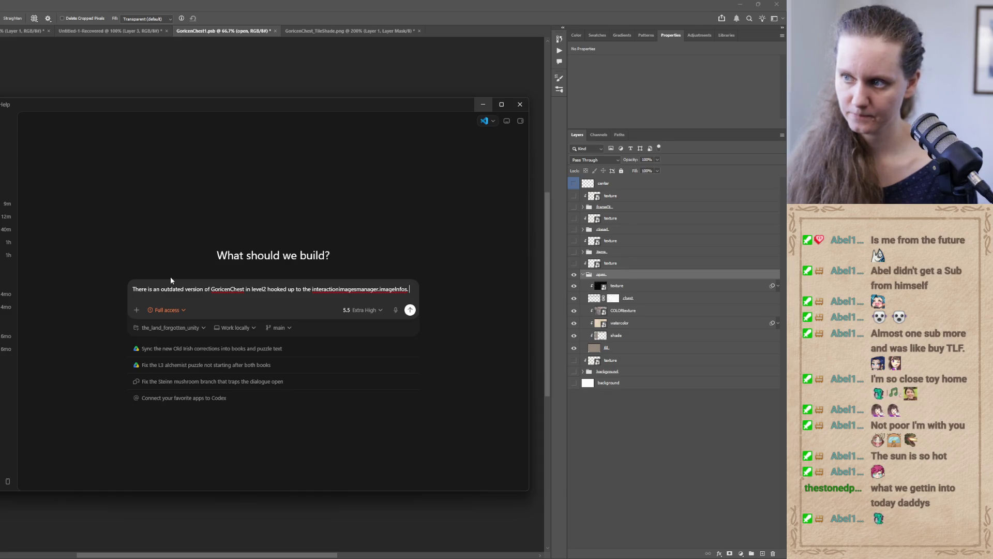
pyautogui.write('replace it with the')
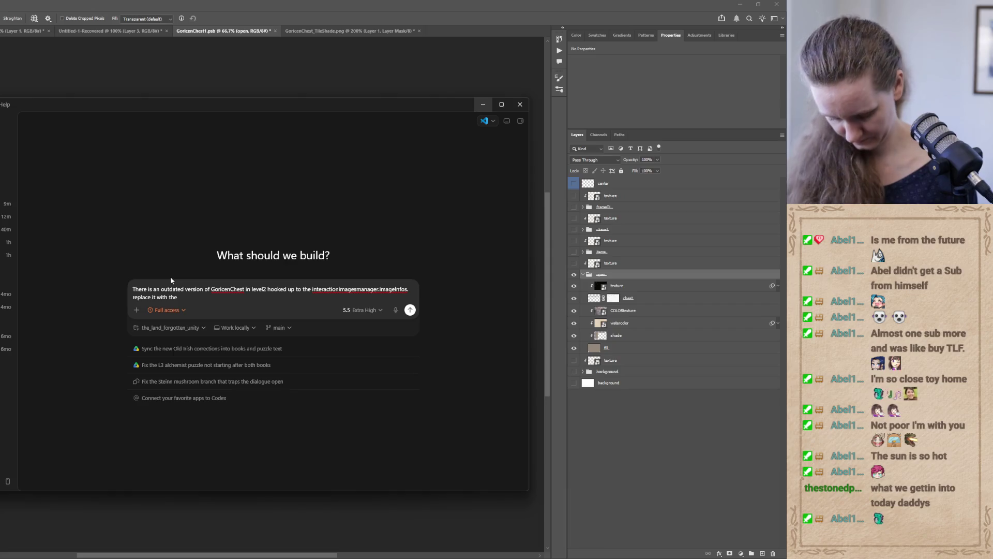
pyautogui.write(' new')
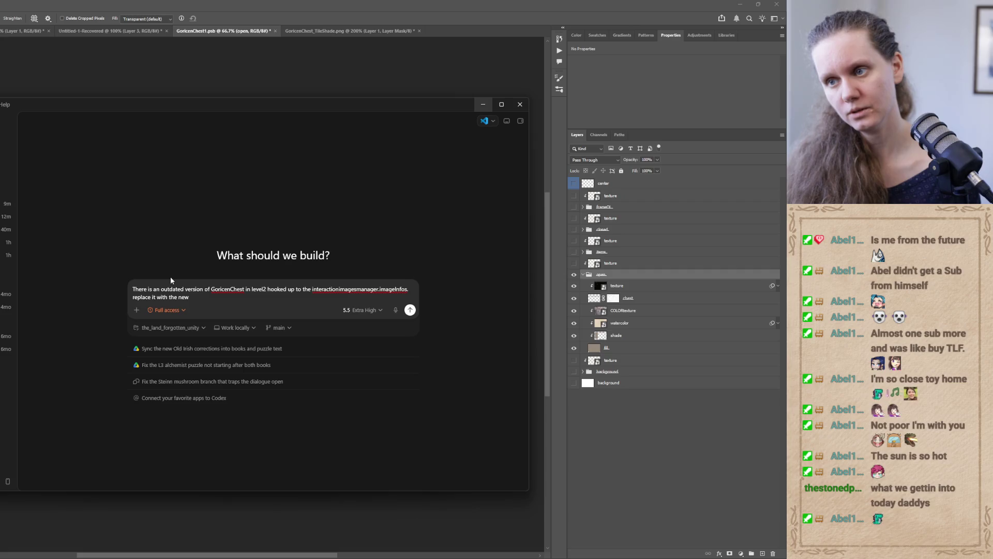
pyautogui.write(' one under')
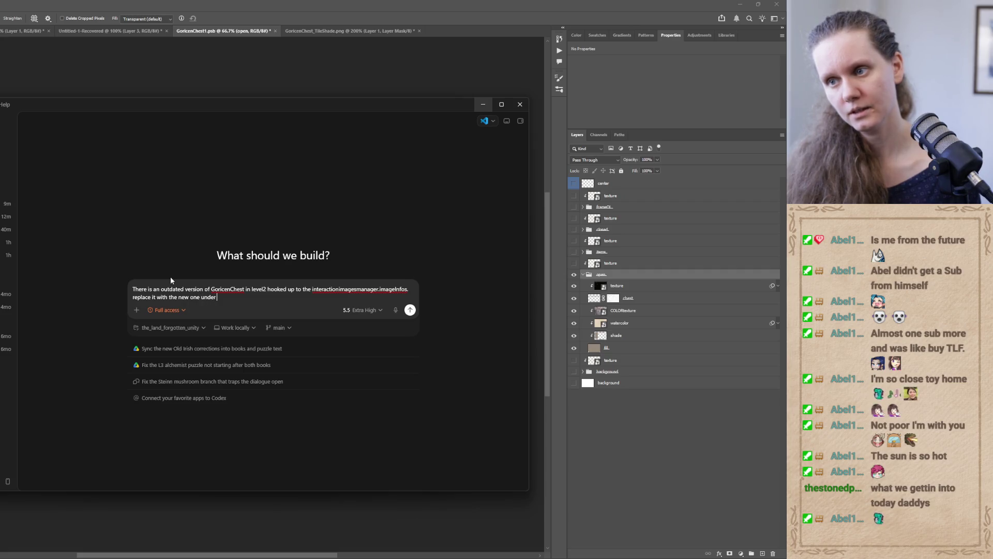
pyautogui.write(' Puzzles o')
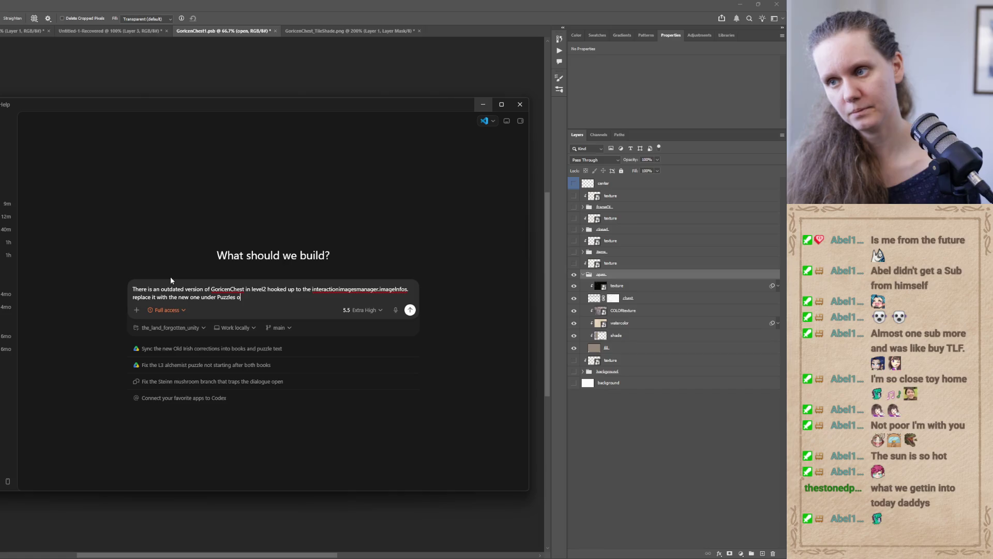
pyautogui.write('bject ')
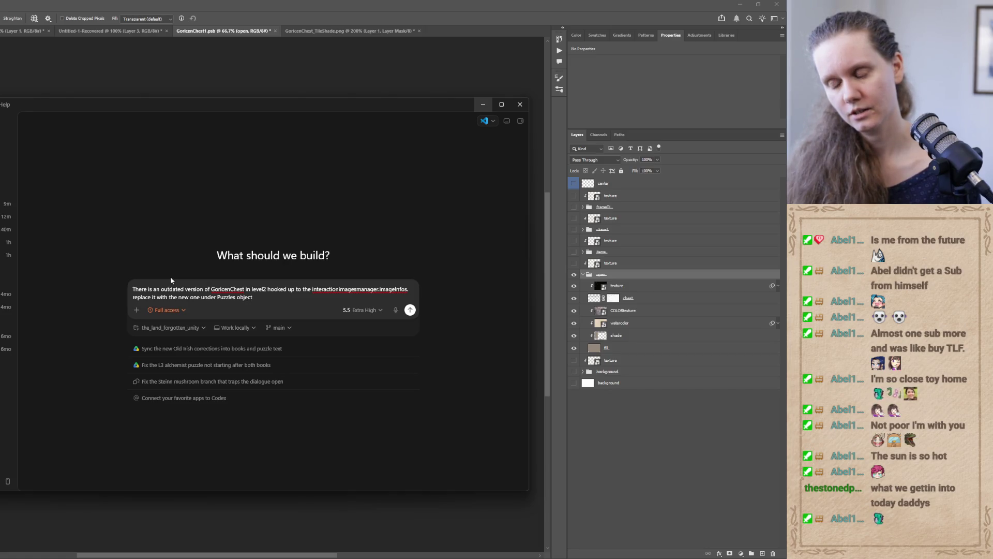
pyautogui.write('which is ')
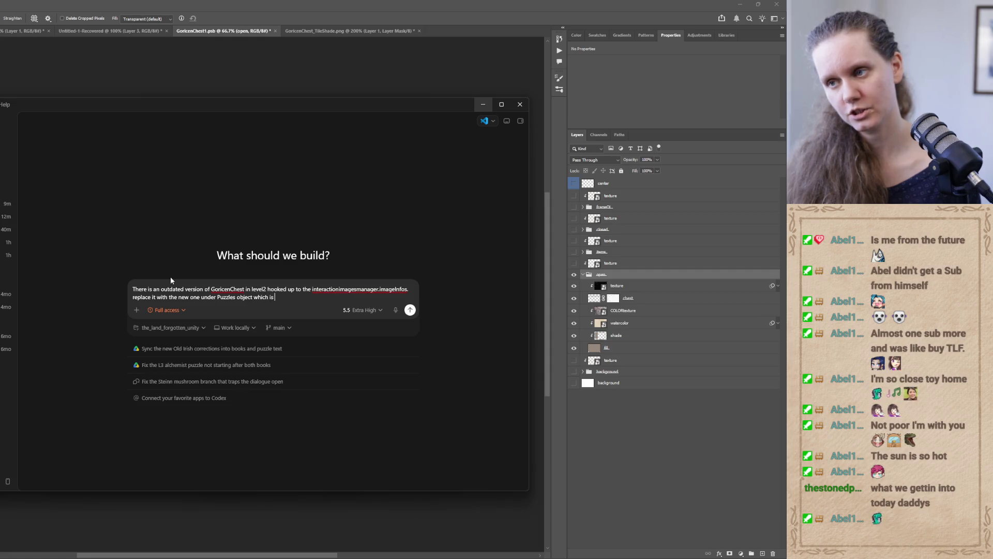
pyautogui.write('instantiat')
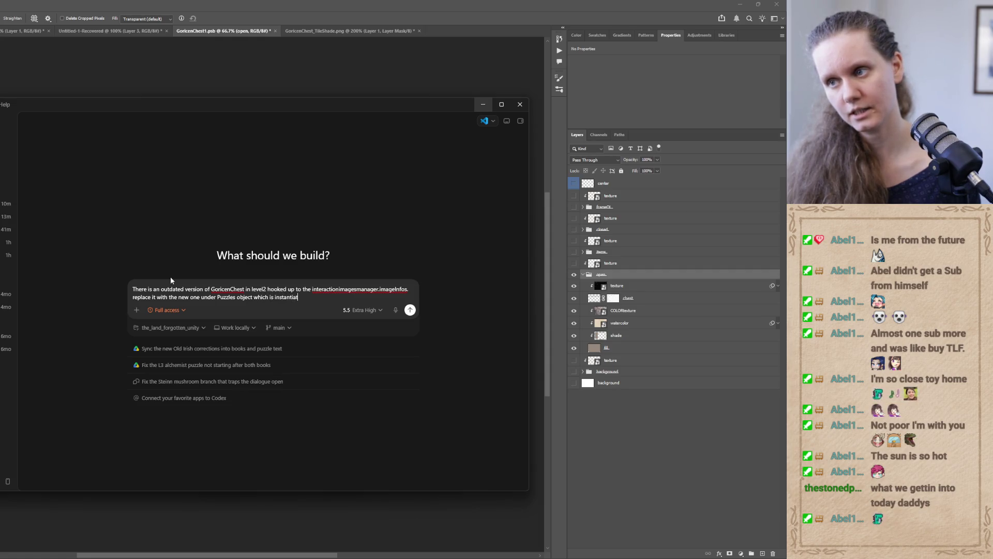
pyautogui.write('ed from')
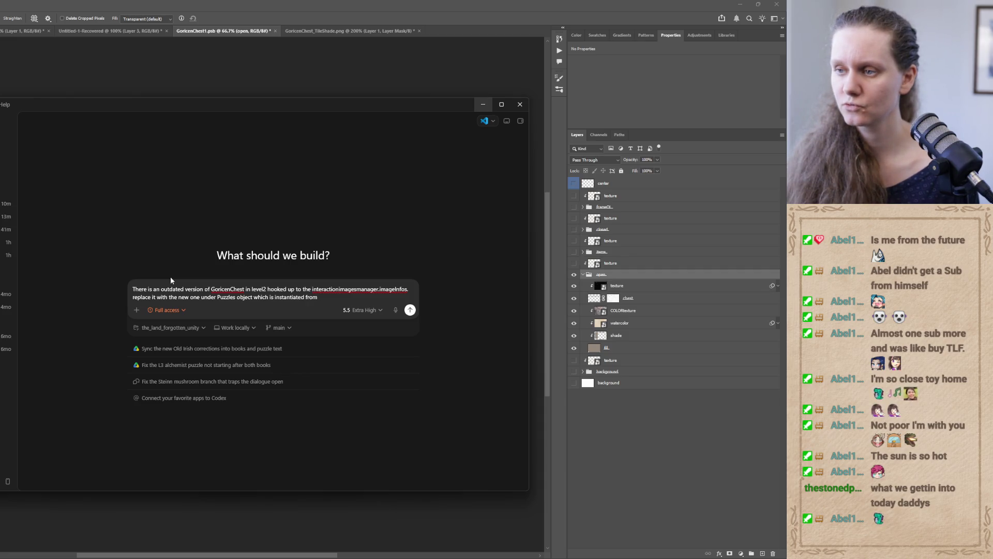
pyautogui.write('the prefab')
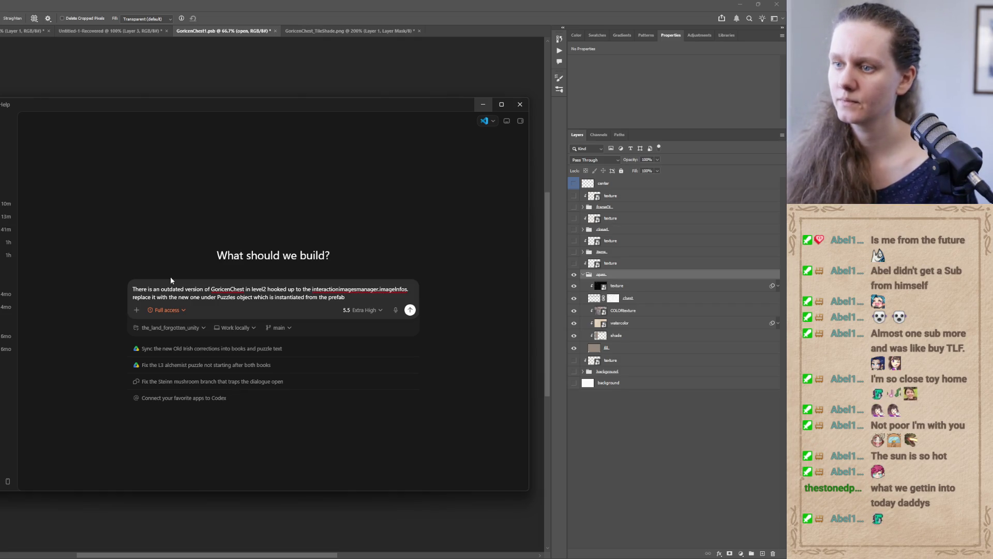
pyautogui.press('Return')
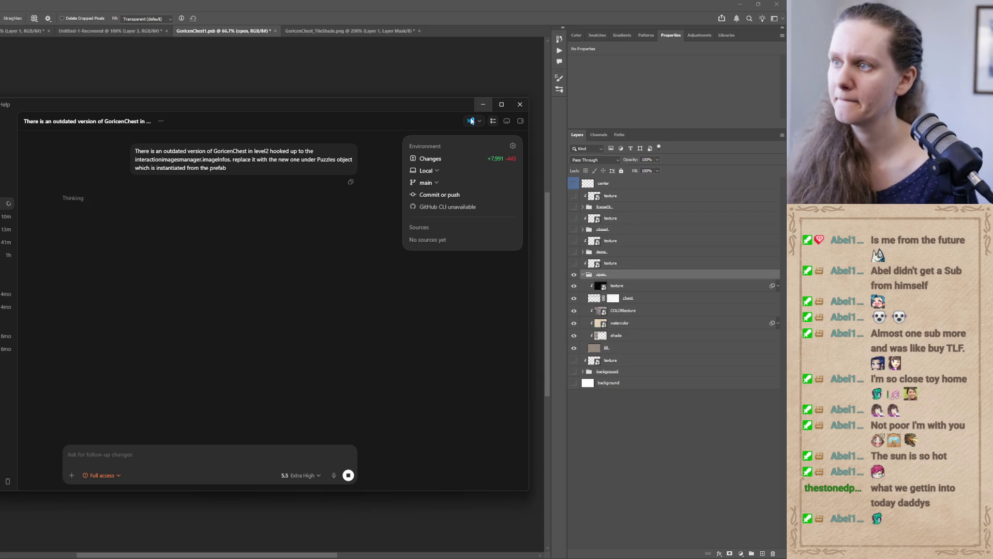
pyautogui.click(483, 105)
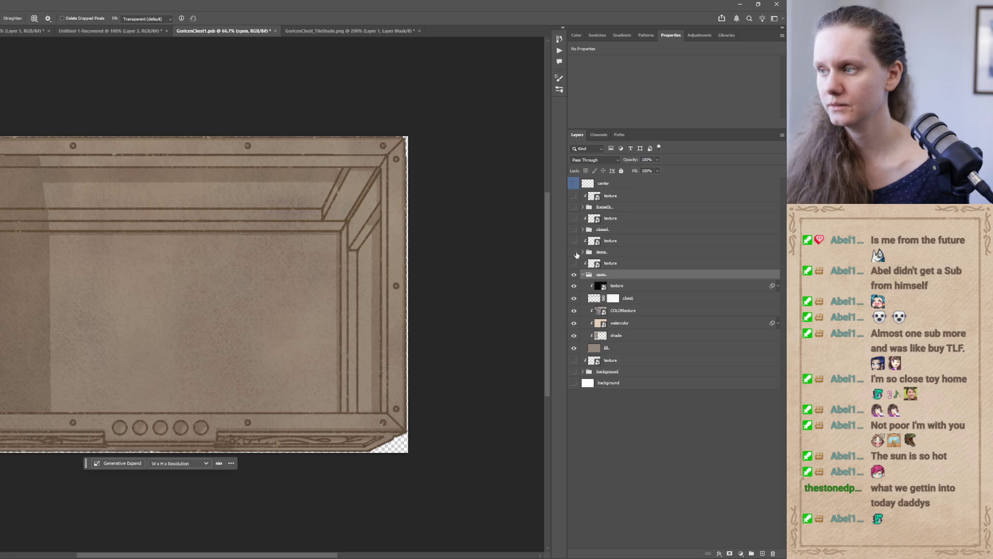
# - Hide the open and items groups, show the closed group and expand its layers
pyautogui.click(574, 275)
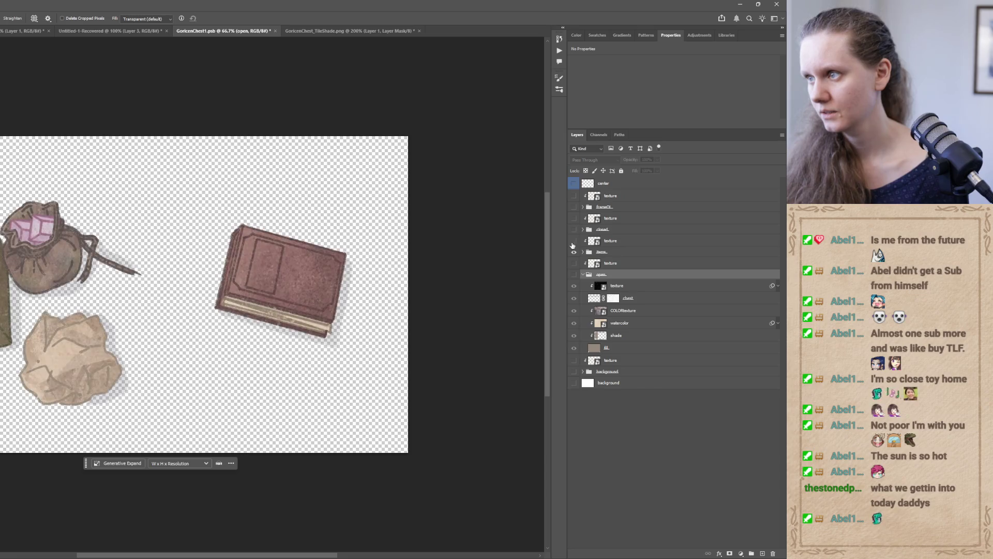
pyautogui.click(574, 251)
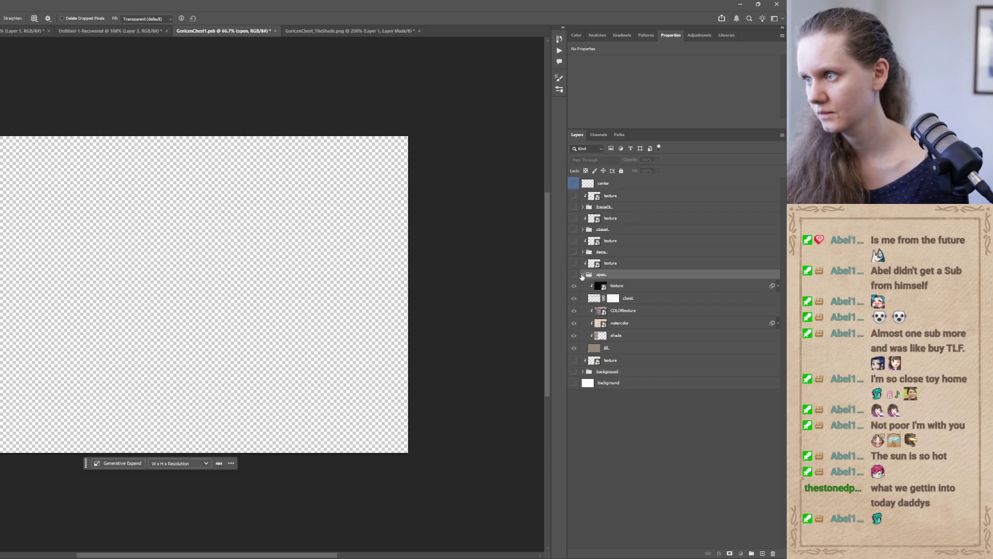
pyautogui.click(574, 230)
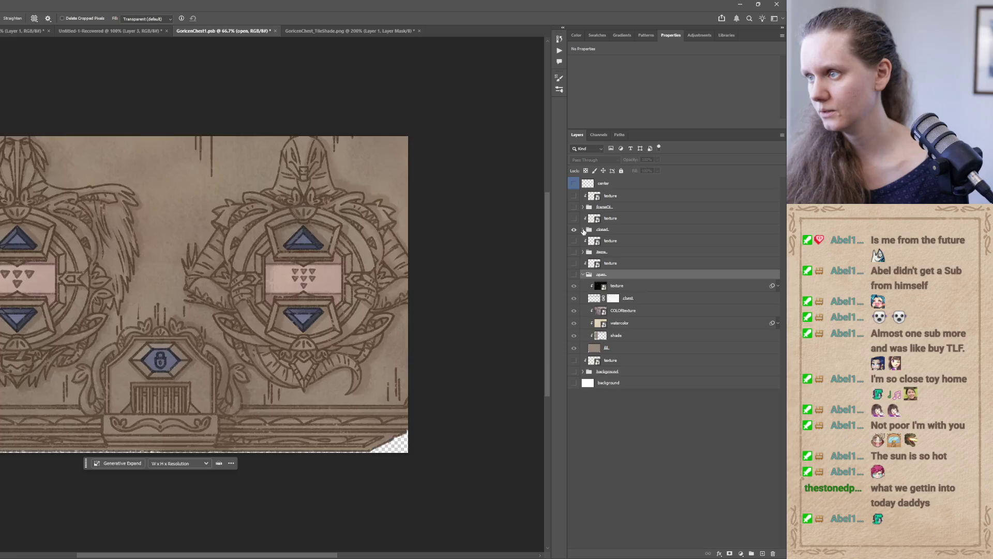
pyautogui.click(583, 230)
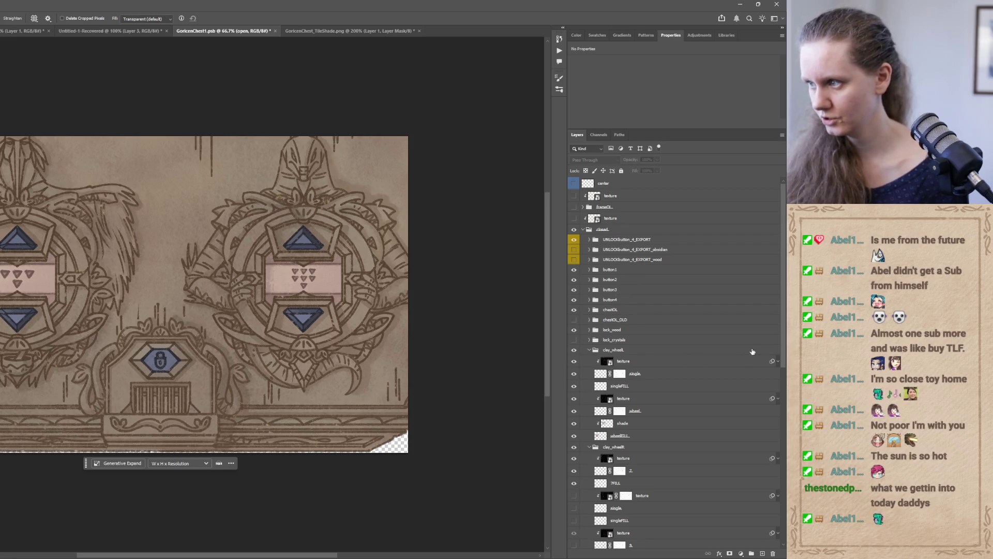
# - Toggle the left wheel's layer, shade and wheelFILL visibility to compare the dial
pyautogui.scroll(-3, 724, 331)
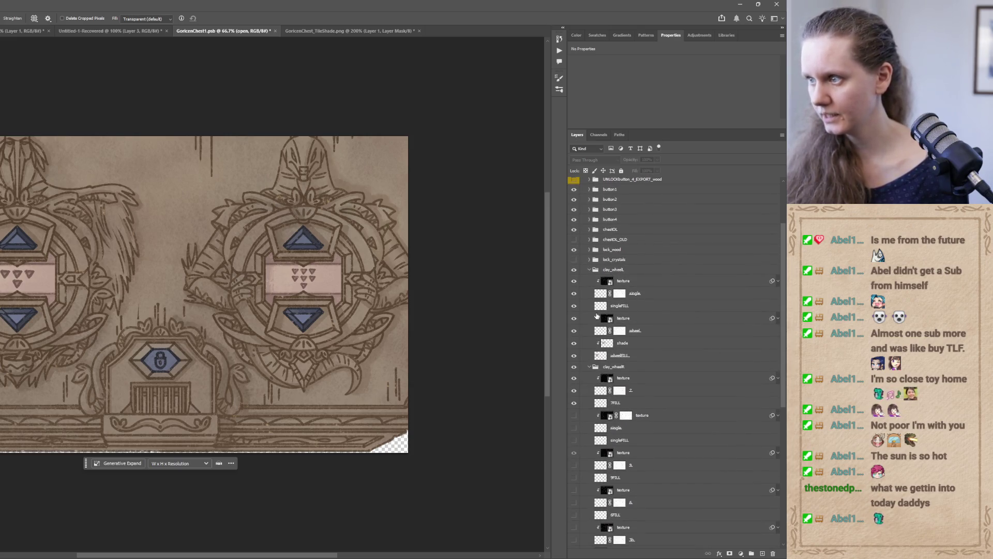
pyautogui.click(574, 294)
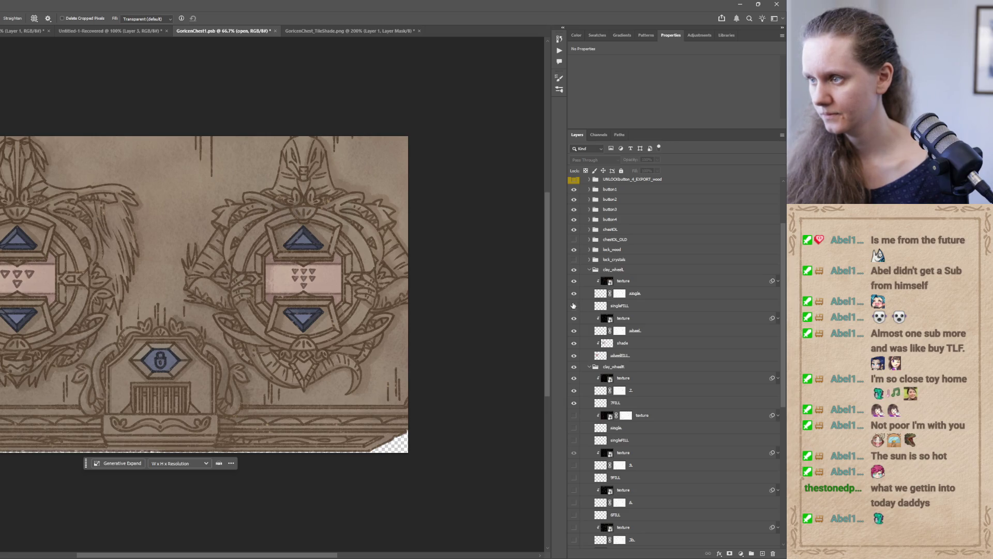
pyautogui.click(574, 293)
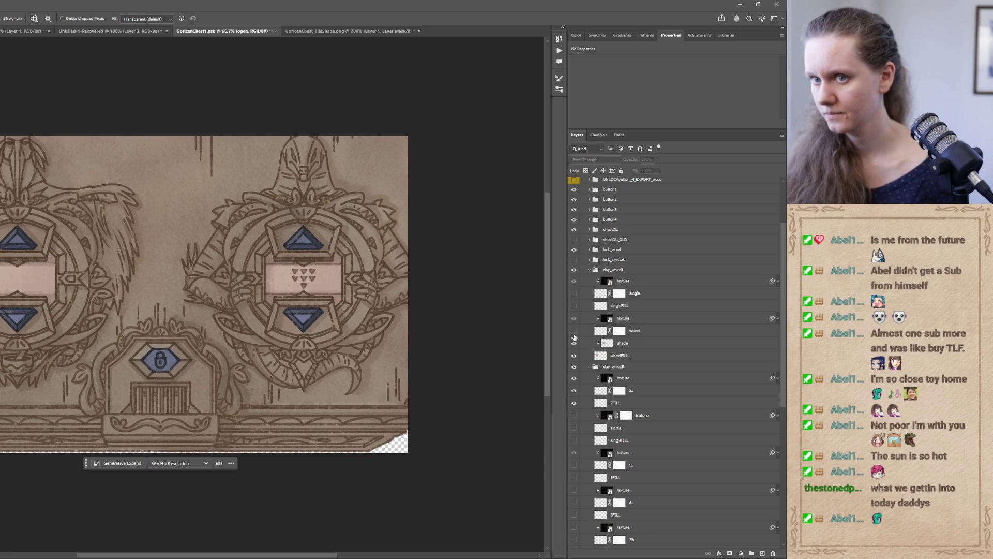
pyautogui.click(574, 331)
pyautogui.click(574, 343)
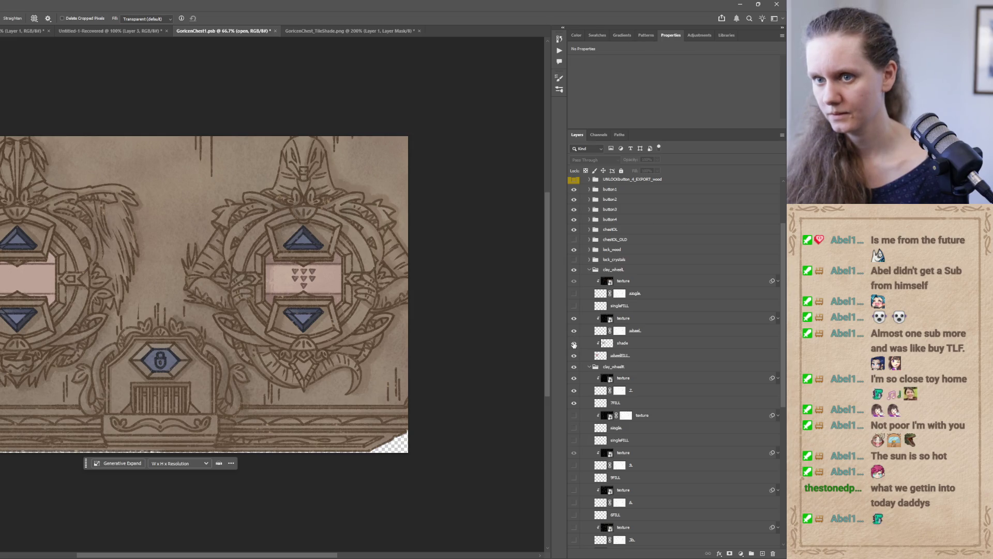
pyautogui.click(574, 343)
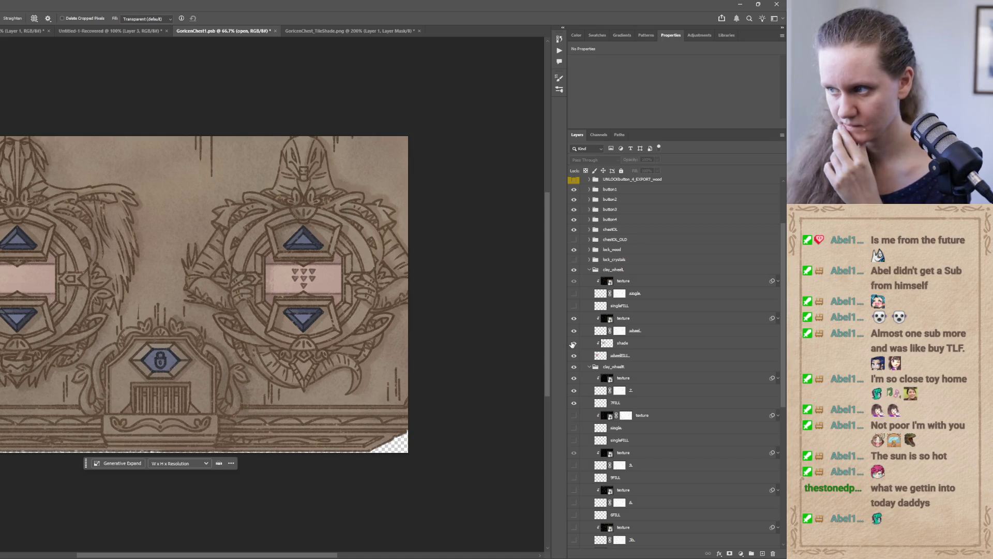
pyautogui.click(571, 344)
pyautogui.click(570, 345)
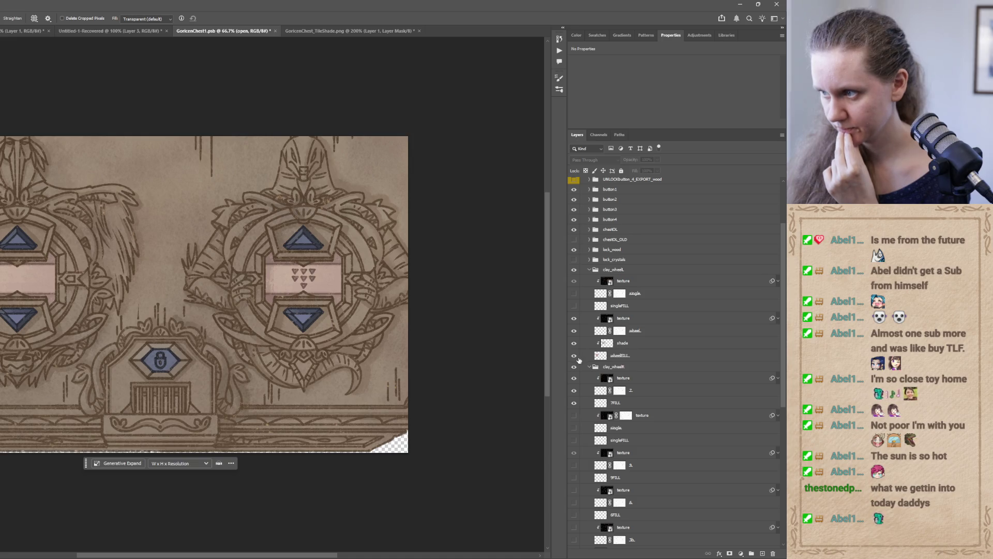
pyautogui.click(574, 356)
pyautogui.click(572, 357)
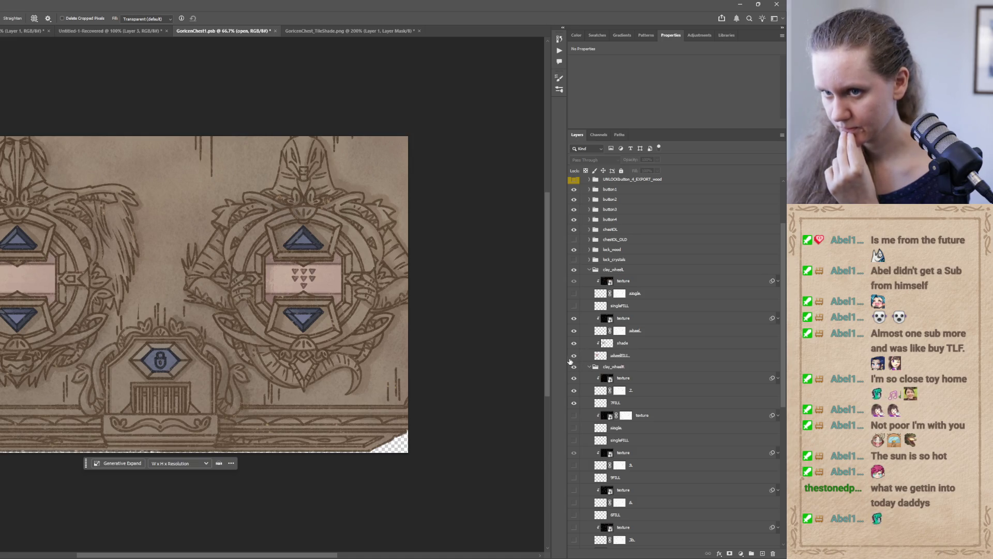
# - Compare the clay_wheelL layers, re-show lock_wood and hide the chestOL outline
pyautogui.scroll(-8, 724, 429)
pyautogui.scroll(5, 773, 406)
pyautogui.scroll(5, 773, 362)
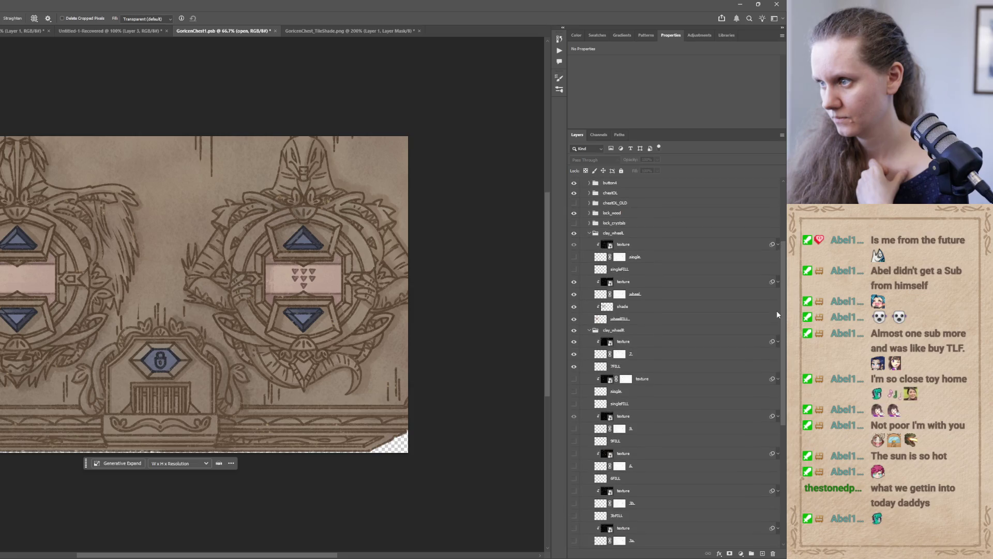
pyautogui.click(574, 307)
pyautogui.click(573, 307)
pyautogui.click(574, 295)
pyautogui.click(572, 296)
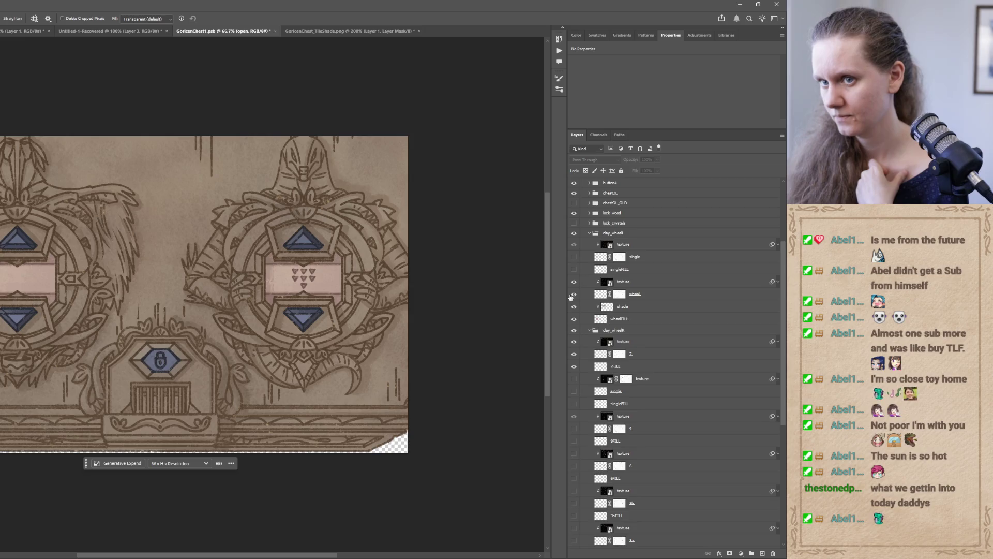
pyautogui.click(573, 296)
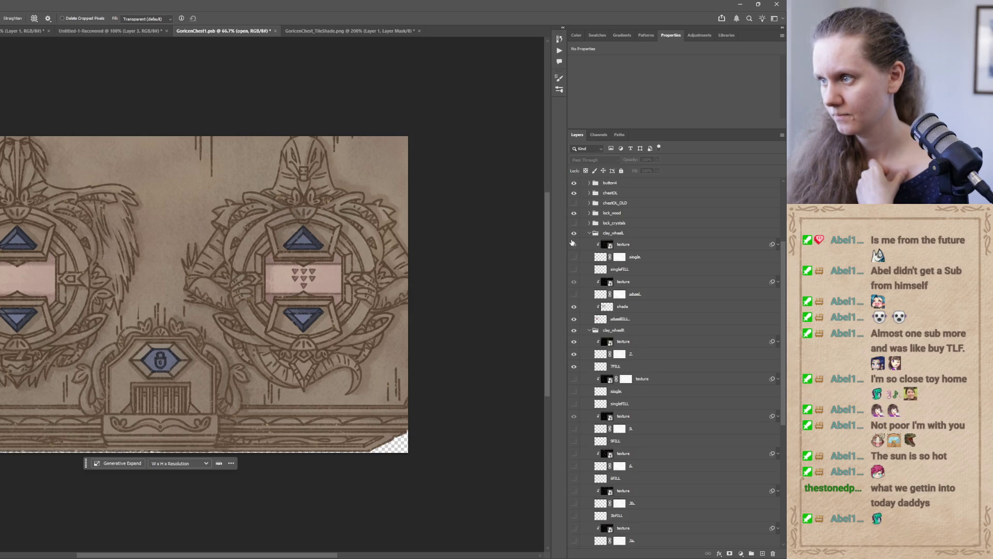
pyautogui.click(574, 234)
pyautogui.click(574, 233)
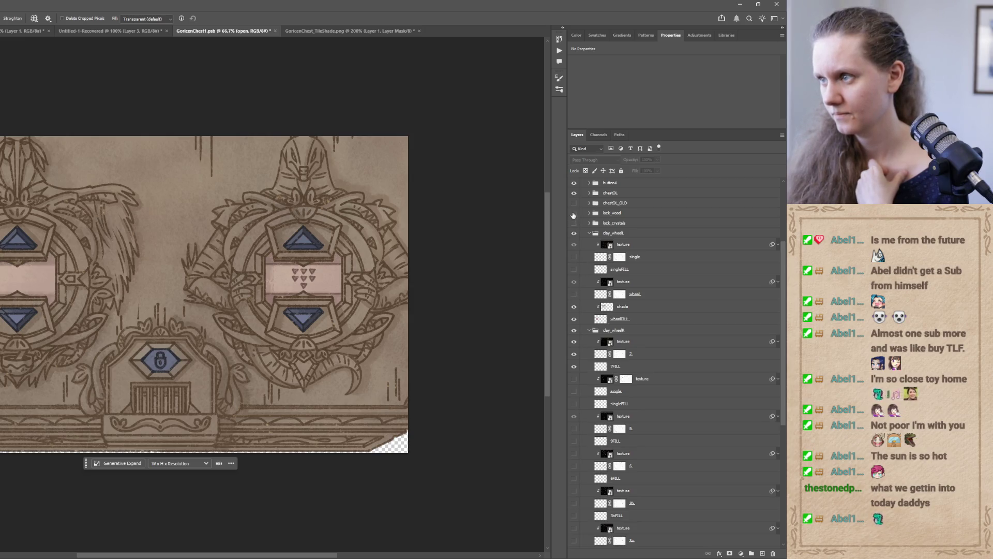
pyautogui.click(574, 214)
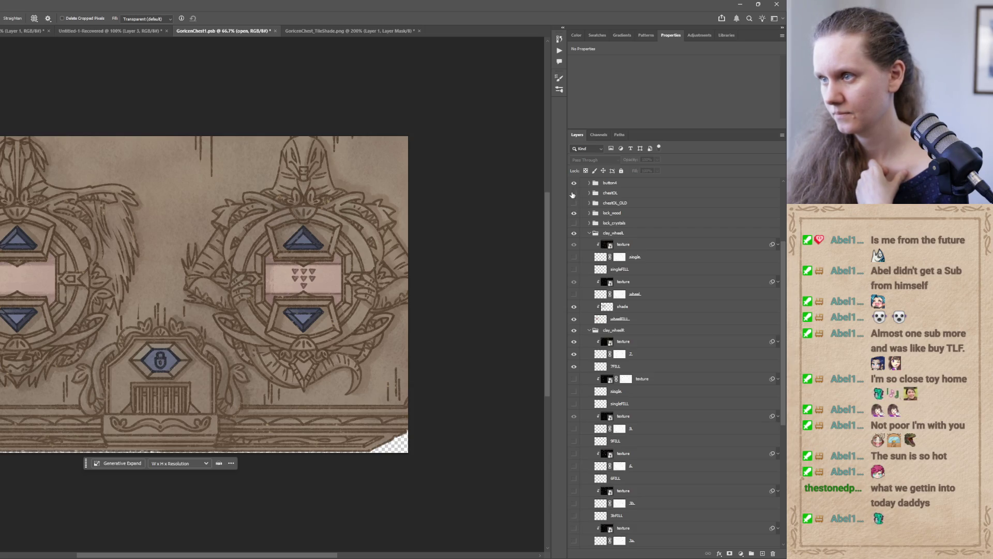
pyautogui.click(573, 193)
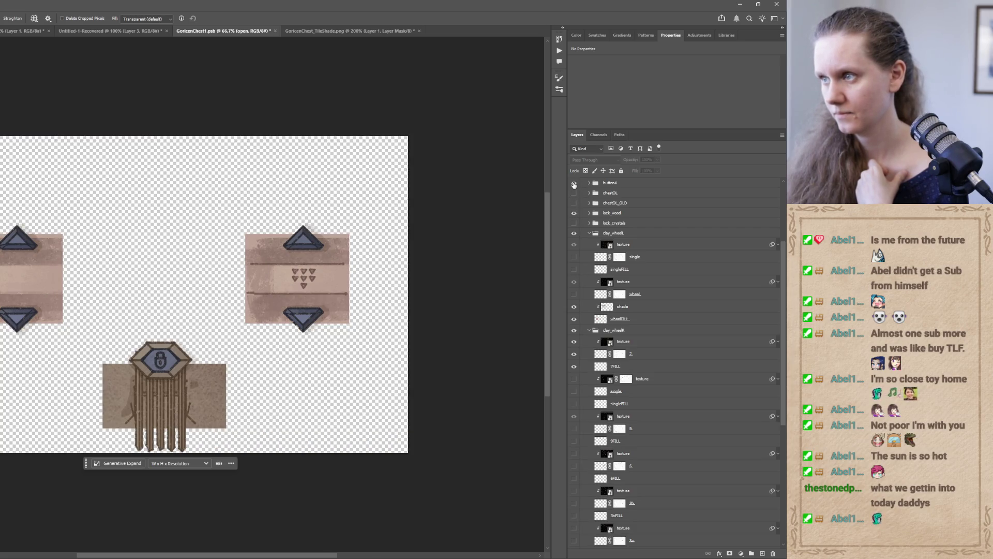
# - Hide the arrow triangle groups and compare the left panel with and without wheelFILL and shade
pyautogui.click(573, 184)
pyautogui.scroll(4, 592, 207)
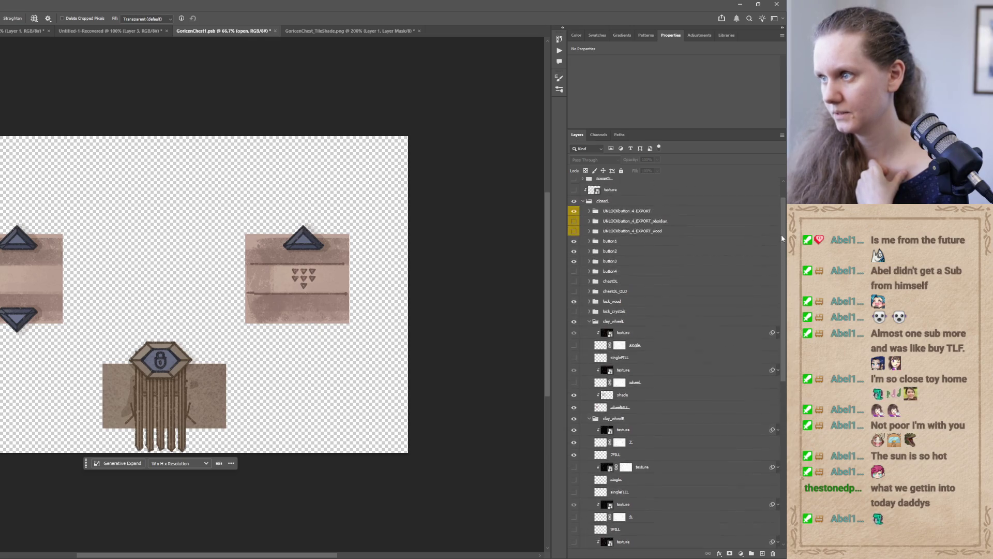
pyautogui.click(573, 290)
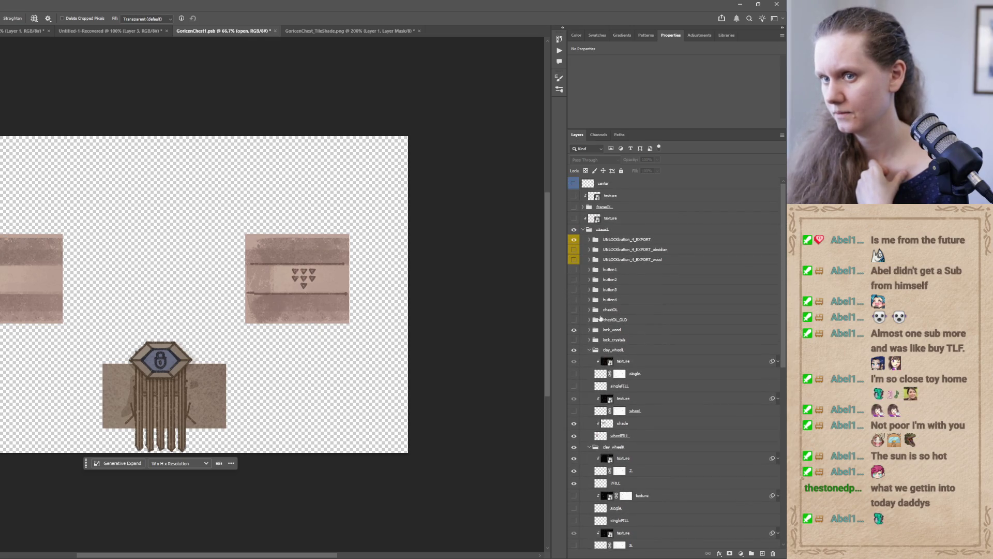
pyautogui.scroll(-7, 774, 358)
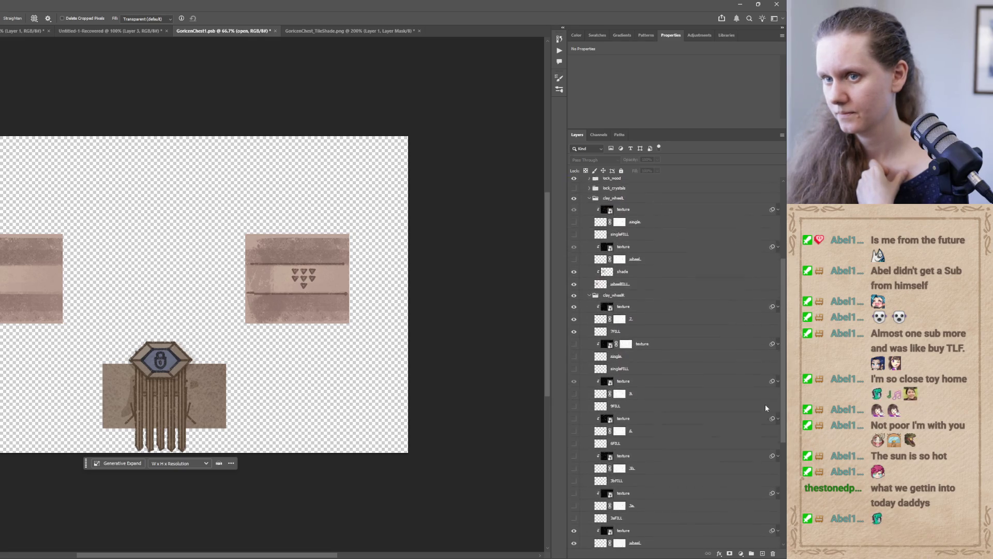
pyautogui.scroll(-1, 755, 438)
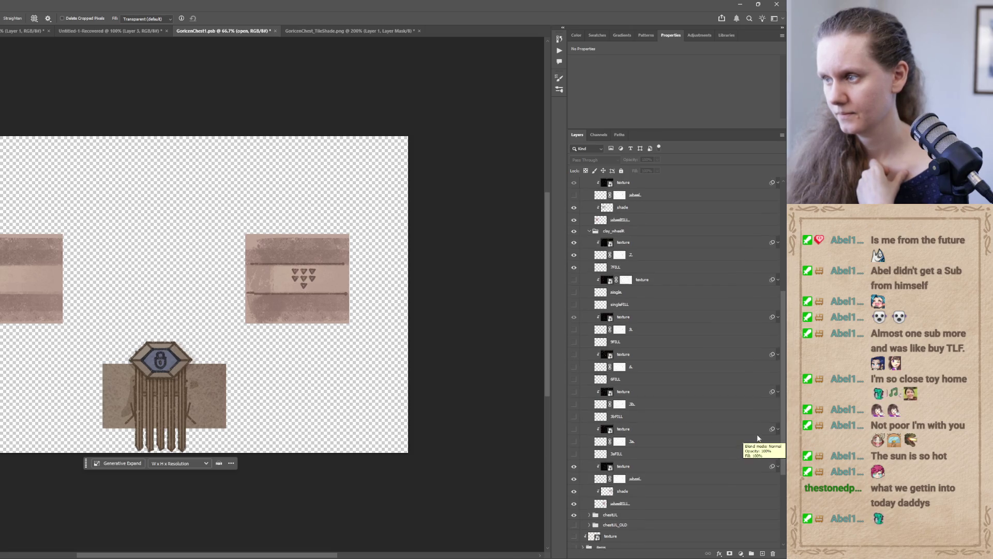
pyautogui.scroll(2, 756, 439)
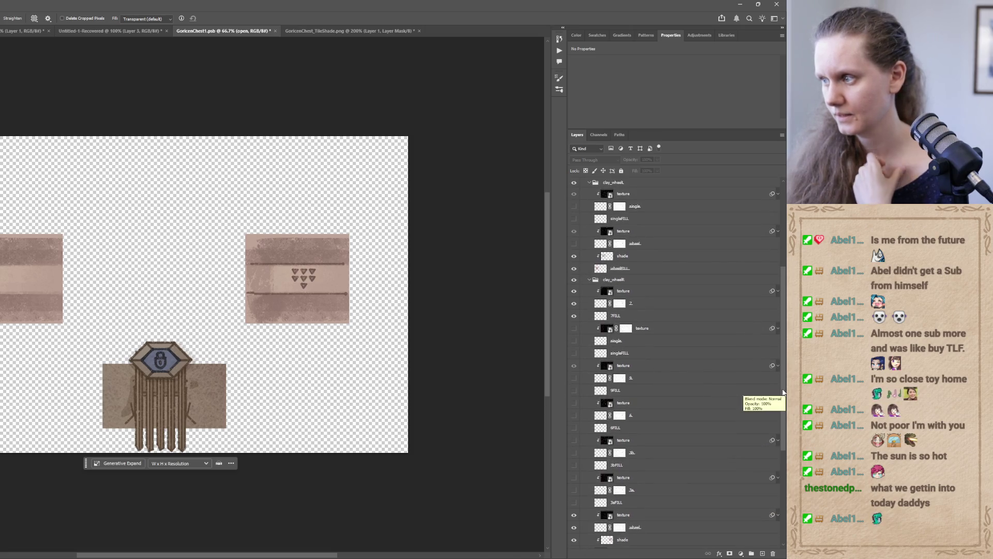
pyautogui.scroll(-4, 750, 402)
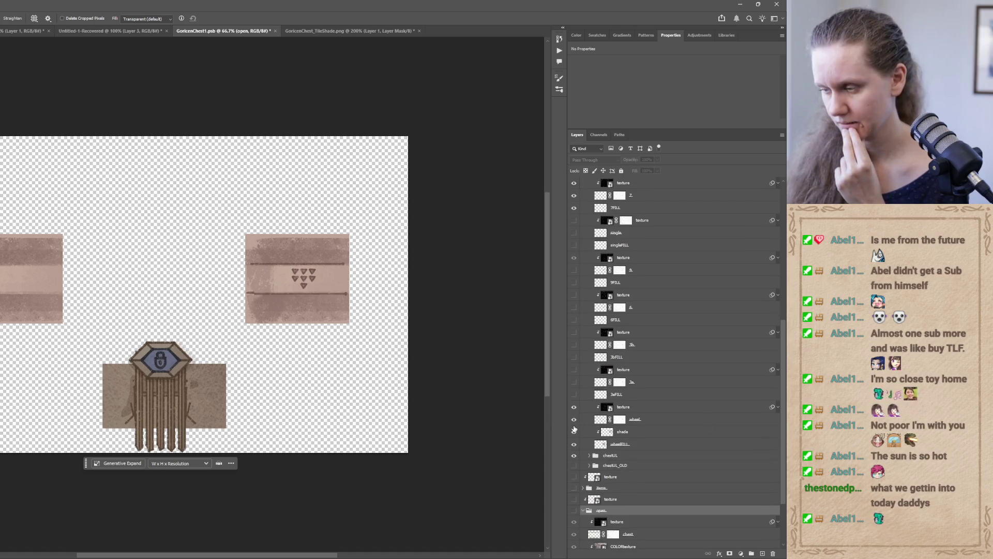
pyautogui.scroll(6, 784, 418)
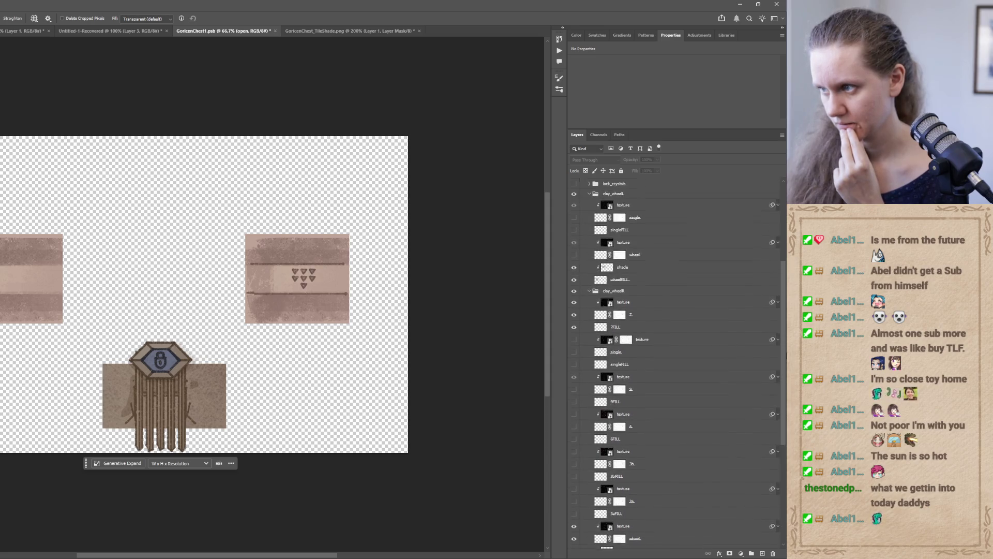
pyautogui.click(574, 321)
pyautogui.click(574, 321)
pyautogui.click(575, 310)
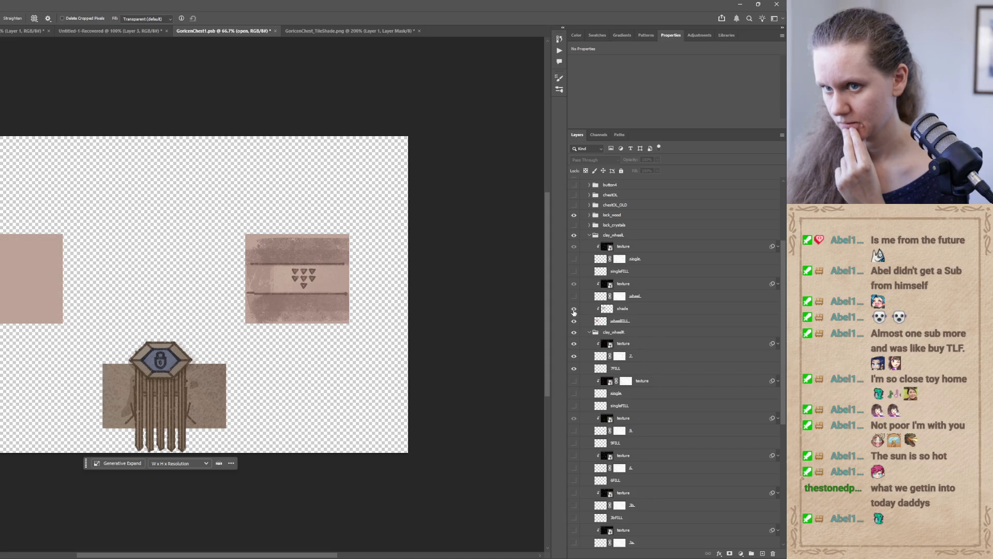
pyautogui.click(573, 309)
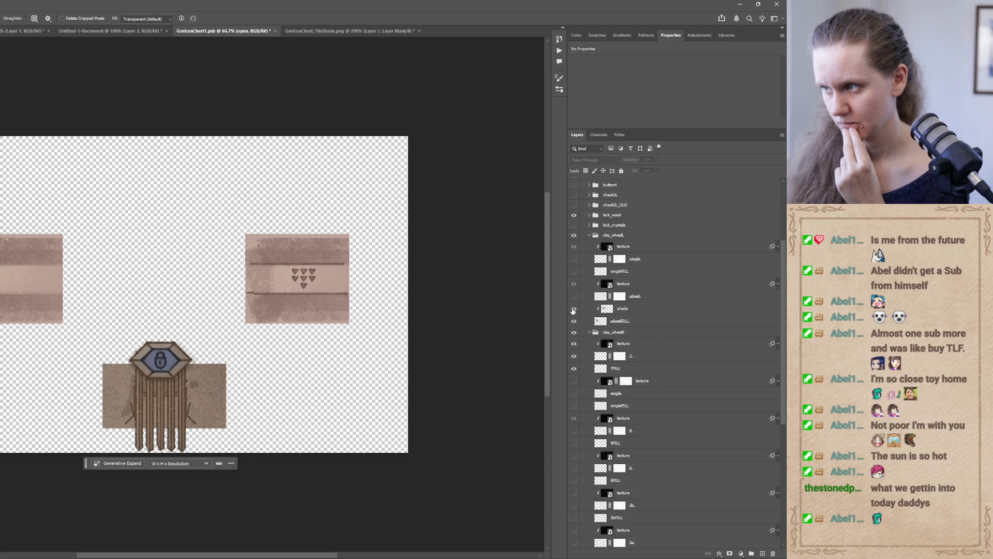
# - Add a layer mask to the shade layer and brush away its dark striped bands
pyautogui.click(609, 309)
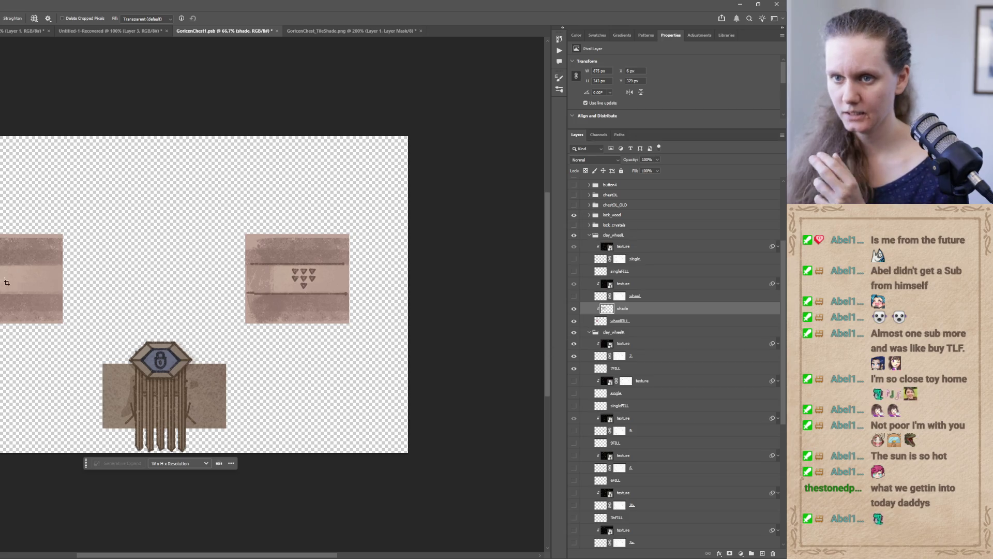
pyautogui.scroll(5, 143, 284)
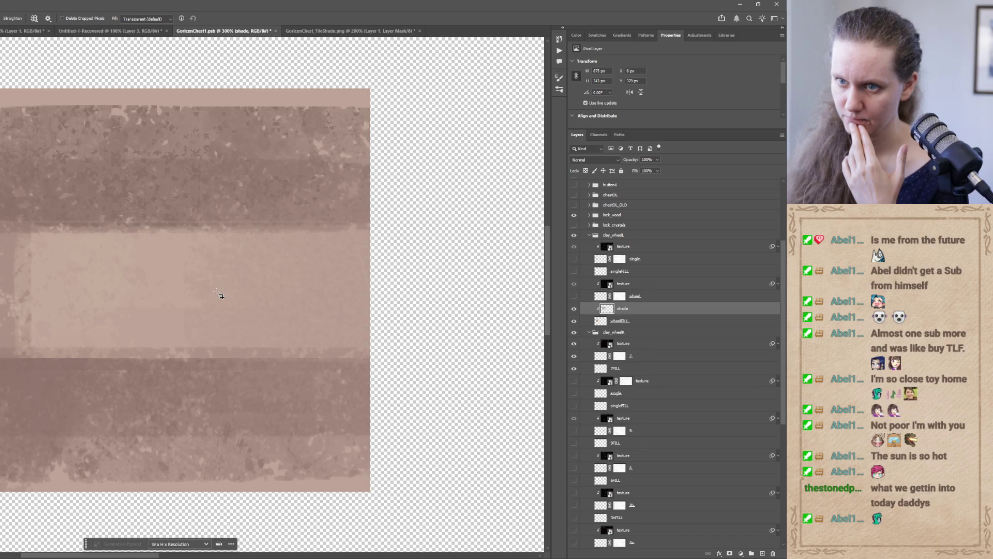
pyautogui.press('b')
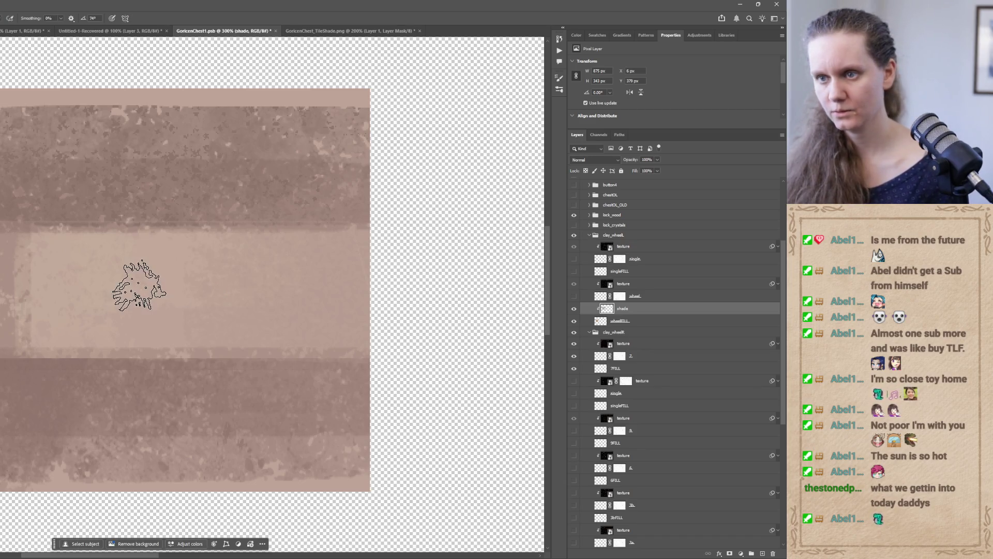
pyautogui.click(731, 554)
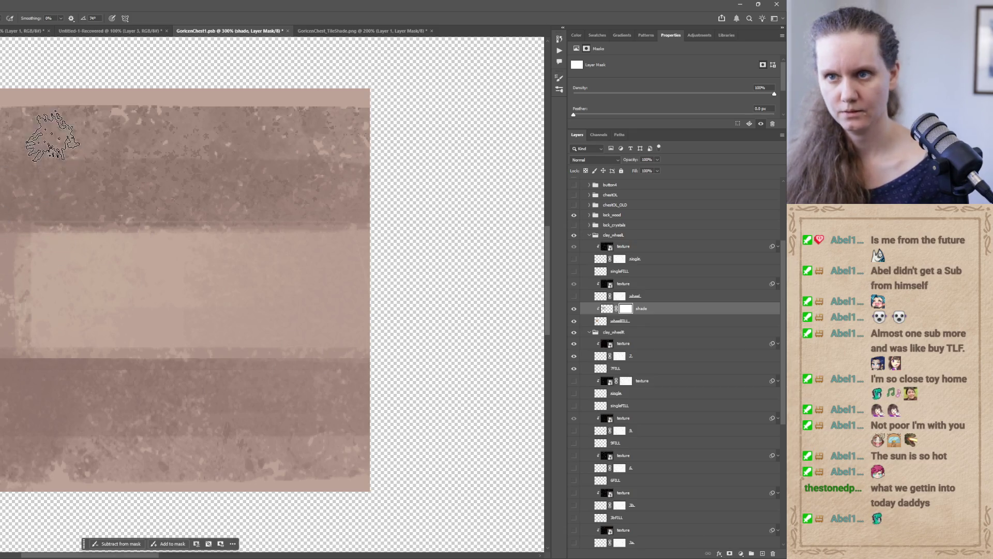
pyautogui.moveTo(6, 127)
pyautogui.mouseDown()
pyautogui.moveTo(189, 133)
pyautogui.moveTo(31, 168)
pyautogui.moveTo(19, 200)
pyautogui.moveTo(56, 212)
pyautogui.moveTo(216, 203)
pyautogui.moveTo(261, 160)
pyautogui.moveTo(396, 137)
pyautogui.moveTo(140, 107)
pyautogui.mouseUp()
pyautogui.moveTo(237, 138); pyautogui.dragTo(336, 207)
pyautogui.moveTo(248, 556)
pyautogui.click(247, 523)
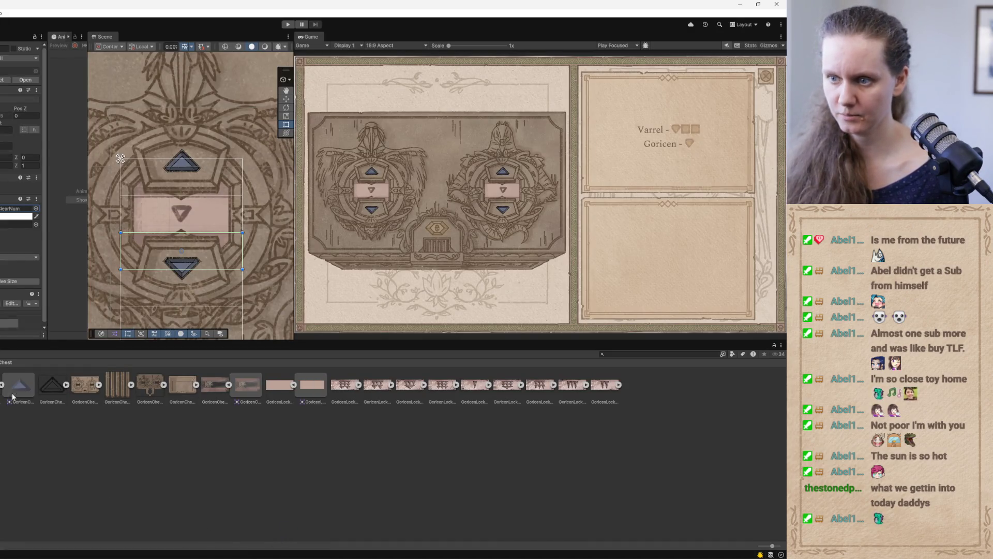
# - Preview the GoricenLock_ClearNum.jpg texture, a plain pink rectangle, in the image viewer
pyautogui.click(276, 387)
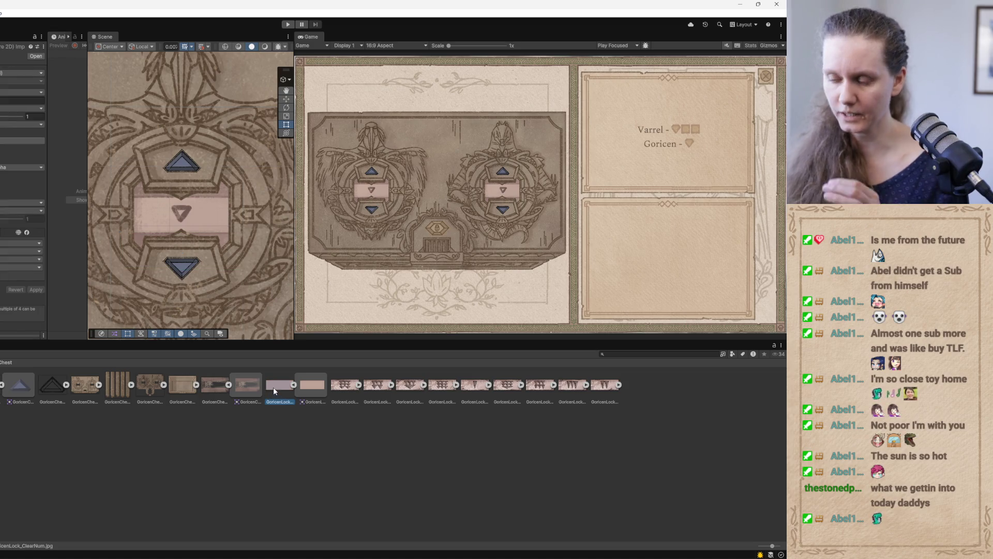
pyautogui.doubleClick(275, 388)
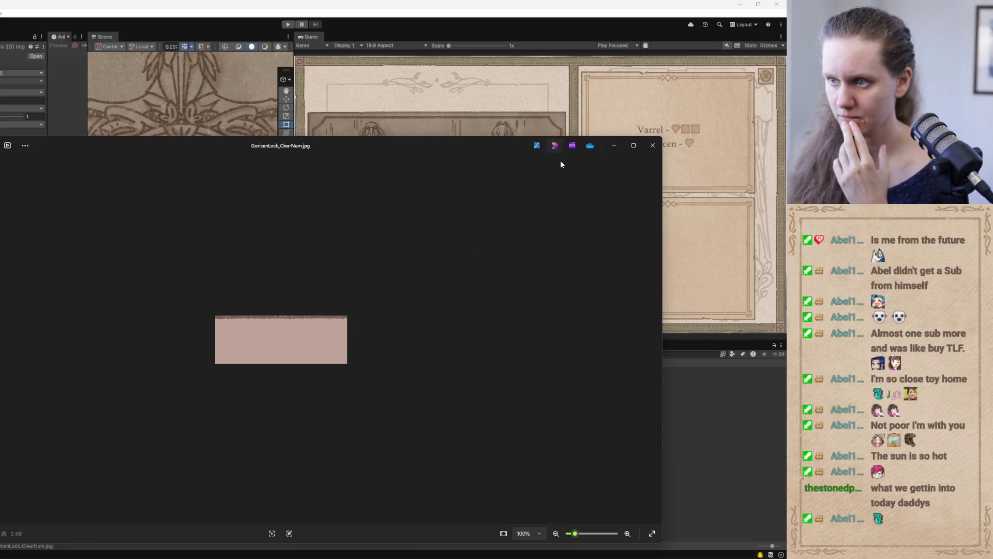
pyautogui.click(652, 146)
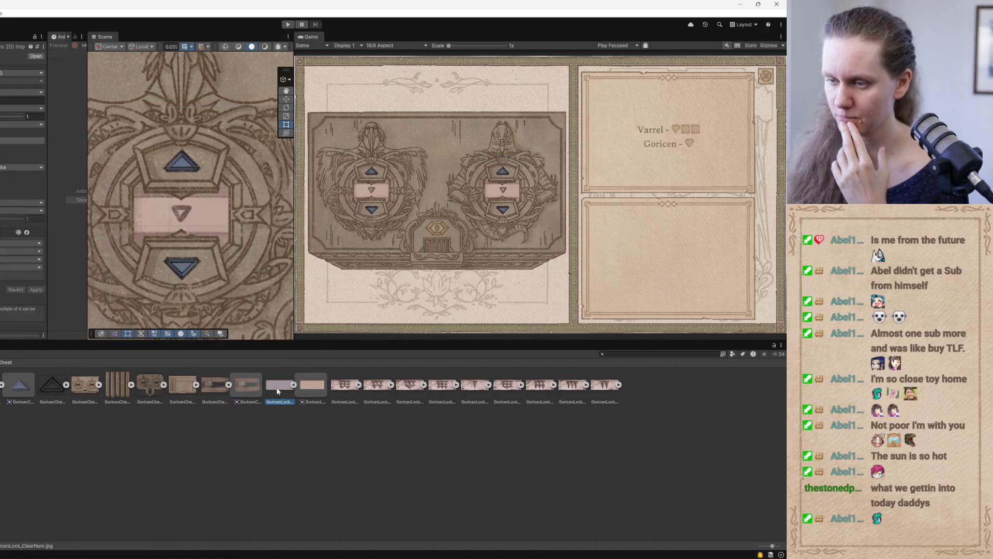
pyautogui.doubleClick(280, 387)
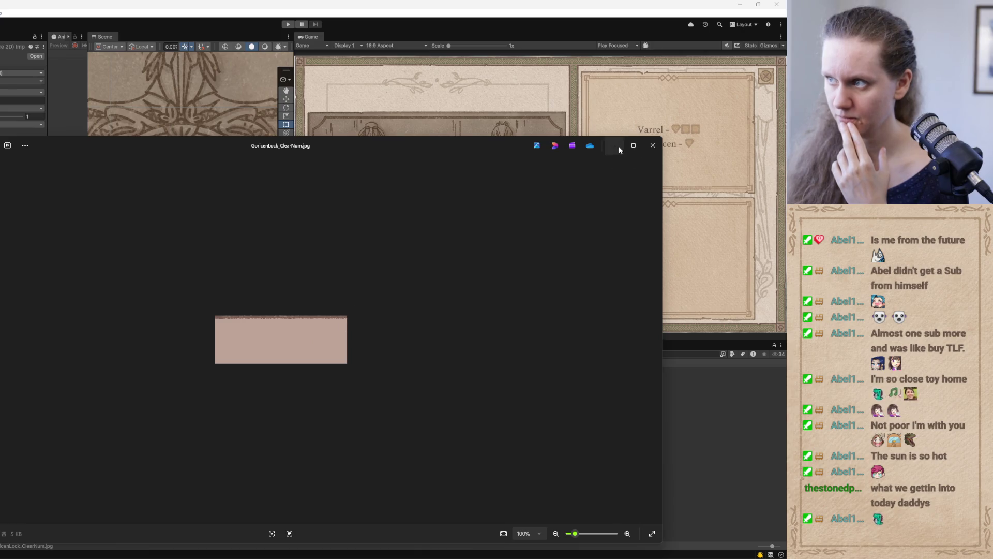
pyautogui.click(652, 145)
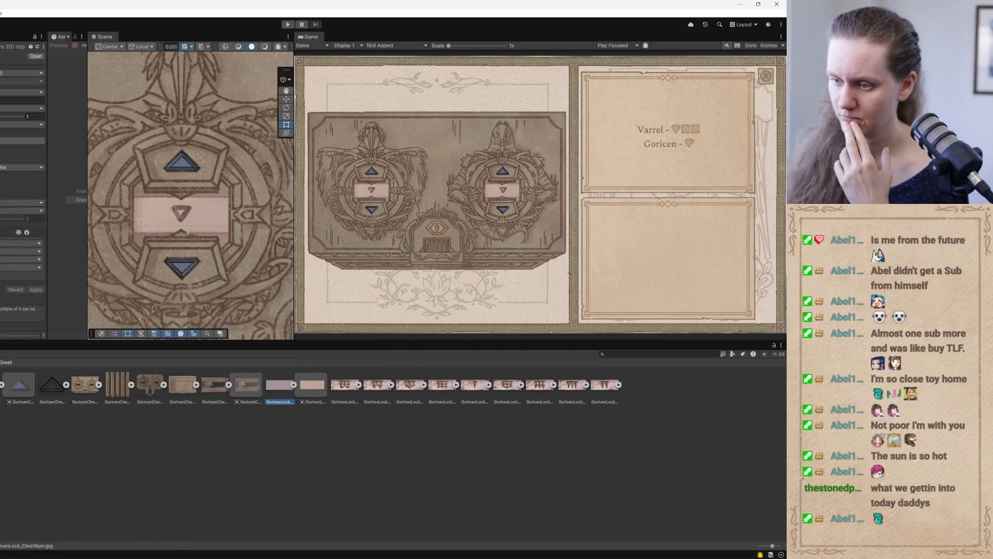
pyautogui.hotkey('alt', 'Tab')
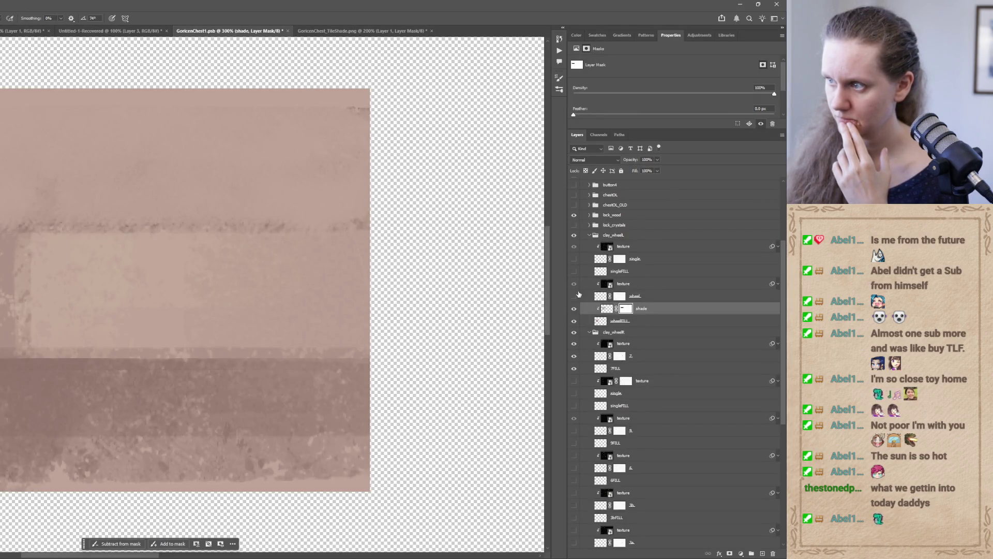
# - Show the wheelFILL, single and wheel layers so two dark rod lines appear on the panel
pyautogui.click(574, 259)
pyautogui.click(574, 259)
pyautogui.click(574, 271)
pyautogui.click(574, 272)
pyautogui.click(574, 321)
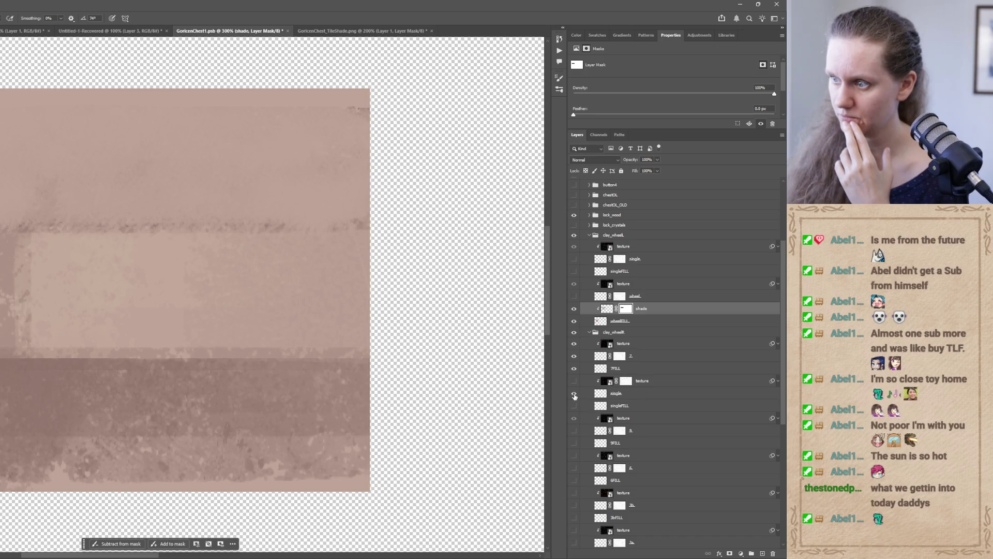
pyautogui.moveTo(783, 319); pyautogui.dragTo(769, 422)
pyautogui.scroll(6, 650, 360)
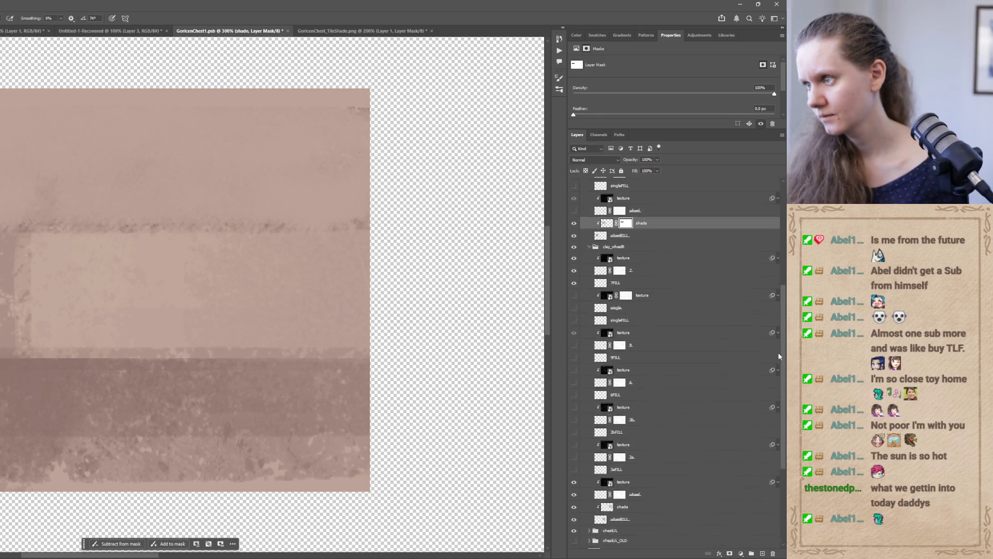
pyautogui.click(574, 387)
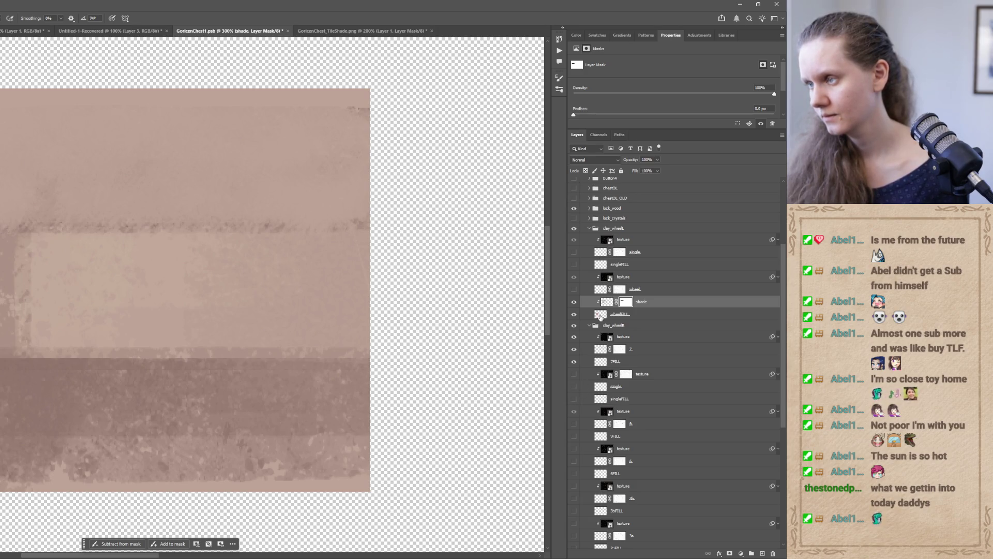
pyautogui.click(574, 290)
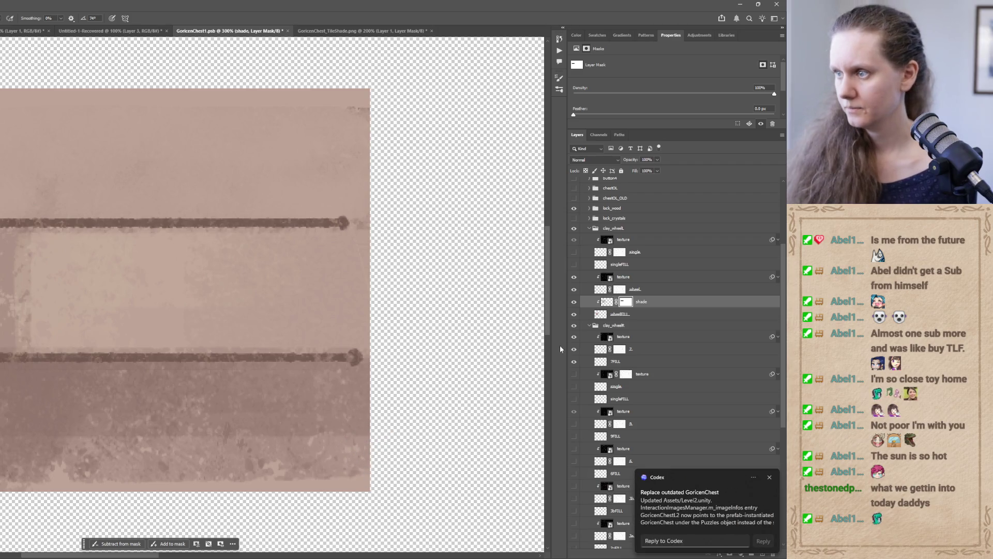
pyautogui.moveTo(661, 517)
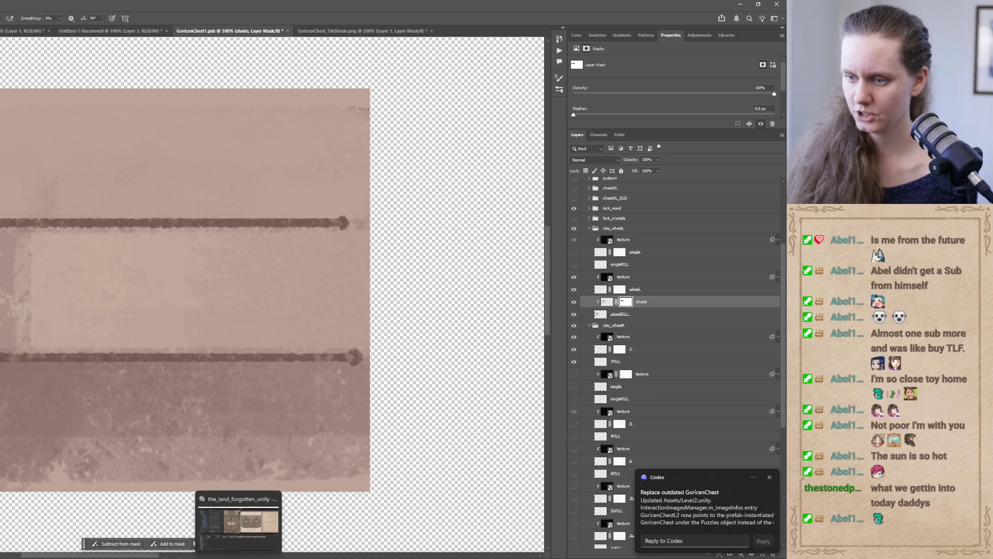
pyautogui.click(239, 544)
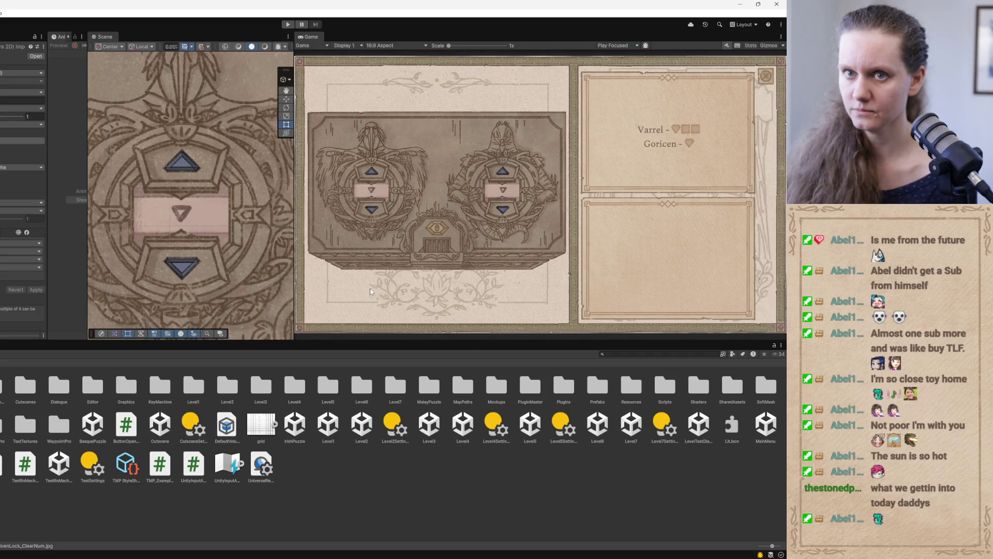
pyautogui.click(362, 425)
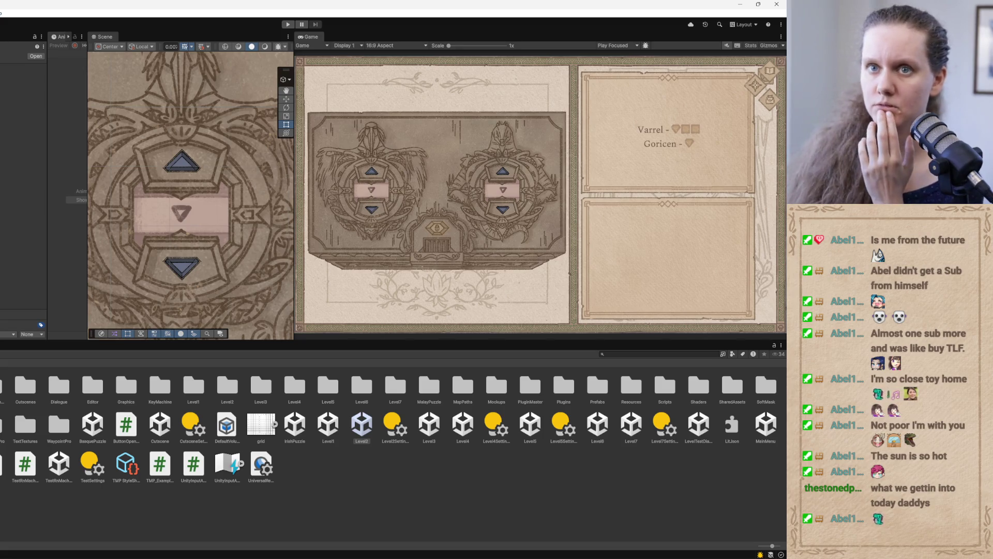
pyautogui.click(286, 25)
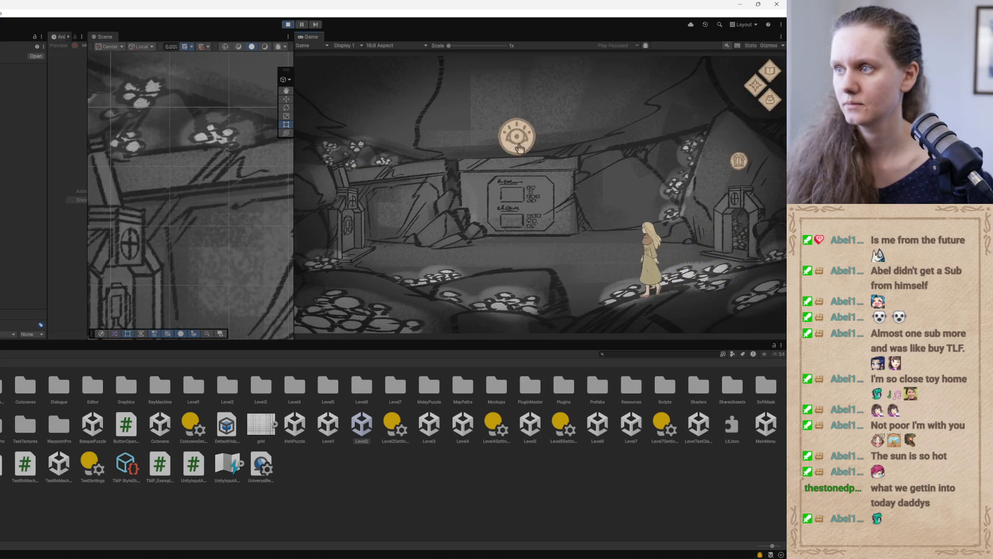
pyautogui.press('d')
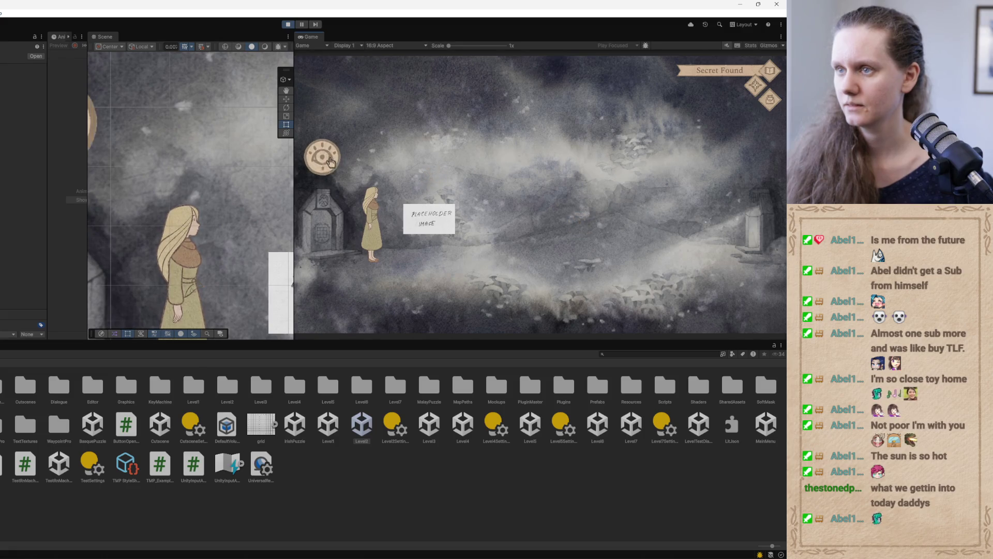
pyautogui.click(406, 217)
pyautogui.click(770, 75)
pyautogui.click(771, 72)
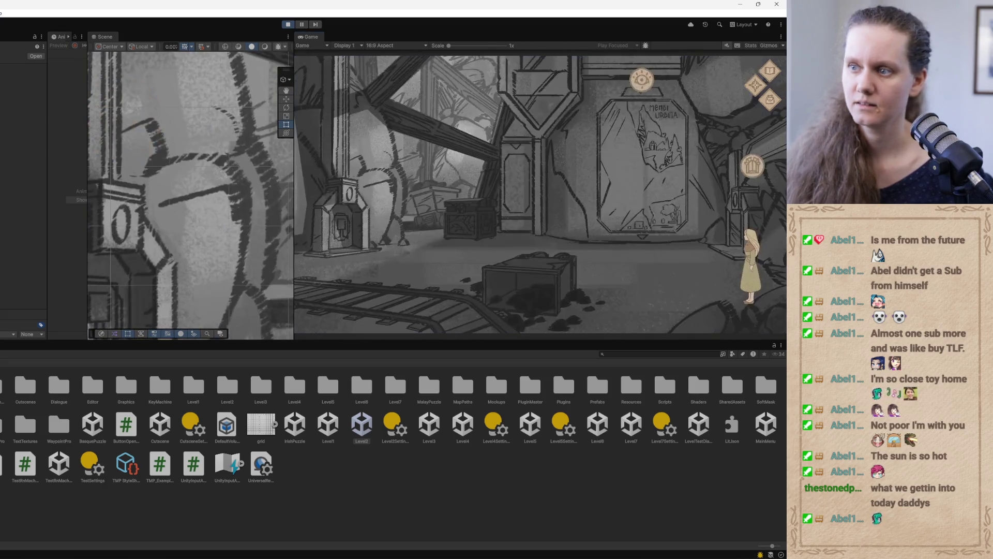
pyautogui.click(472, 227)
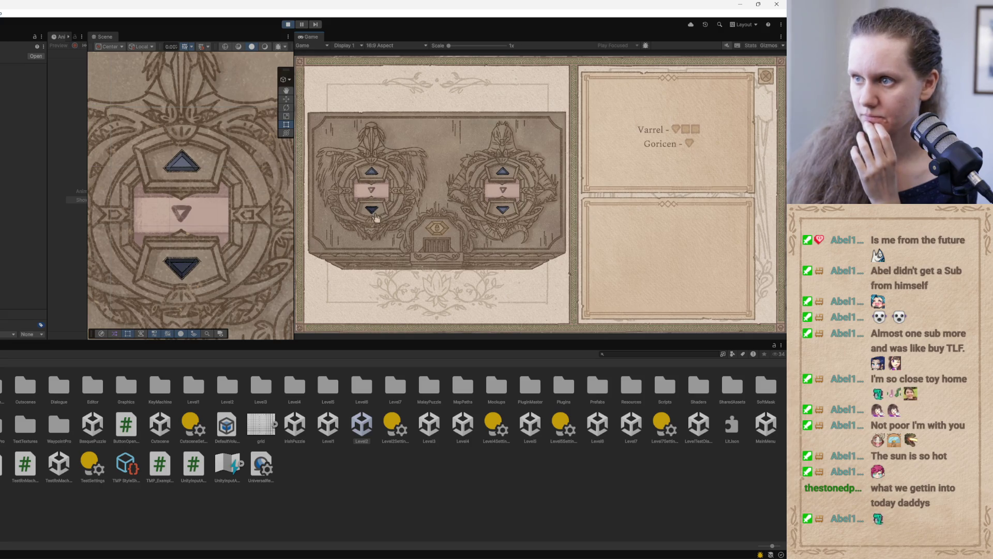
pyautogui.click(288, 26)
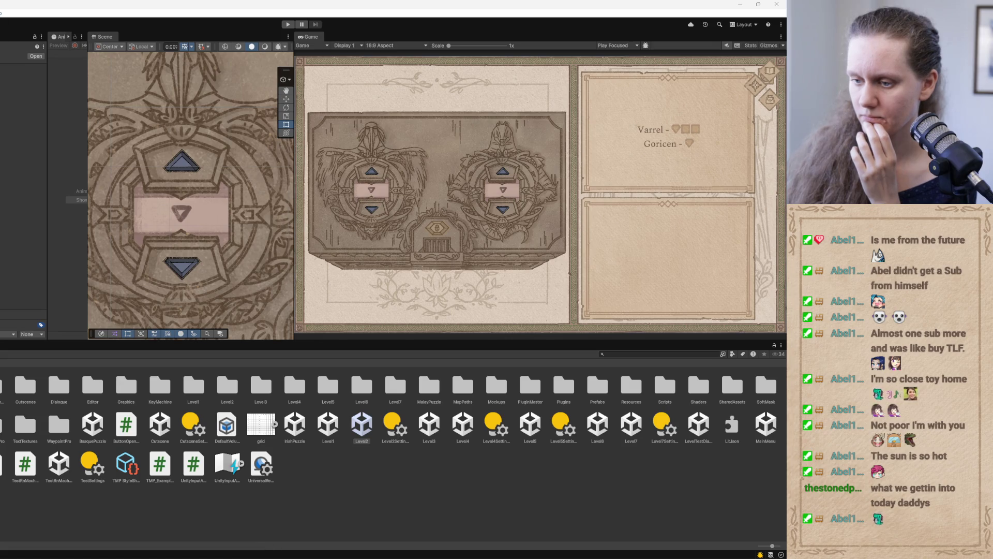
pyautogui.hotkey('alt', 'Tab')
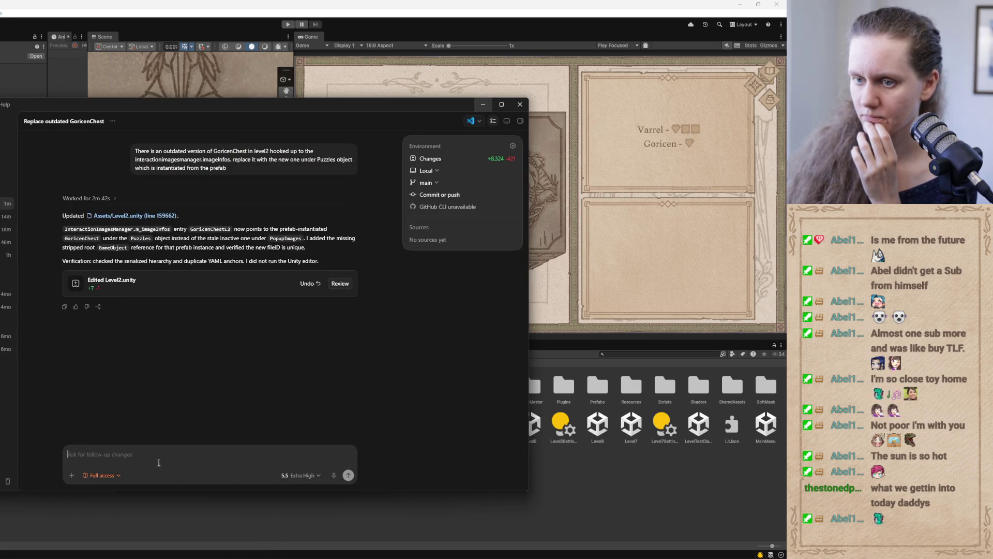
# - Tell Codex that clicking level2's chest arrows does nothing, asking them to work like level1's
pyautogui.write('clickin')
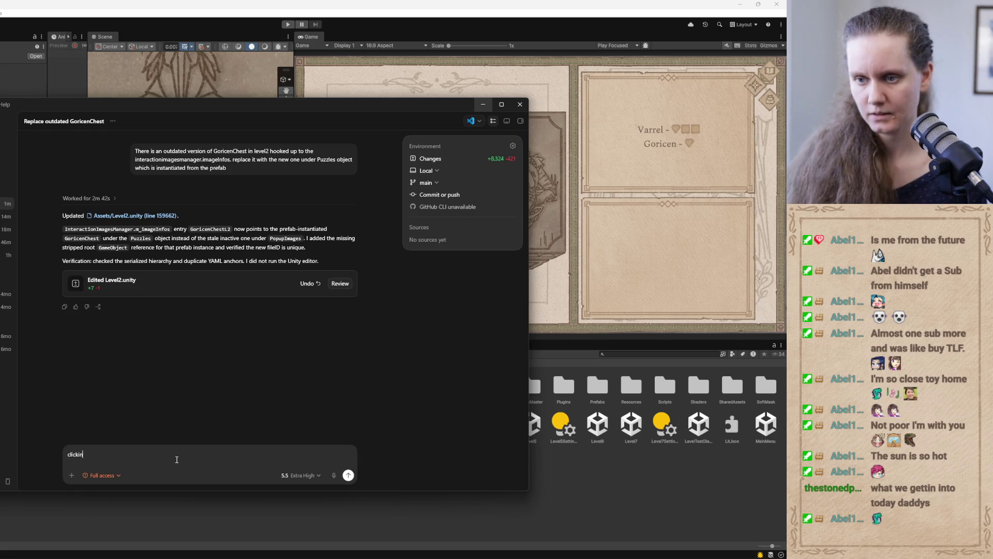
pyautogui.write('g on the arrow')
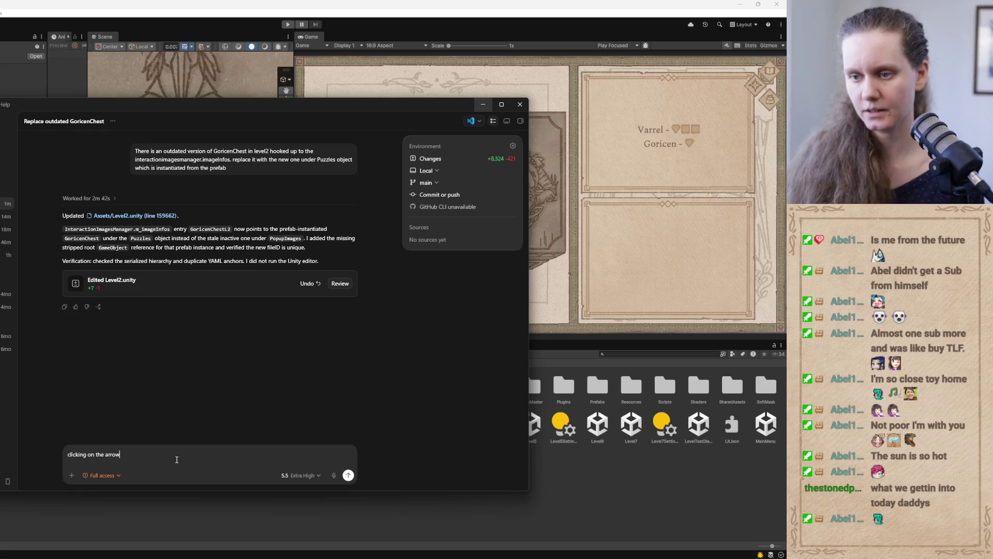
pyautogui.write(" buttons doesn't work in level2. make it work the same way as they do in level")
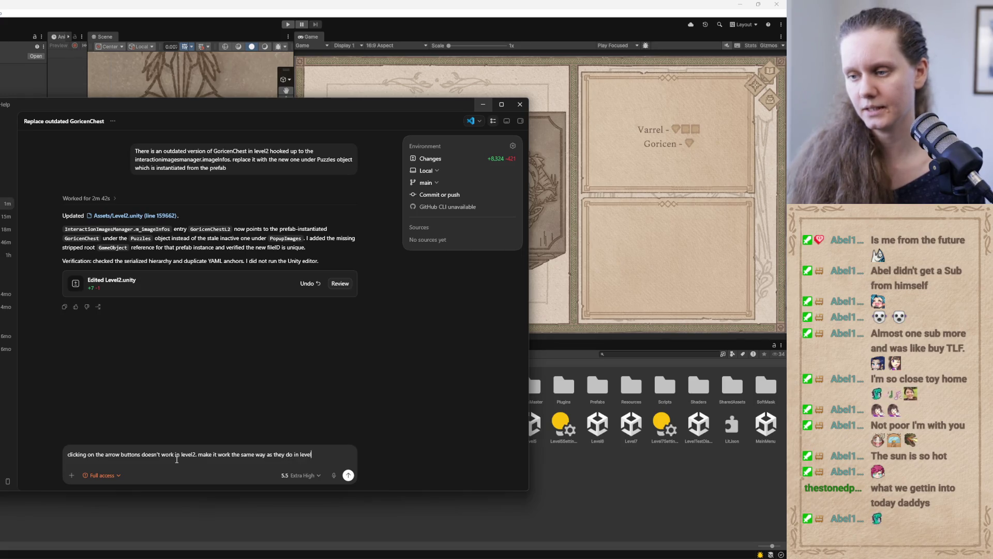
pyautogui.write('1')
pyautogui.press('Return')
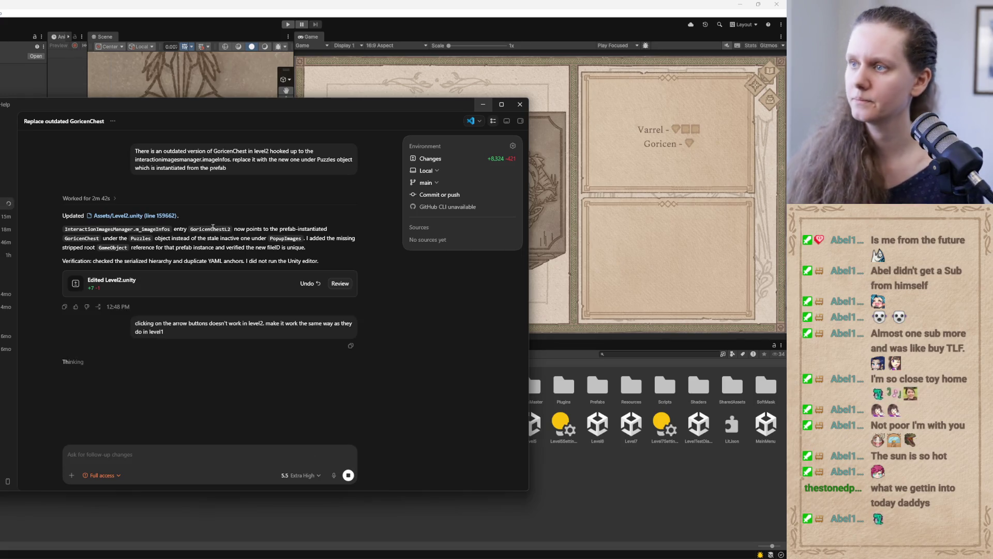
pyautogui.click(481, 105)
pyautogui.click(328, 429)
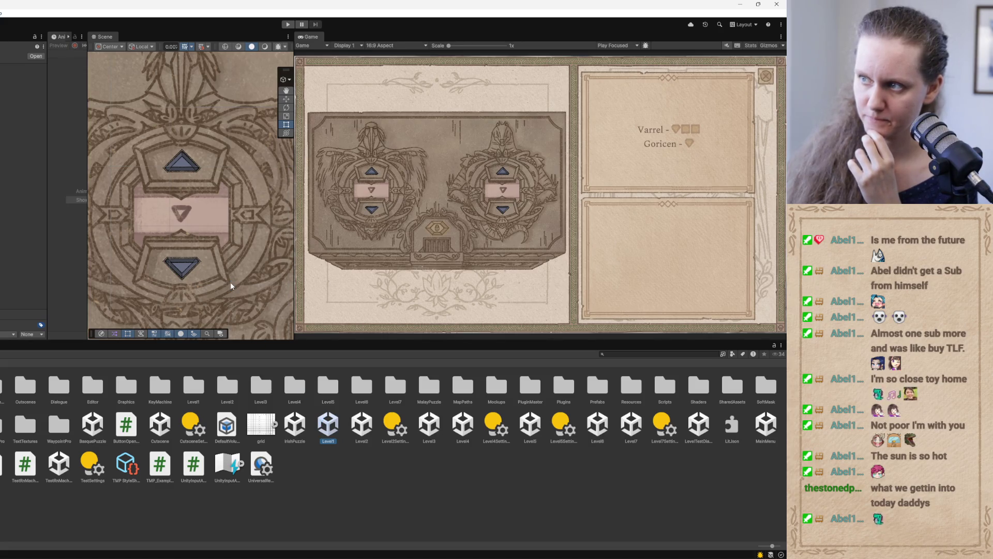
# - Widen the Scene view over the Game view and zoom out until both turtle dials of the chest board are visible
pyautogui.moveTo(293, 252); pyautogui.dragTo(442, 251)
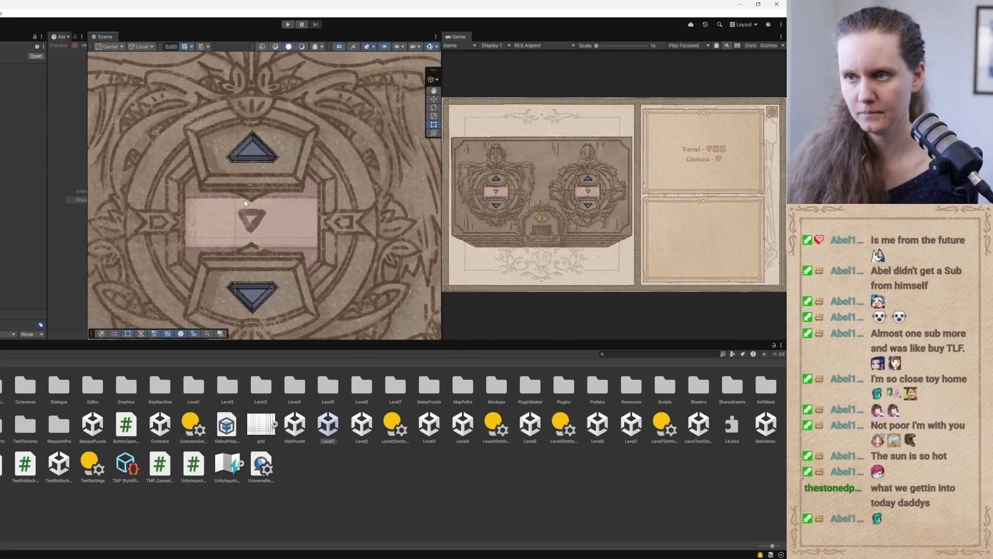
pyautogui.scroll(-10, 245, 203)
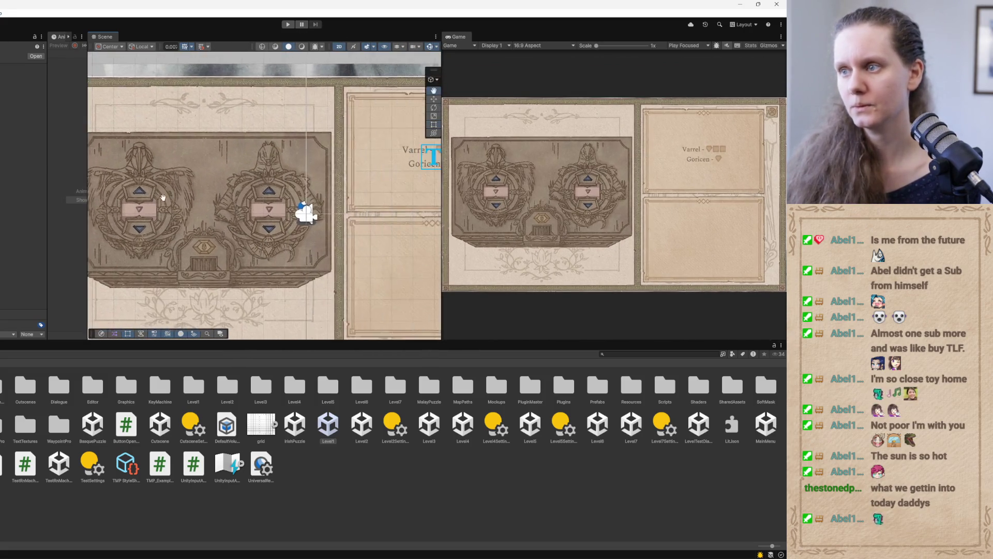
pyautogui.scroll(-2, 166, 197)
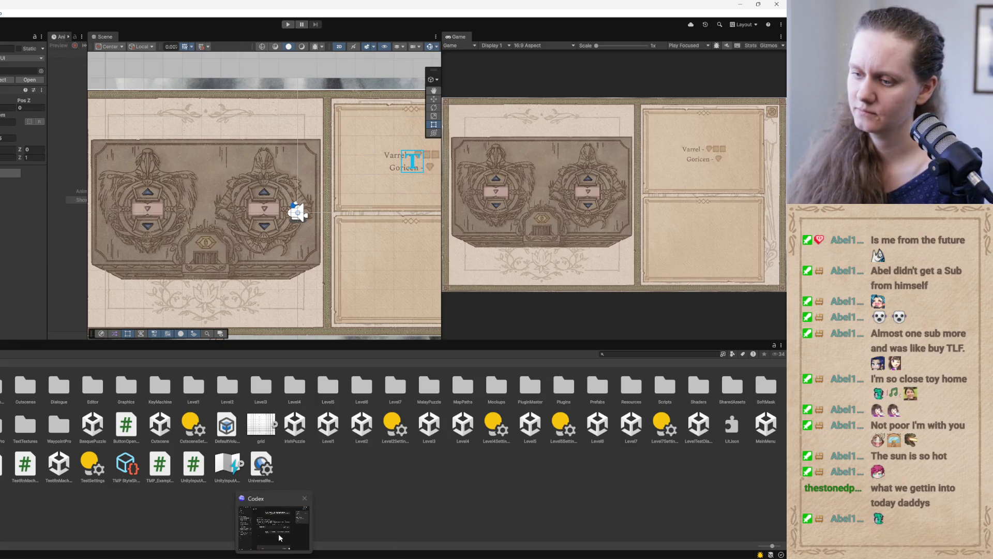
pyautogui.click(278, 545)
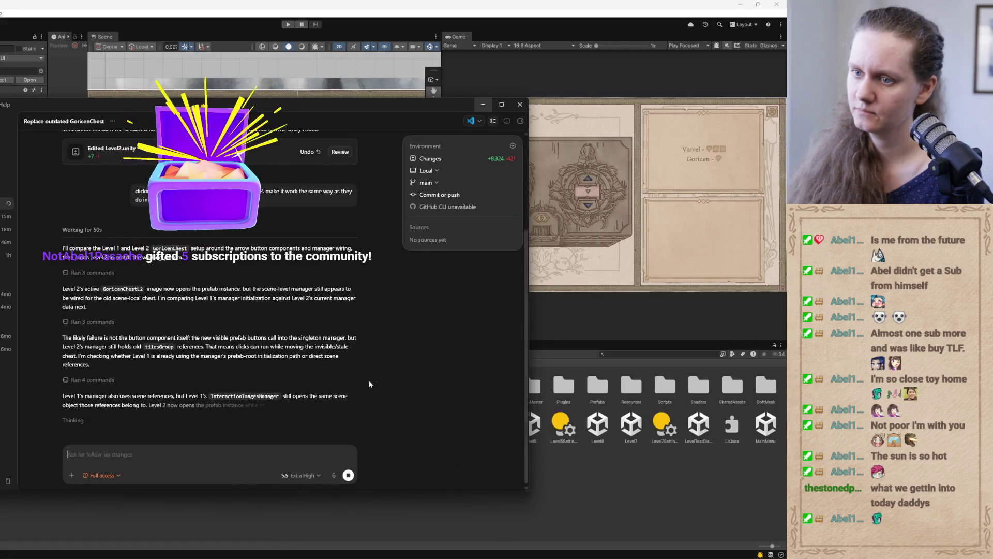
pyautogui.click(484, 106)
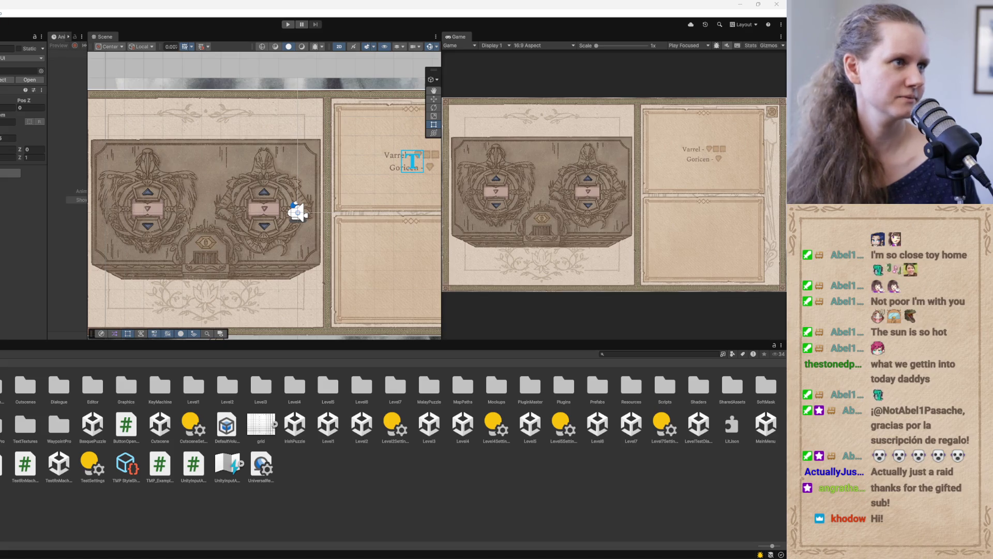
# - Bring the Chrome window with the Twitch channel forward and maximize it
pyautogui.hotkey('alt', 'Tab')
pyautogui.moveTo(225, 151); pyautogui.dragTo(225, 86)
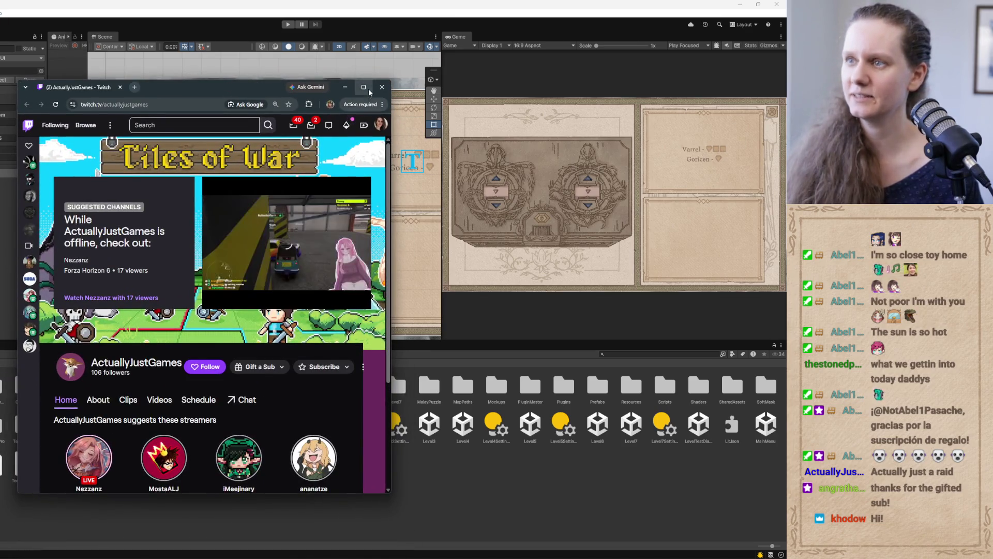
pyautogui.click(364, 88)
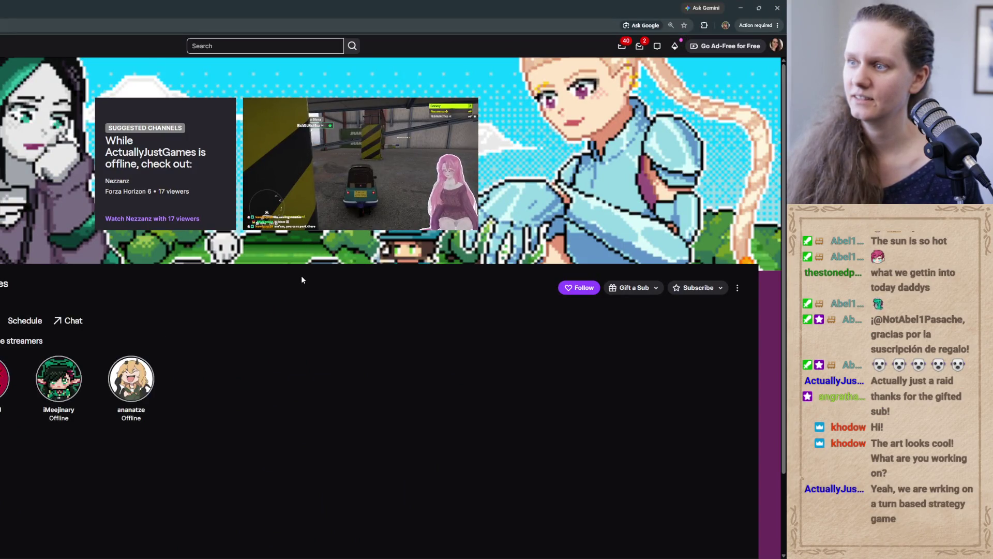
pyautogui.scroll(-2, 301, 276)
pyautogui.scroll(2, 302, 276)
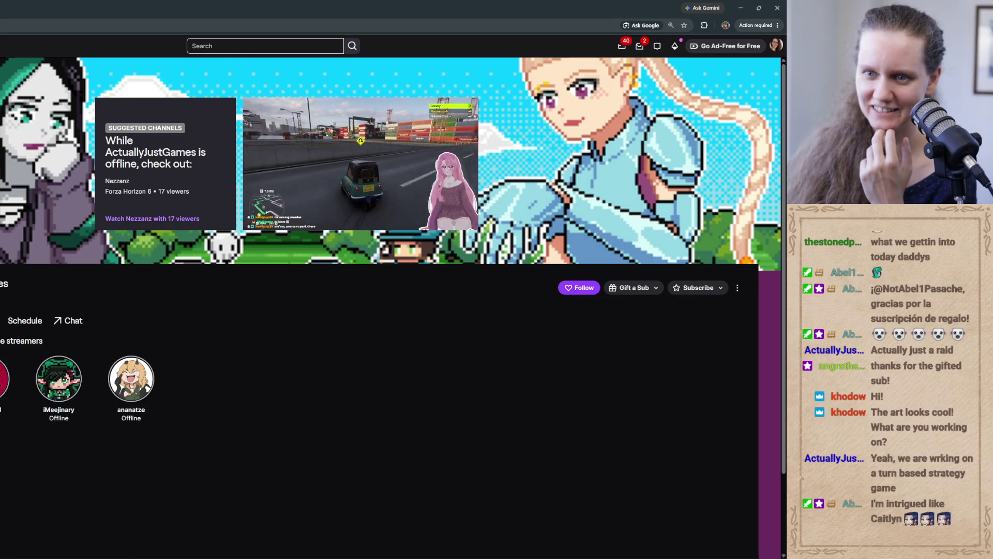
# - Follow the raiding streamer's channel from its Videos page, then close the browser to return to Unity
pyautogui.click(1, 321)
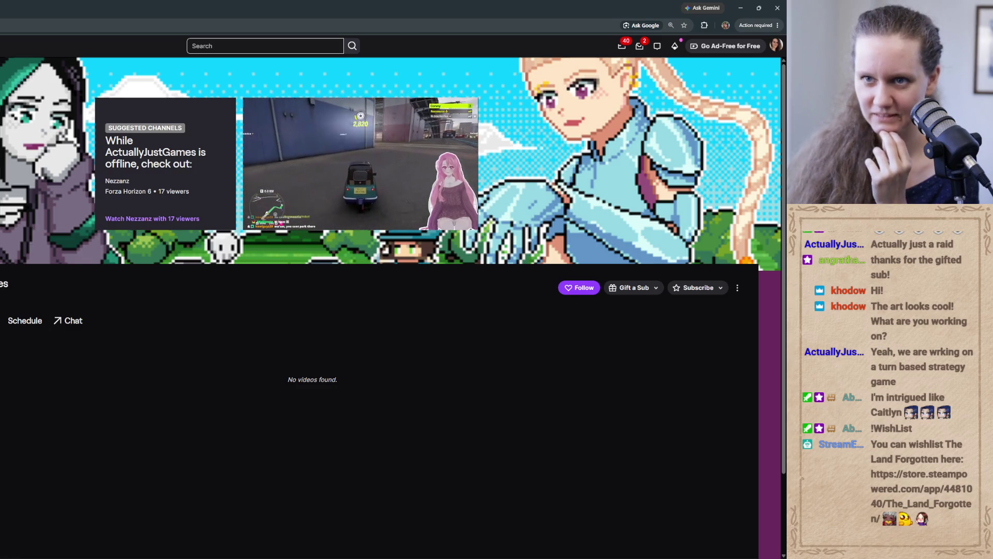
pyautogui.click(590, 289)
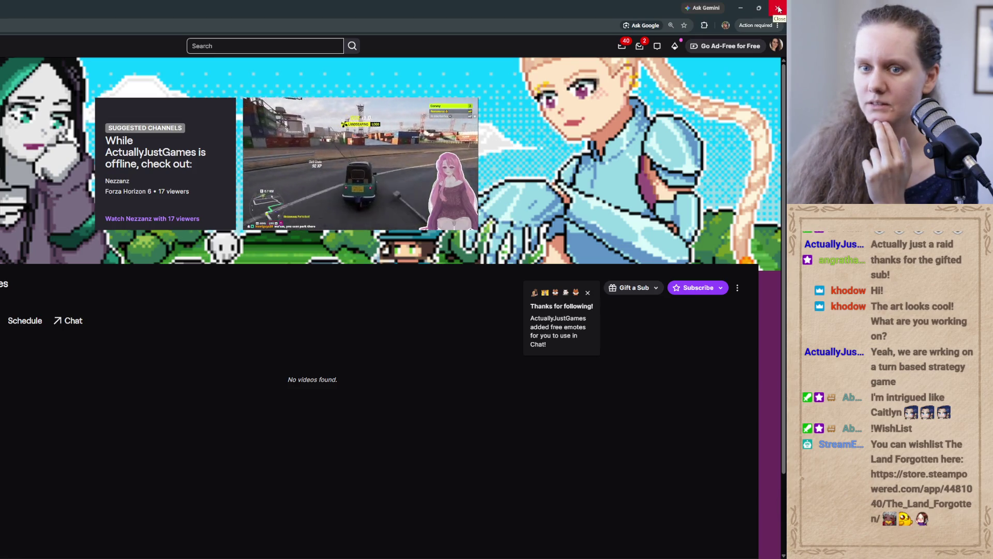
pyautogui.click(777, 9)
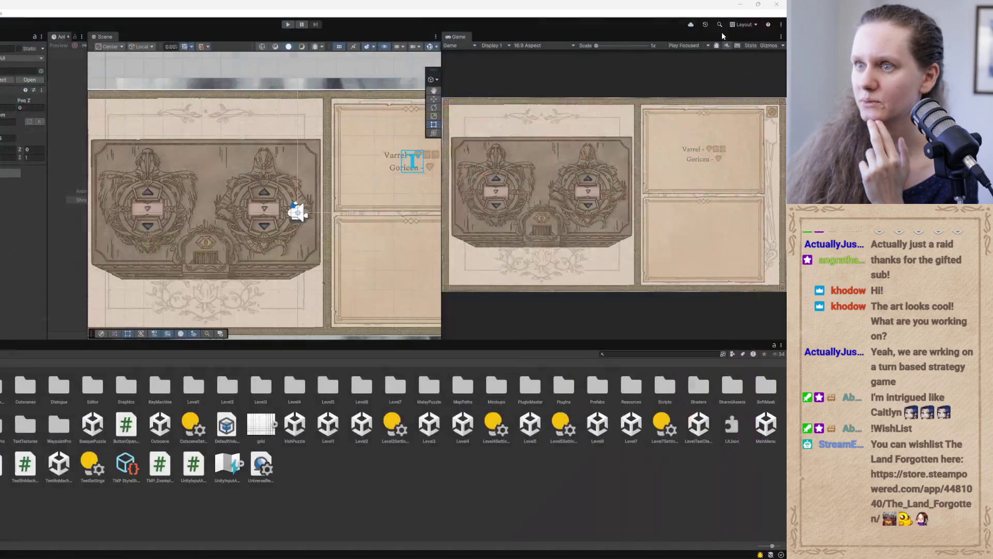
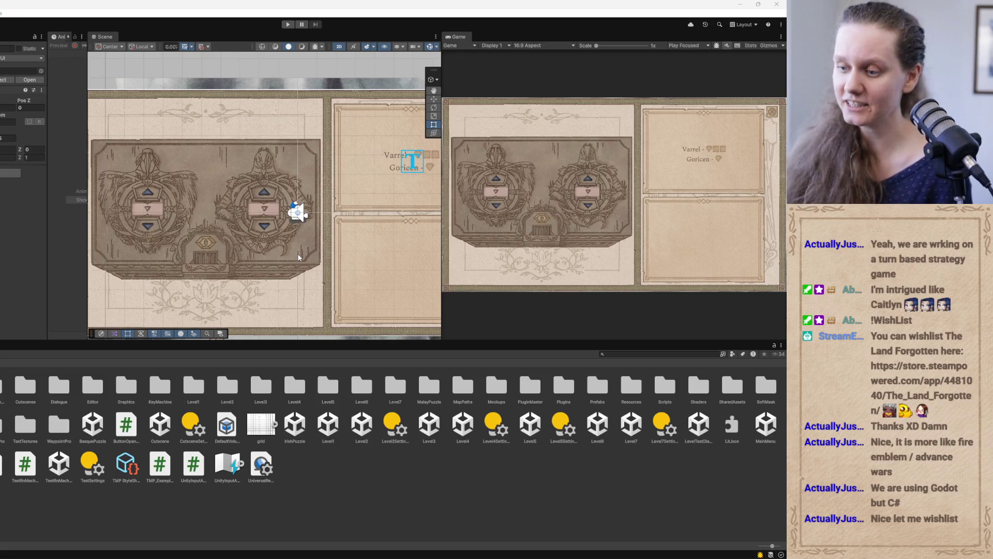
# - Browse the whats_your_project channel in Discord, then minimize Discord
pyautogui.moveTo(321, 556)
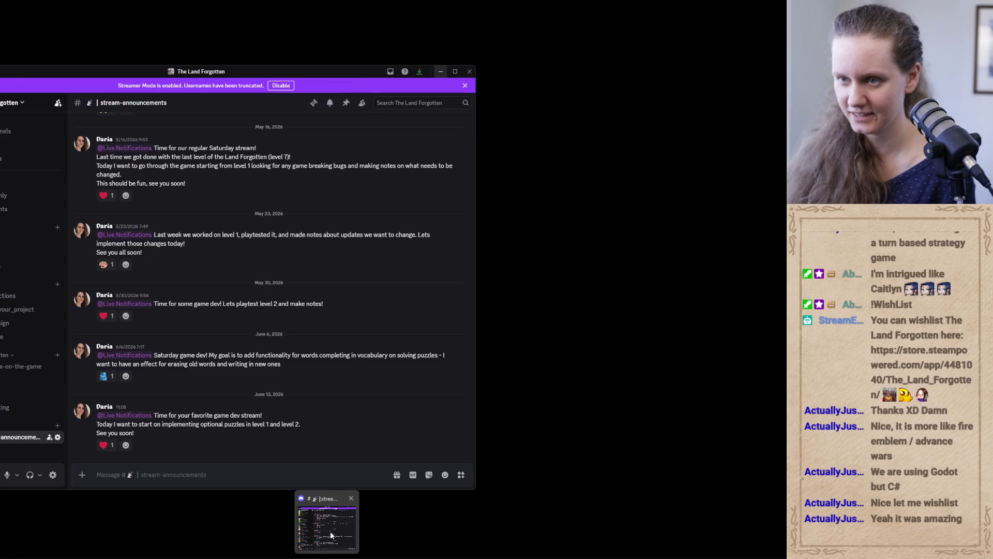
pyautogui.click(331, 531)
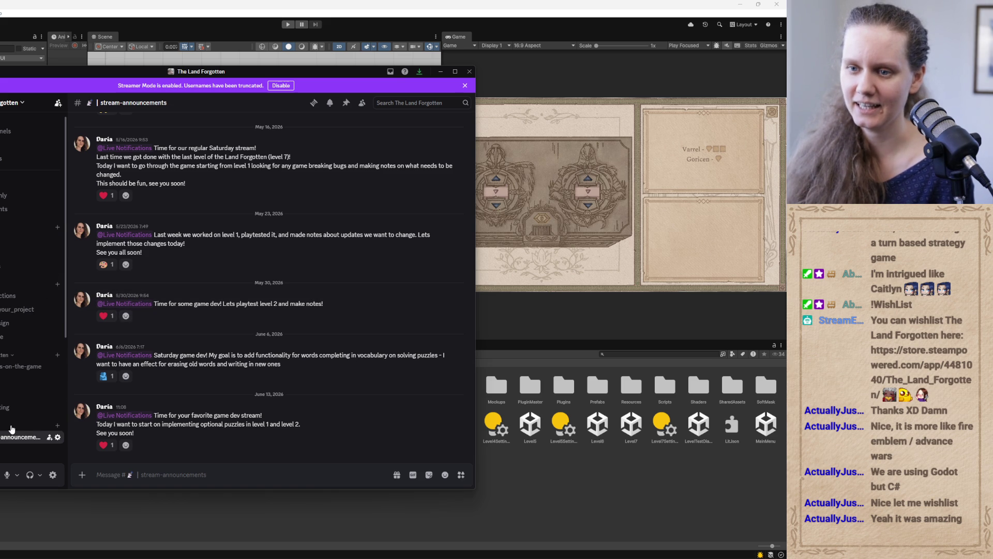
pyautogui.click(12, 310)
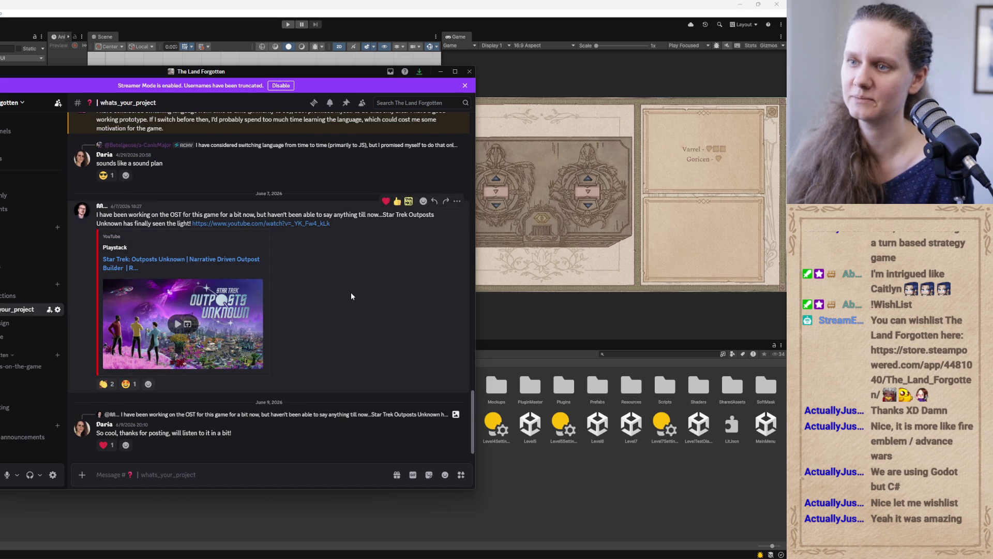
pyautogui.scroll(5, 351, 295)
pyautogui.scroll(10, 351, 295)
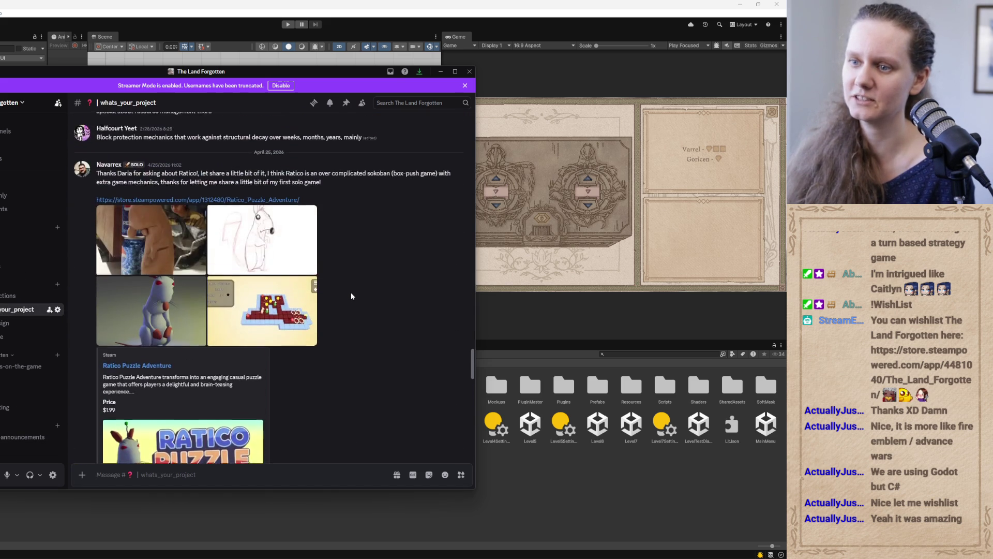
pyautogui.scroll(-15, 200, 430)
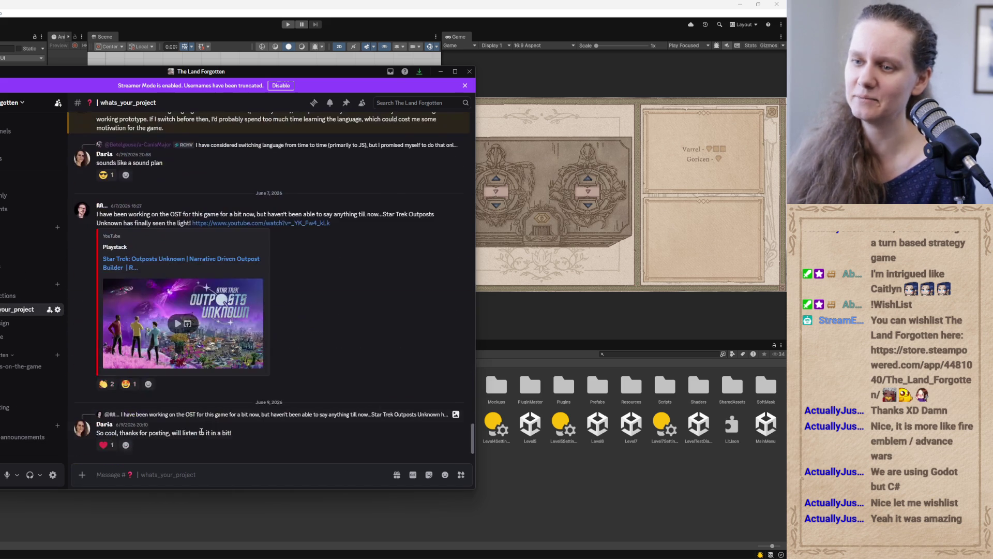
pyautogui.scroll(20, 340, 308)
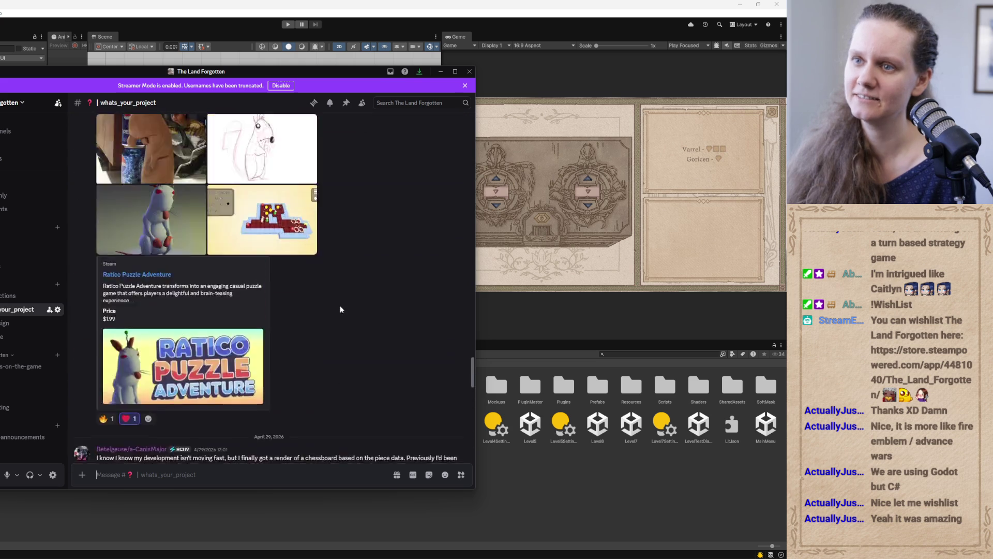
pyautogui.scroll(15, 340, 309)
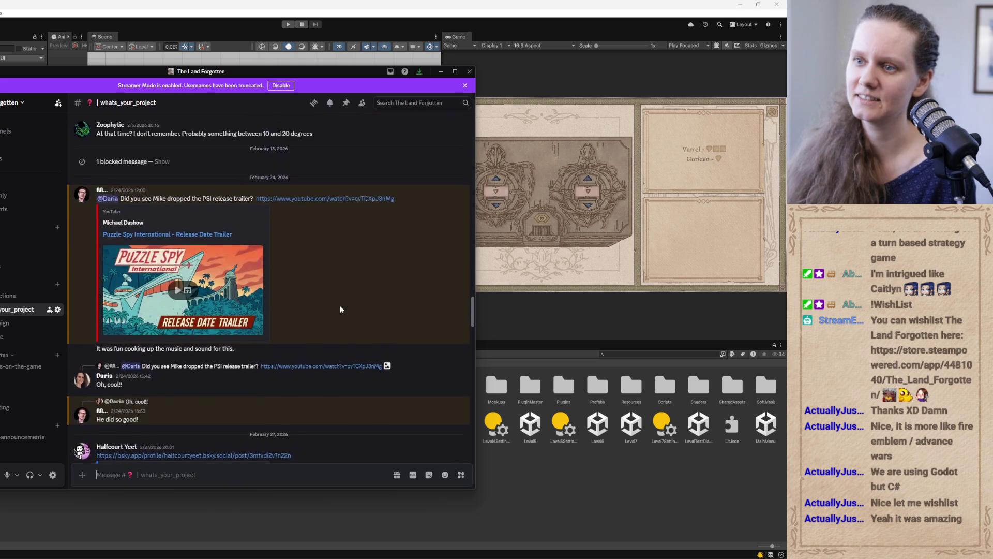
pyautogui.scroll(10, 340, 309)
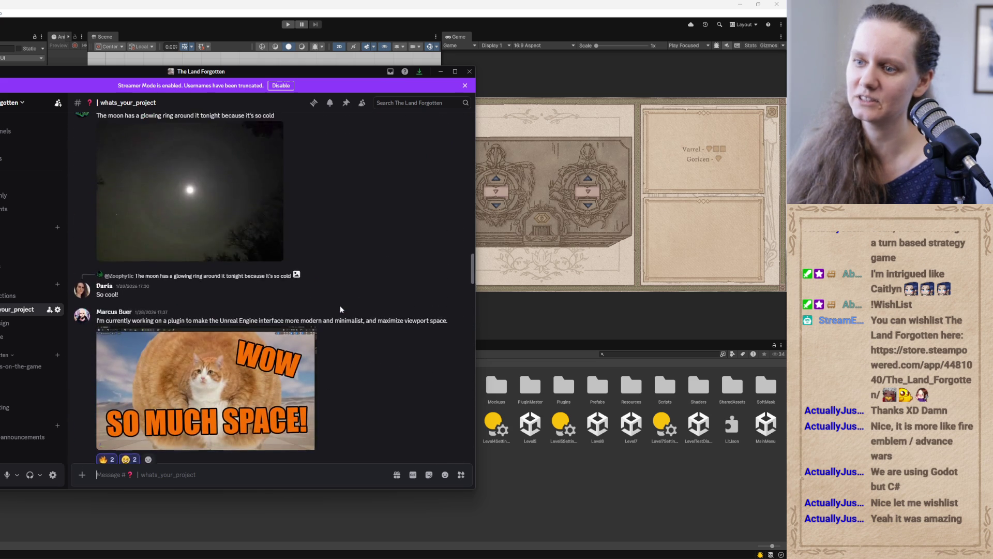
pyautogui.scroll(5, 340, 310)
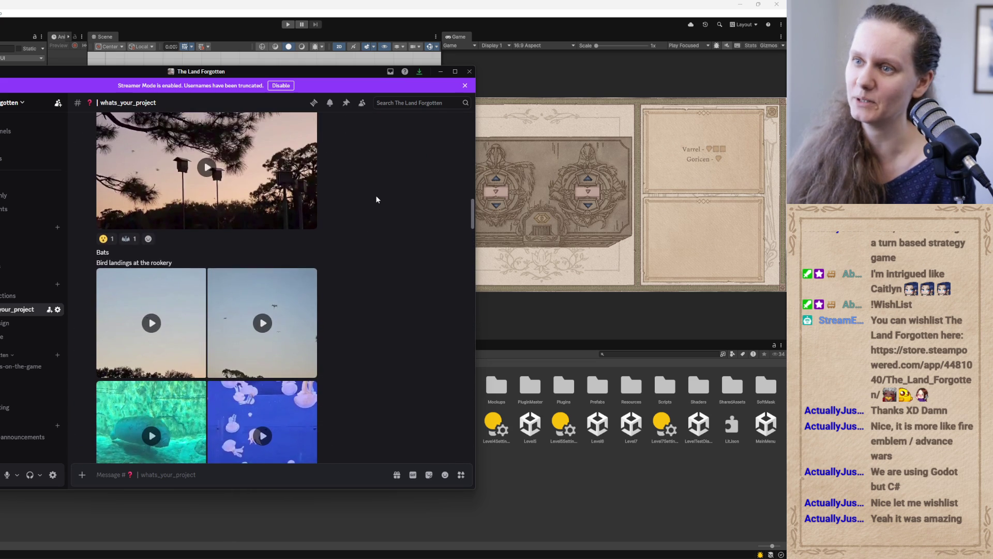
pyautogui.press('Escape')
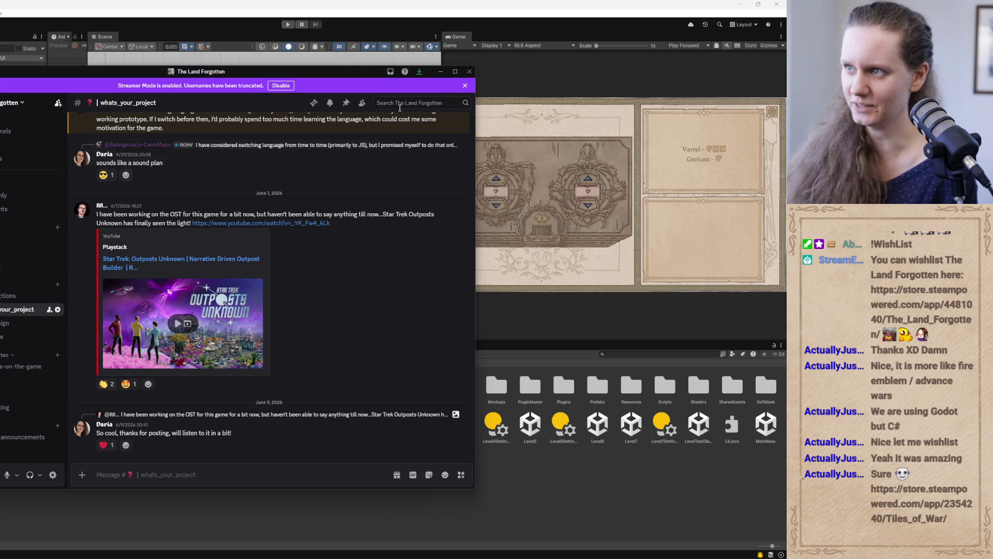
pyautogui.click(442, 72)
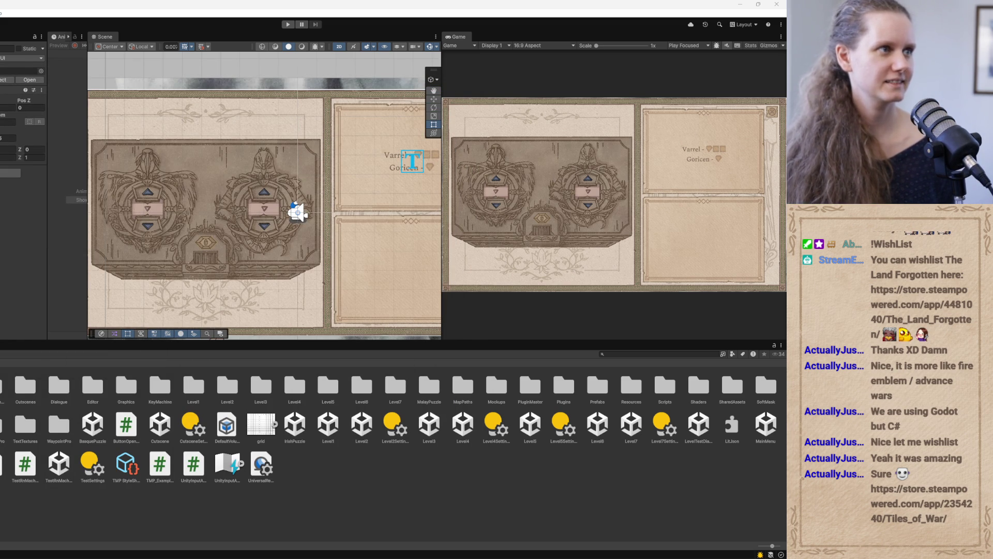
# - Maximize the Tiles of War store page, play and mute the trailer, and wishlist the game
pyautogui.hotkey('alt', 'Tab')
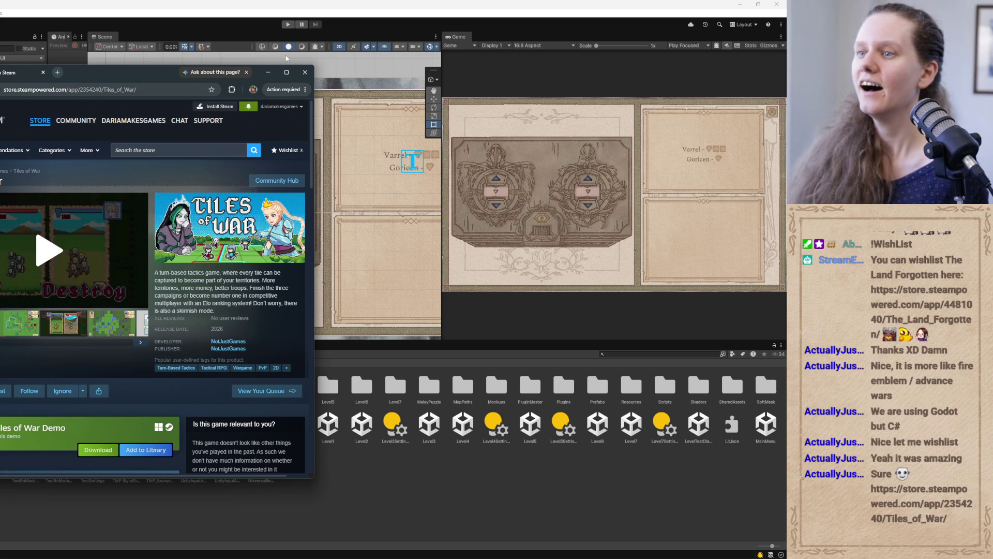
pyautogui.click(286, 72)
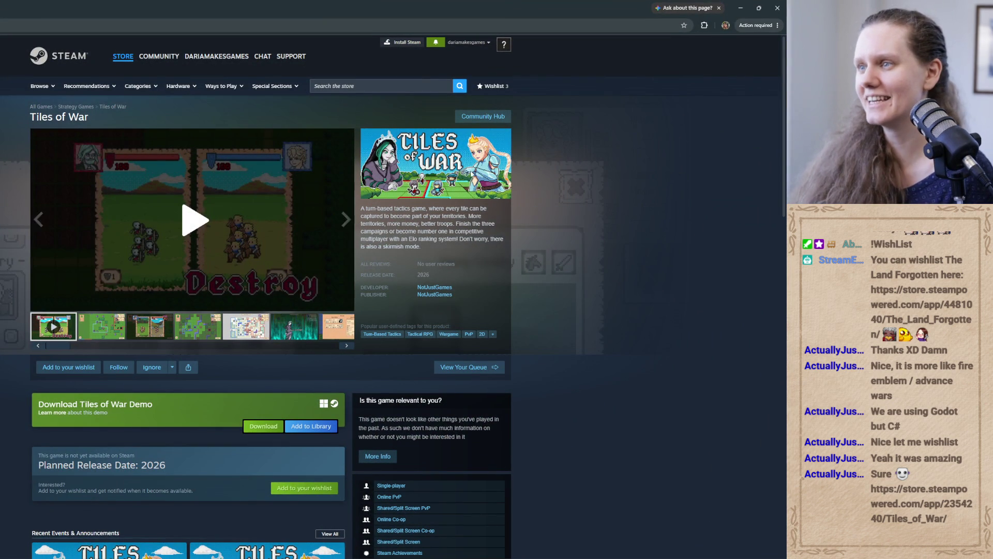
pyautogui.click(194, 223)
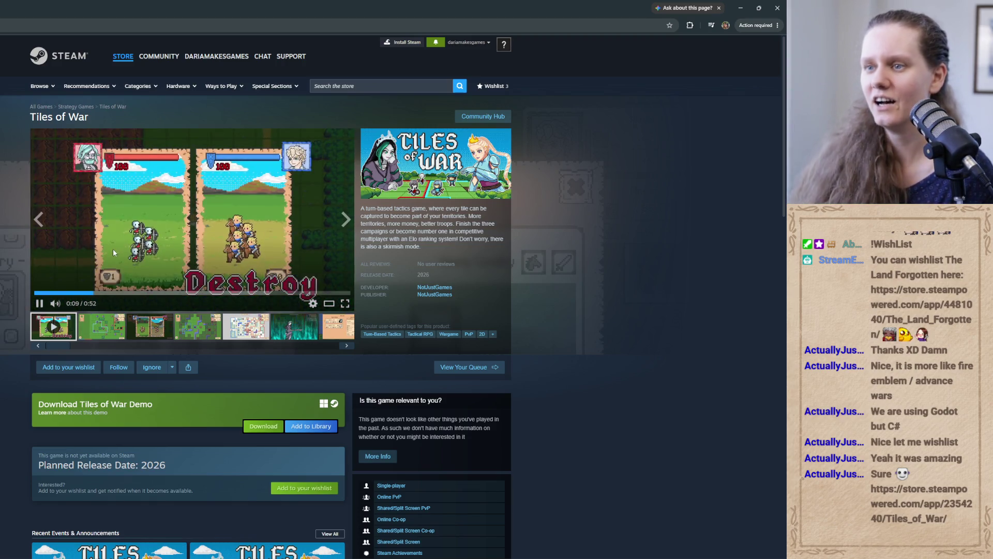
pyautogui.moveTo(58, 307)
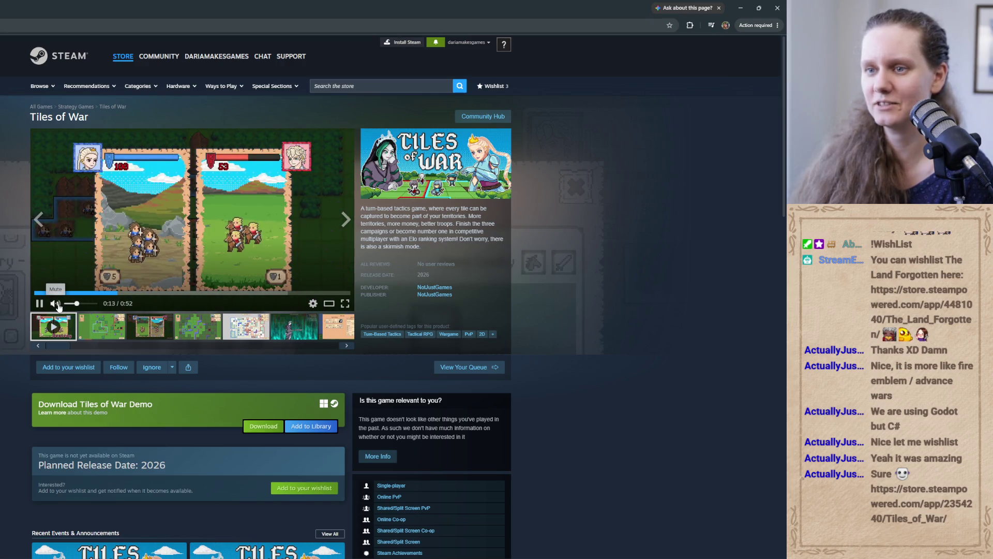
pyautogui.click(56, 305)
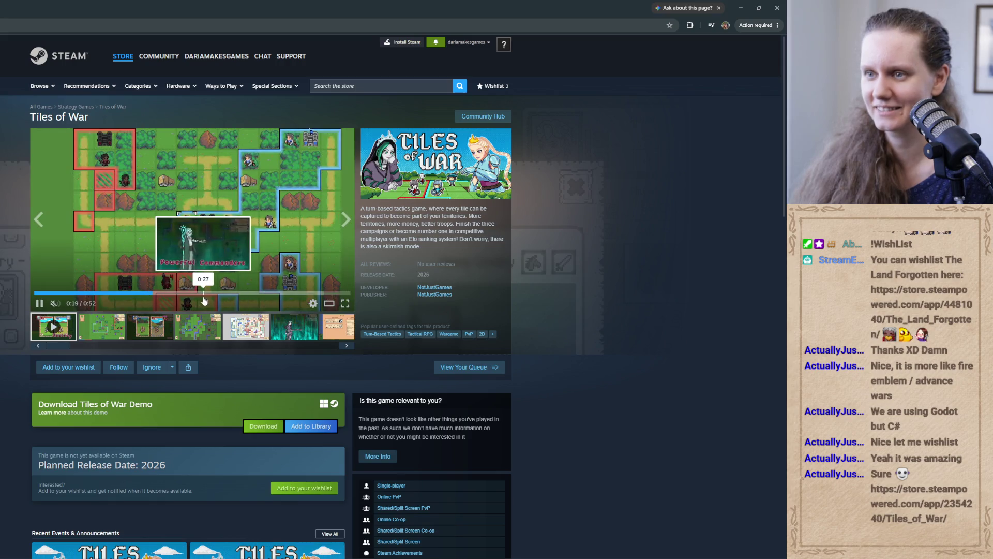
pyautogui.click(202, 299)
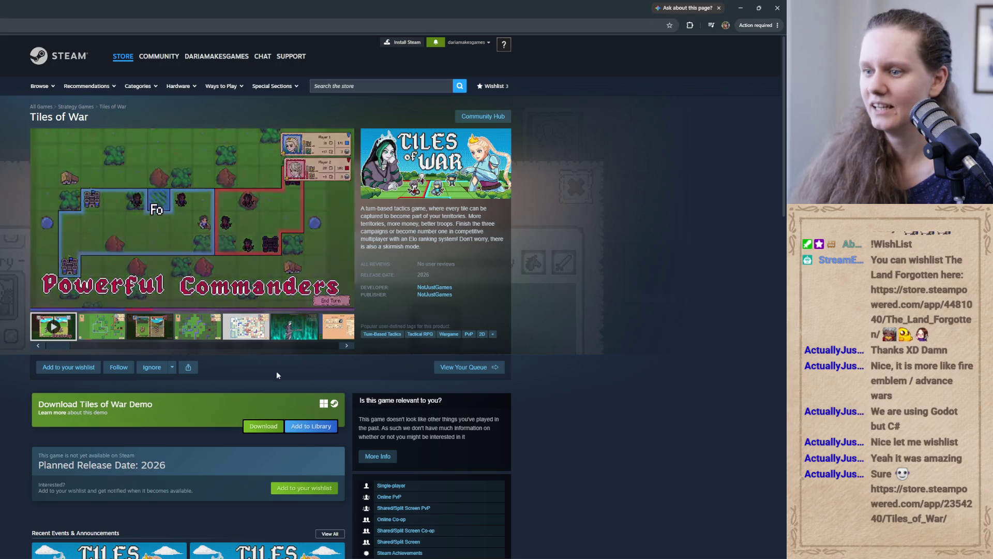
pyautogui.click(295, 489)
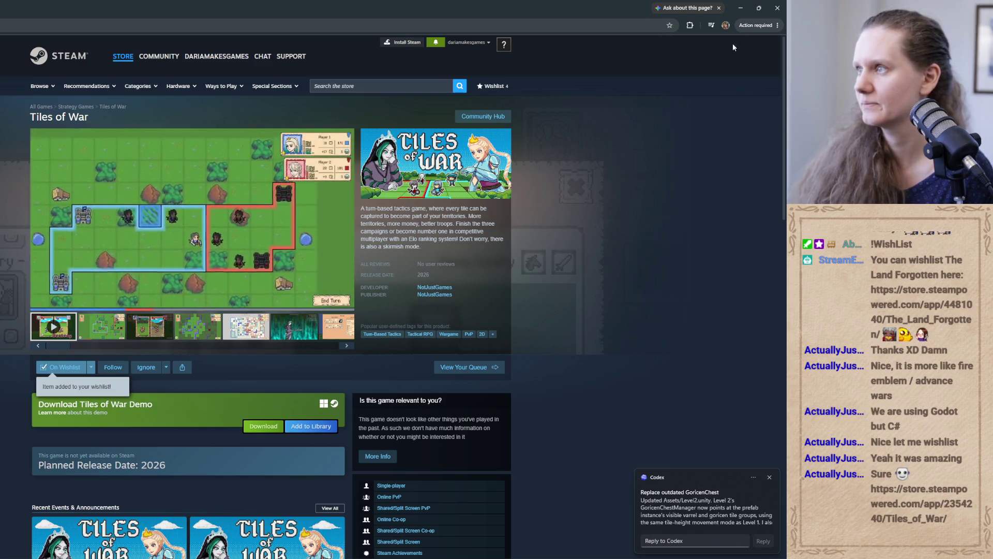
pyautogui.click(740, 7)
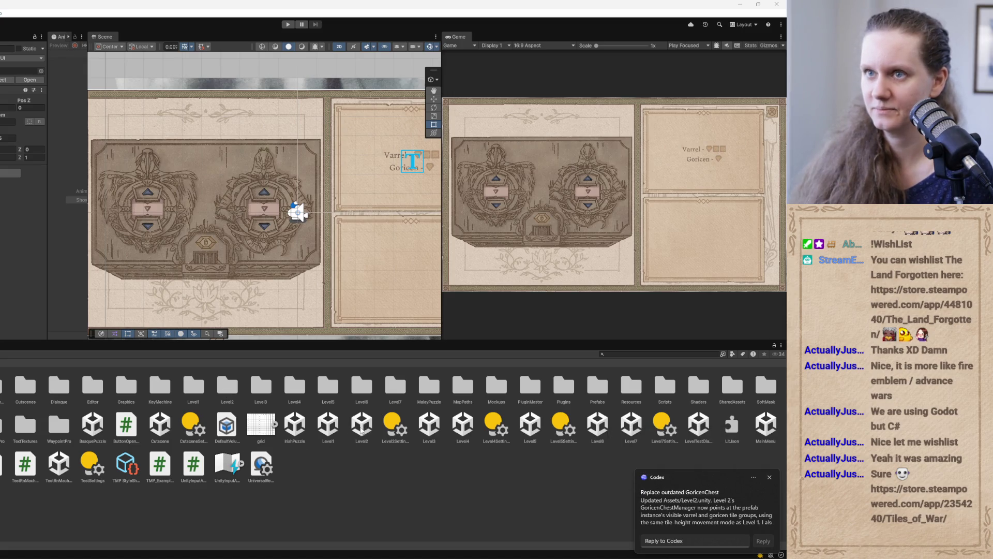
# - Select the Level2 scene, zoom the Scene view, and drag the divider twice to widen the Game view
pyautogui.click(274, 292)
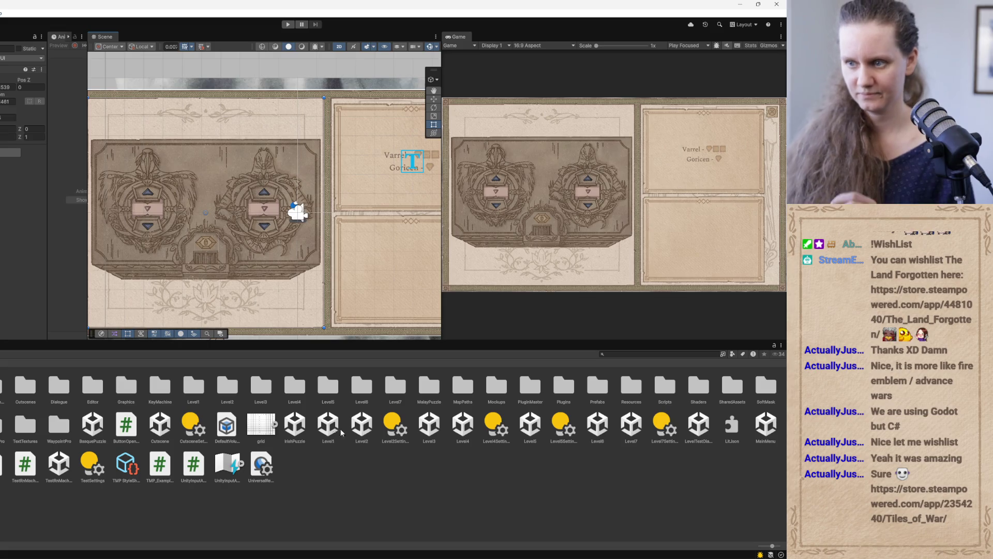
pyautogui.click(362, 426)
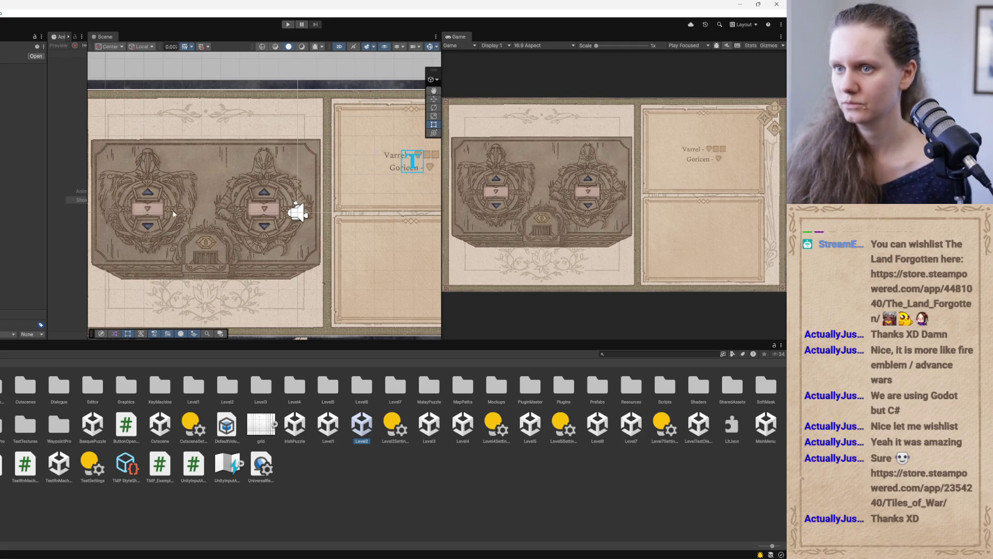
pyautogui.scroll(3, 189, 238)
pyautogui.scroll(-3, 243, 248)
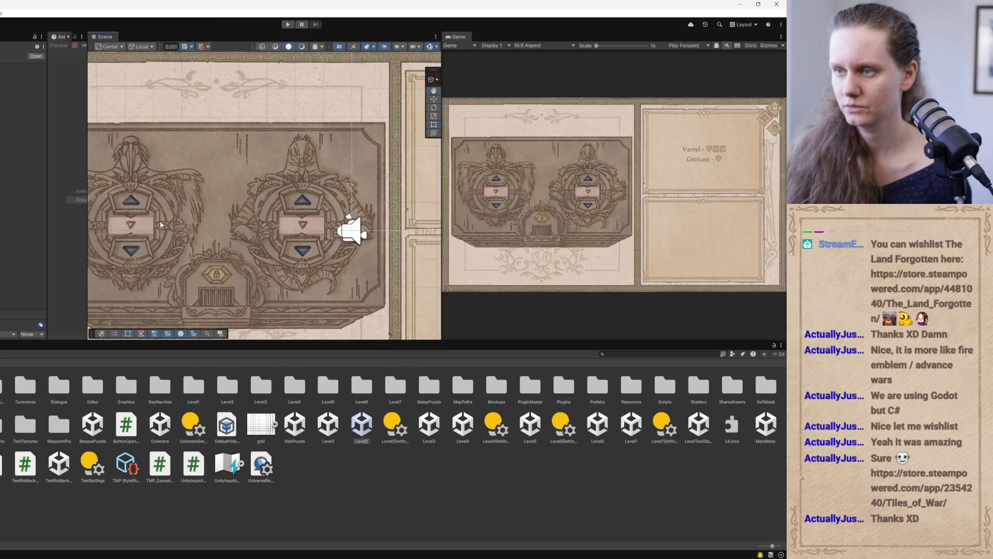
pyautogui.hscroll(2, 244, 247)
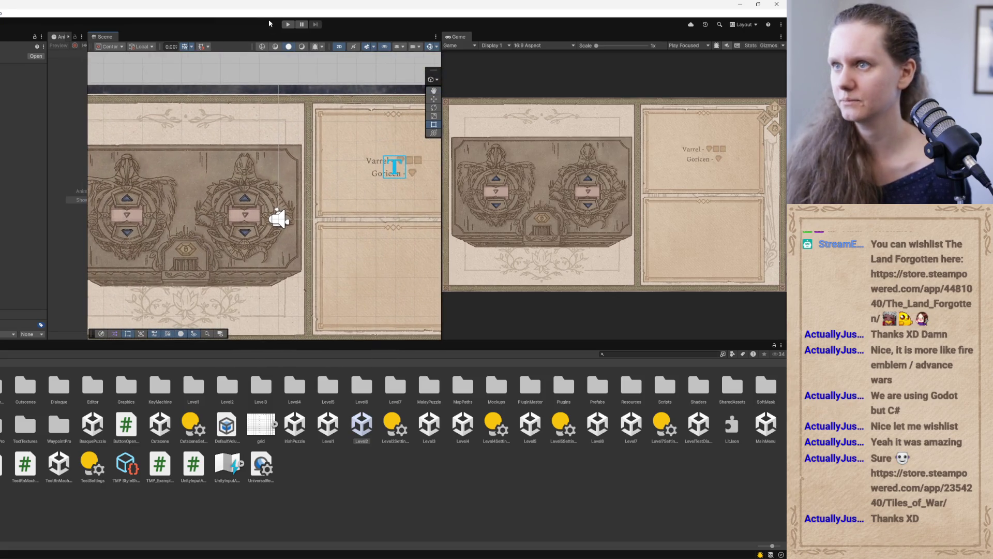
pyautogui.moveTo(439, 113); pyautogui.dragTo(401, 113)
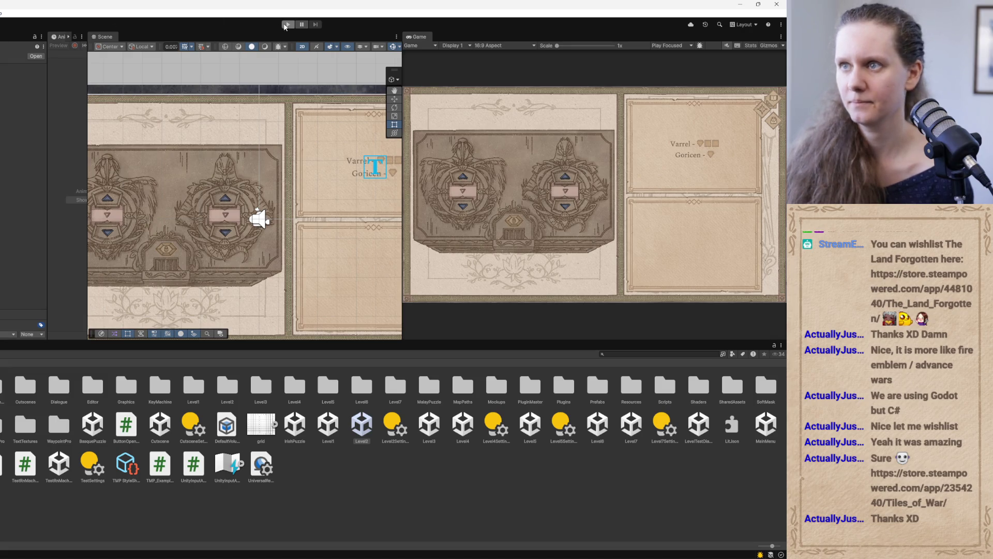
pyautogui.moveTo(403, 141); pyautogui.dragTo(338, 99)
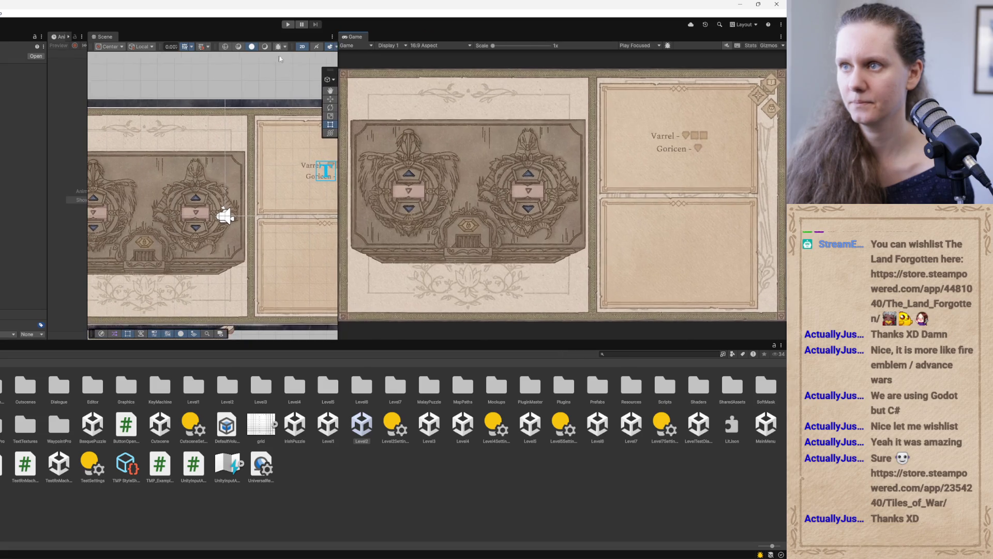
pyautogui.click(288, 25)
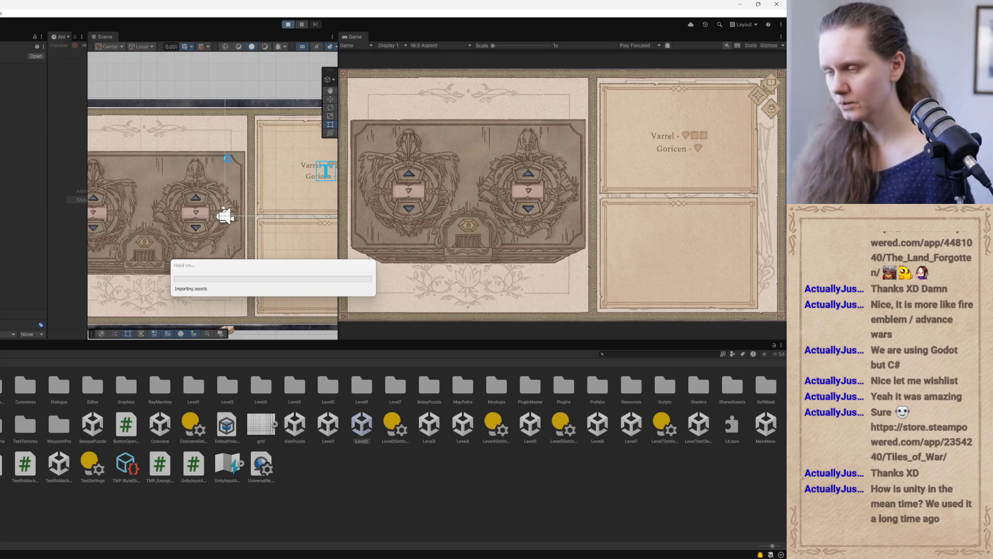
# - Enter the mine level, open the chest lock, cycle symbols on both locks, then stop play
pyautogui.click(429, 243)
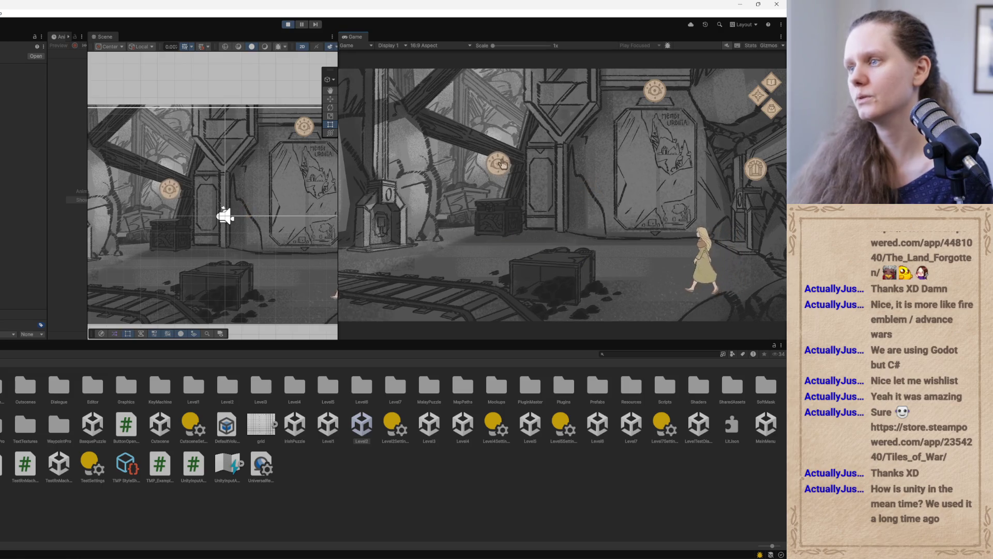
pyautogui.click(487, 207)
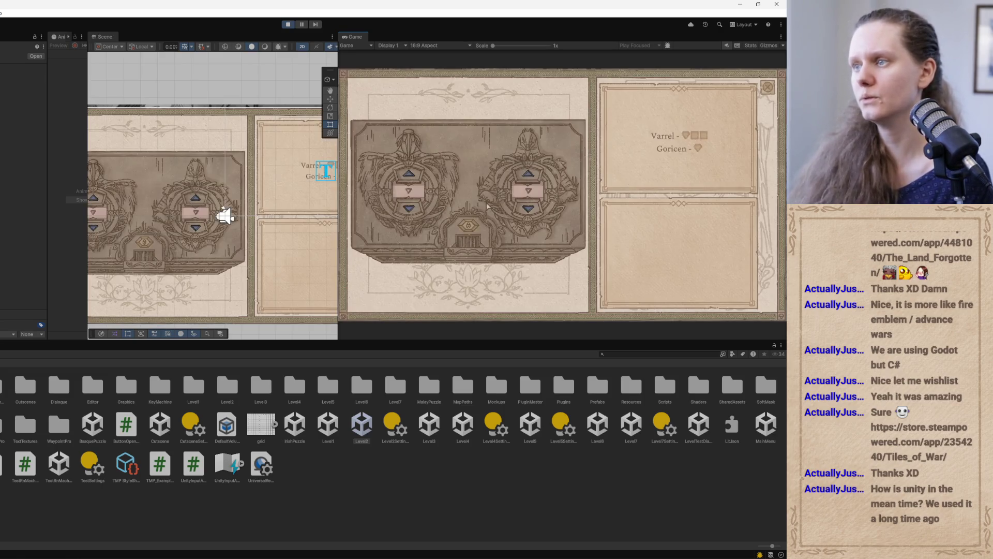
pyautogui.click(409, 175)
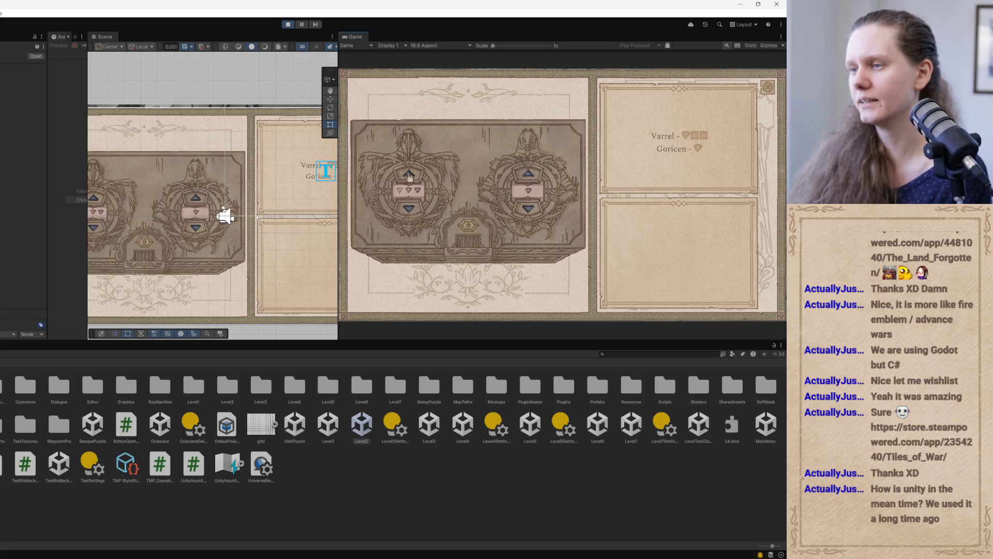
pyautogui.click(533, 215)
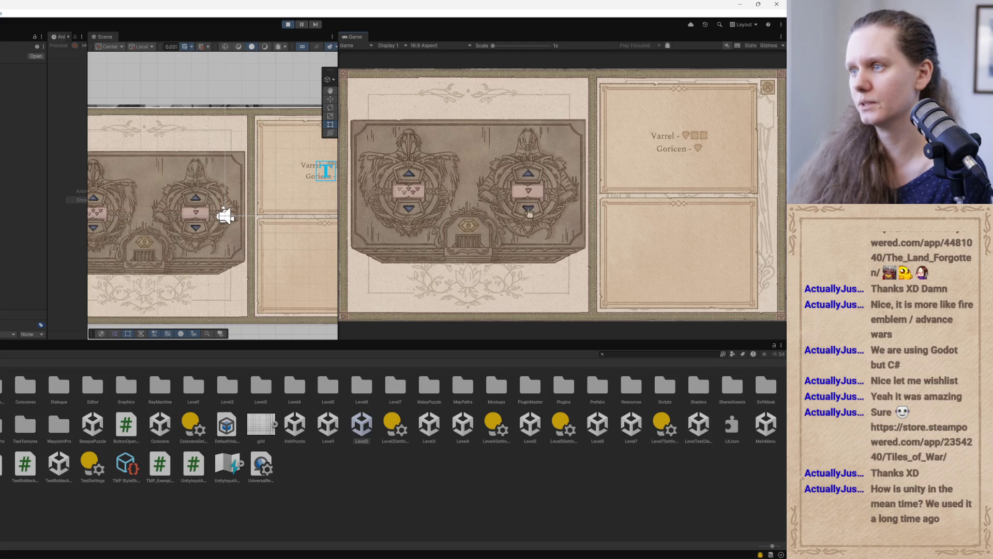
pyautogui.click(532, 176)
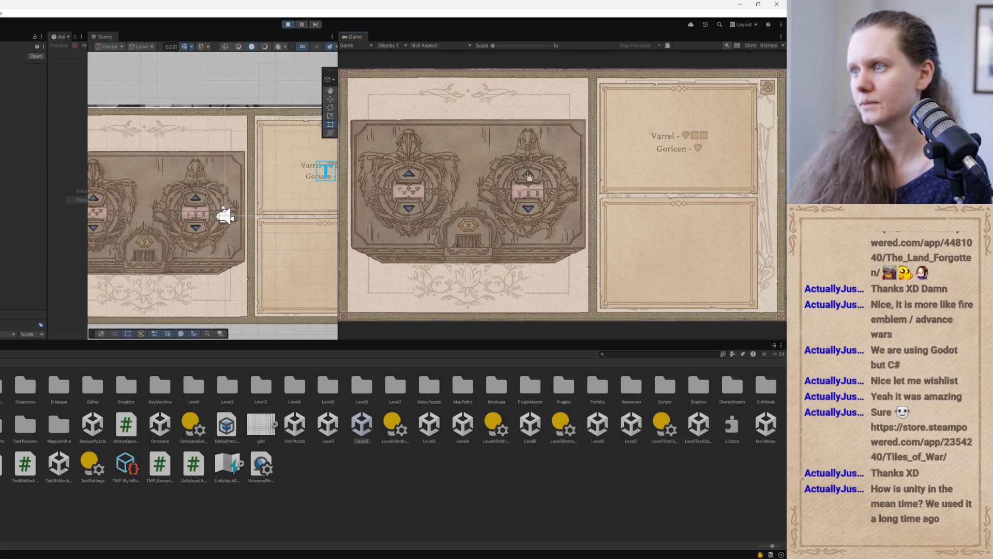
pyautogui.click(531, 213)
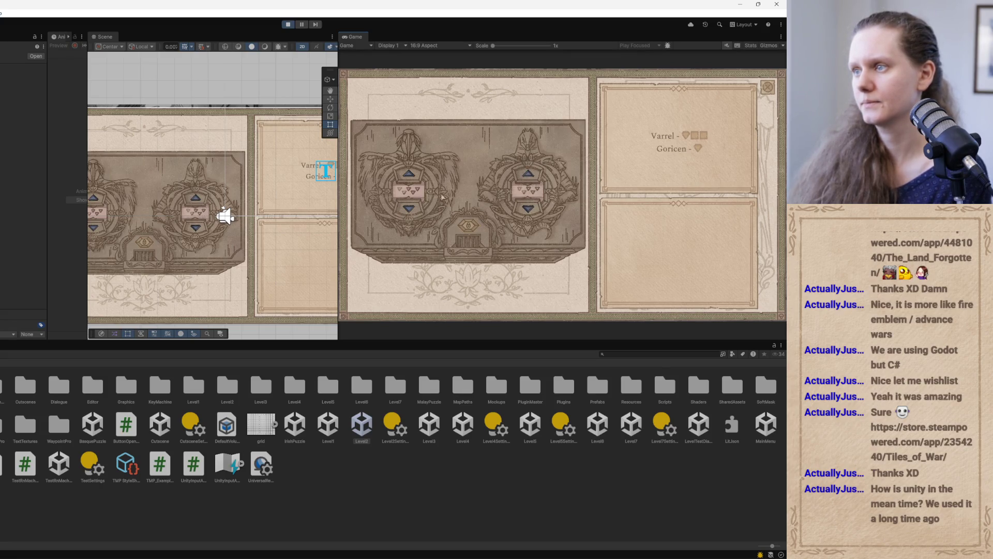
pyautogui.click(413, 178)
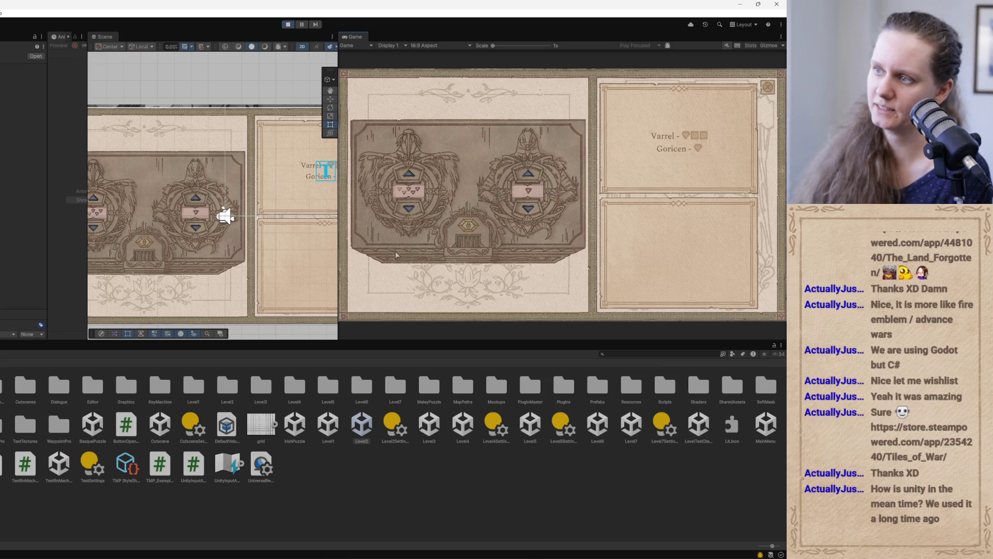
pyautogui.click(289, 25)
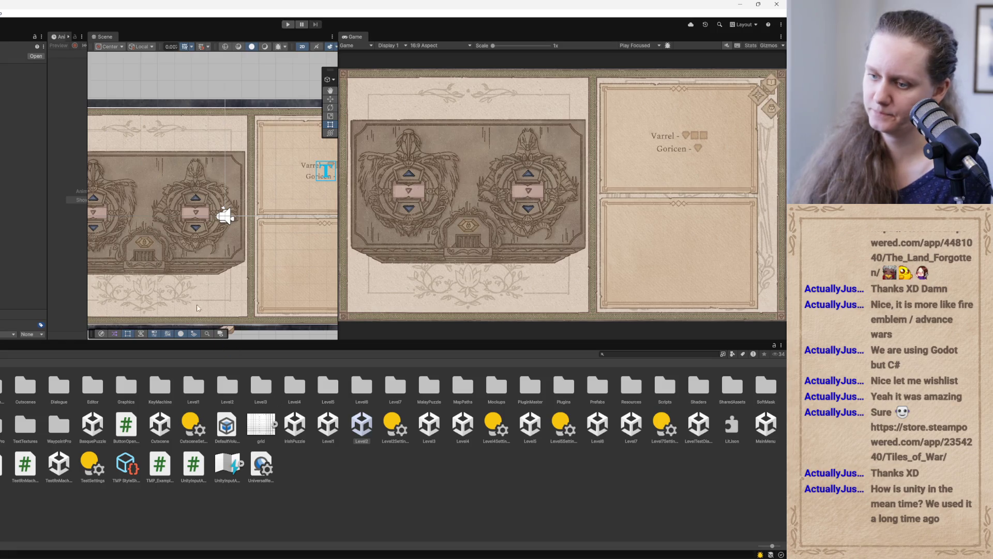
# - Bring Codex forward and start a new empty thread
pyautogui.moveTo(275, 557)
pyautogui.click(285, 538)
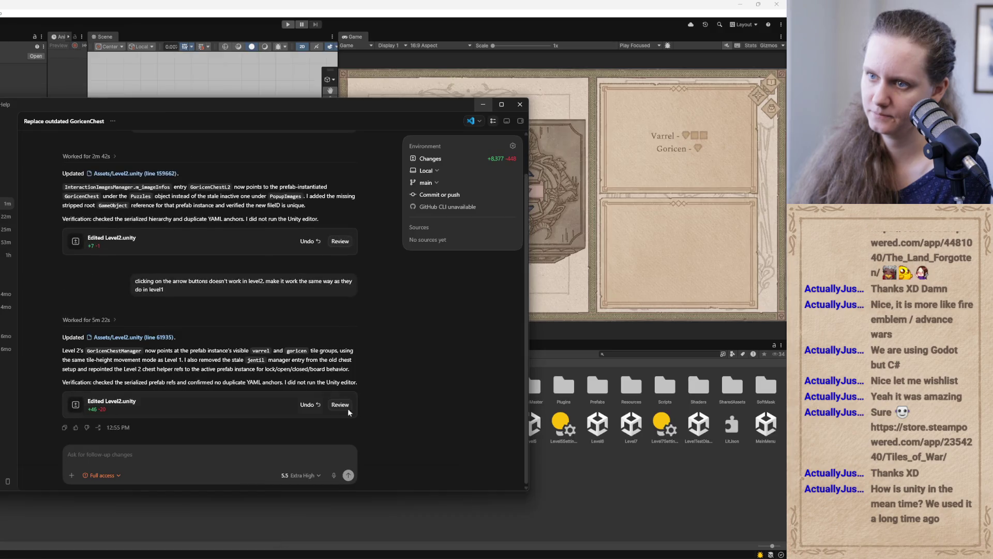
pyautogui.scroll(2, 287, 328)
pyautogui.scroll(-2, 286, 330)
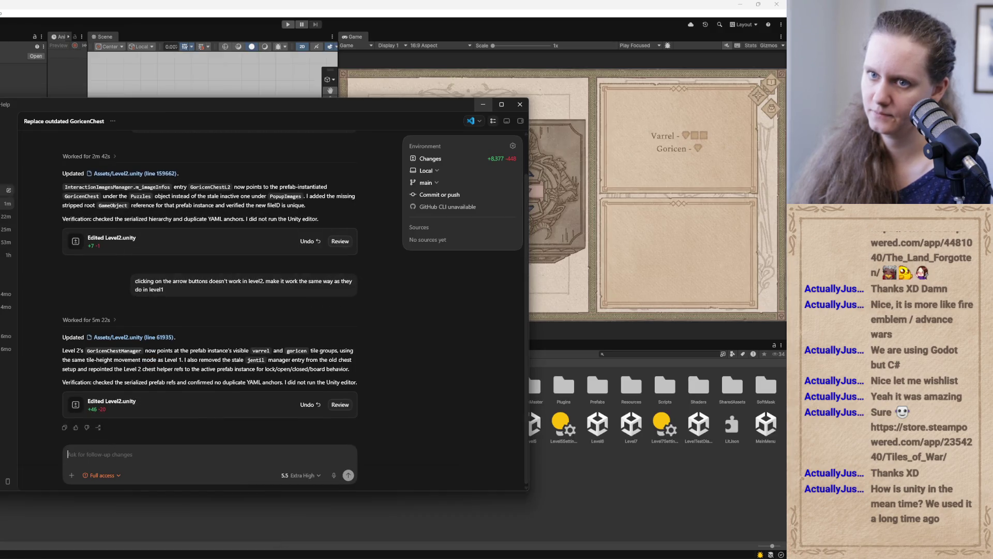
pyautogui.click(8, 133)
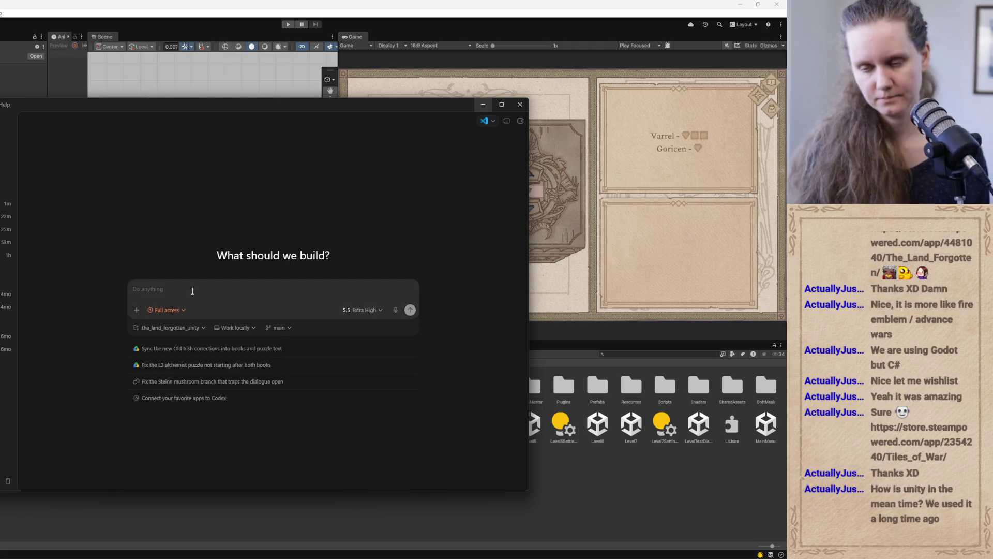
# - Draft a request to make GoricenChest's unlock button work like the MalayBox prefab's
pyautogui.write('M')
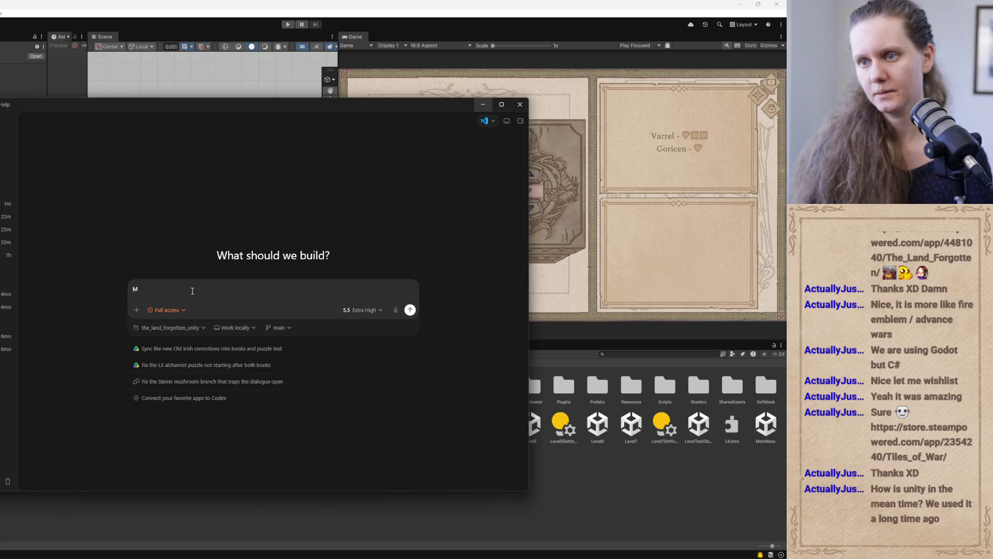
pyautogui.write('ake it so that the')
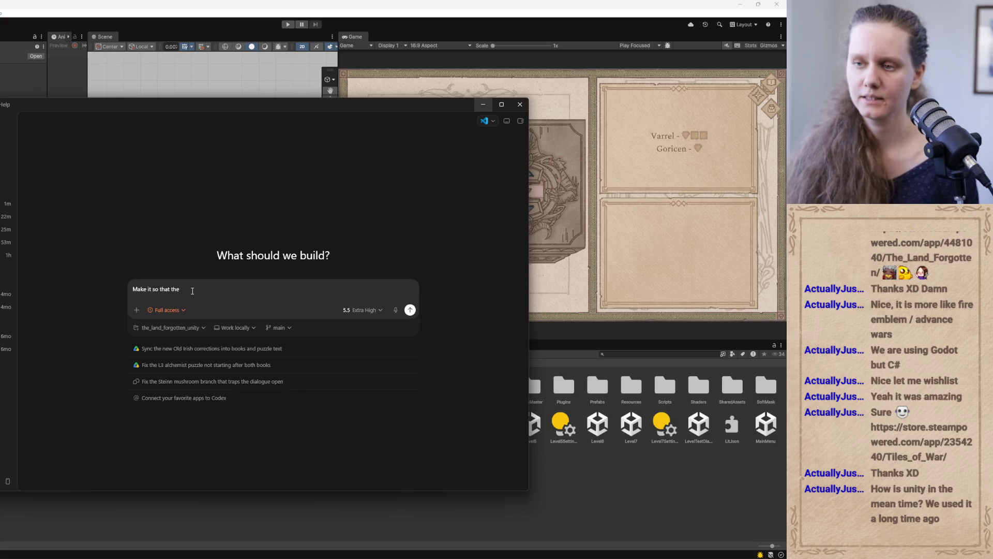
pyautogui.write(' unlock button in ')
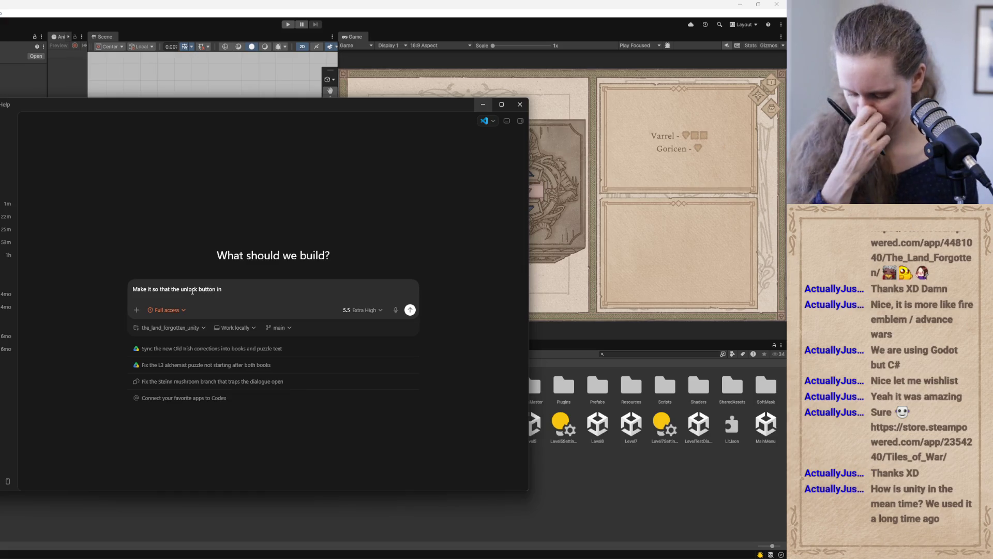
pyautogui.write('Gor')
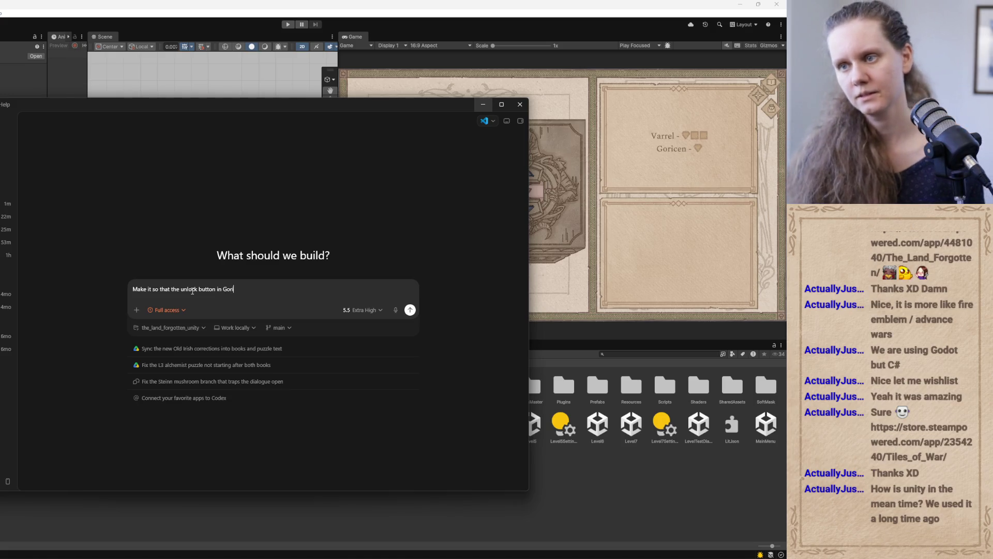
pyautogui.write('icenChest prefab')
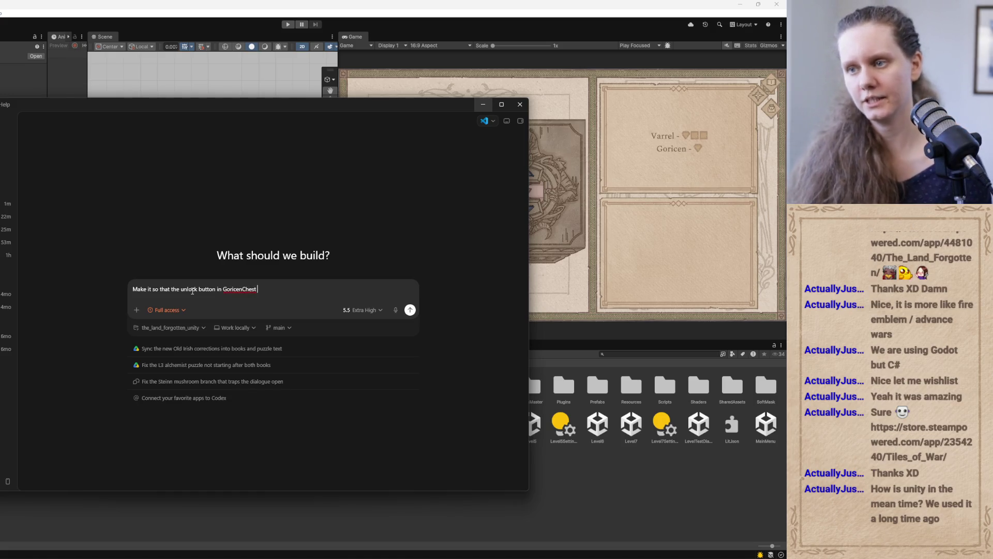
pyautogui.write(' works the same way as it does in the MalayPuzzle')
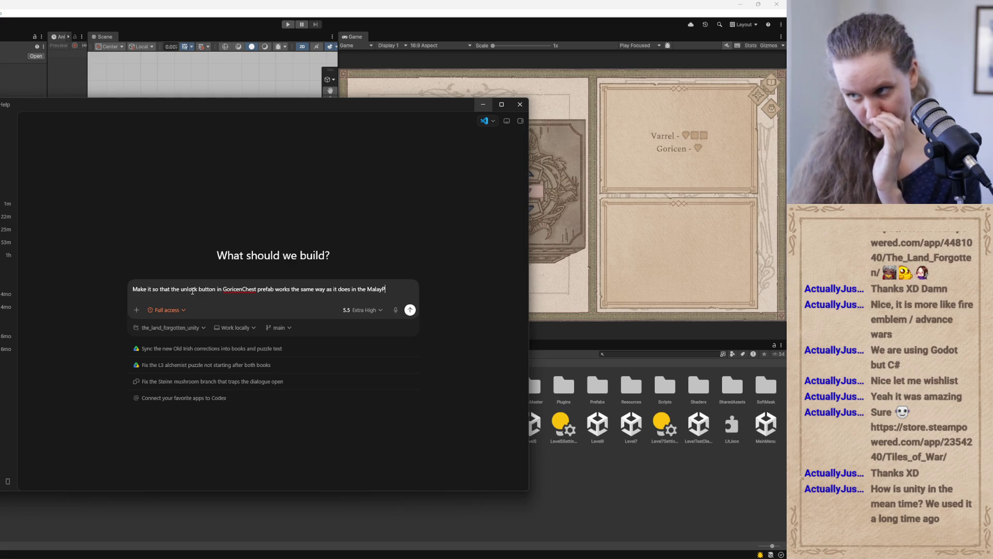
pyautogui.press('BackSpace')
pyautogui.write('Box prefab.')
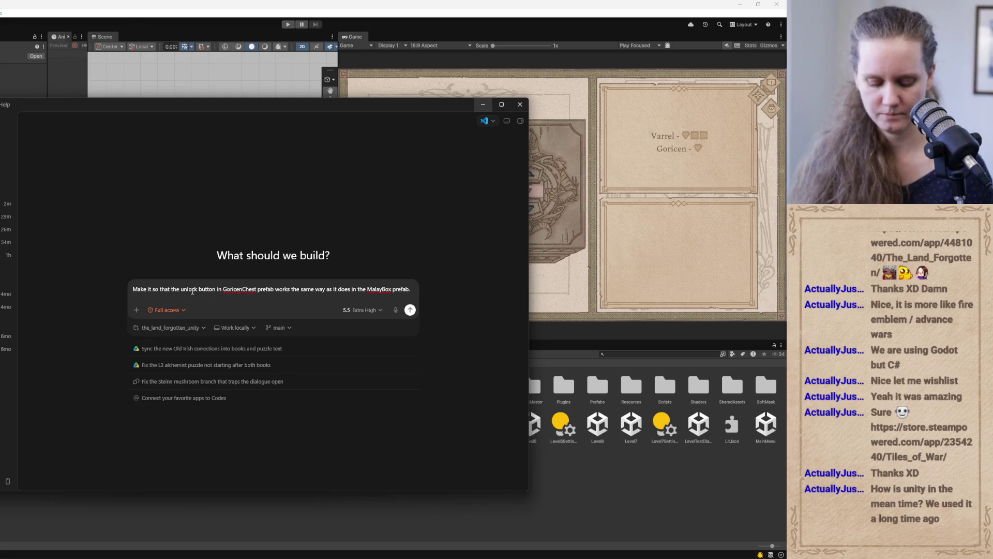
pyautogui.write(' the')
pyautogui.write(' correct')
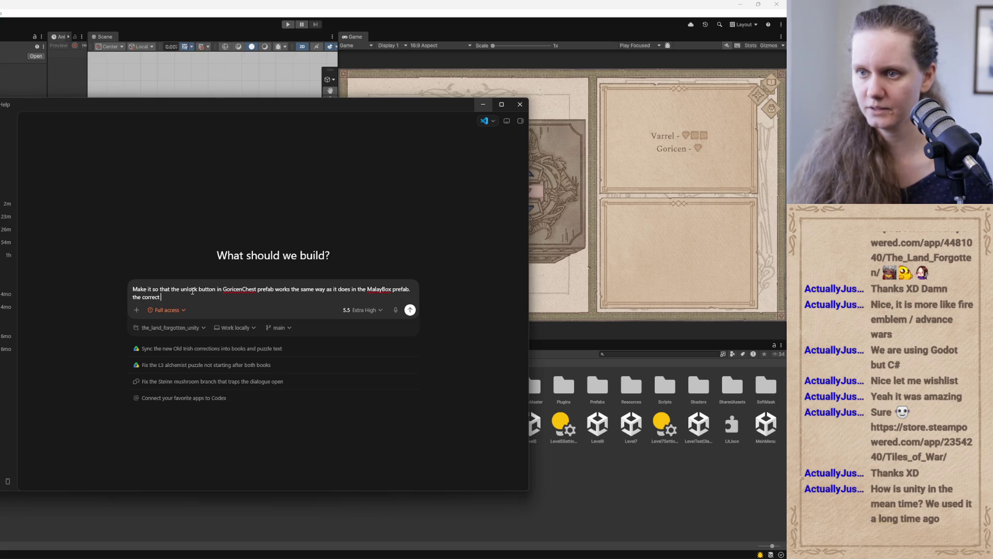
pyautogui.write(' solution should')
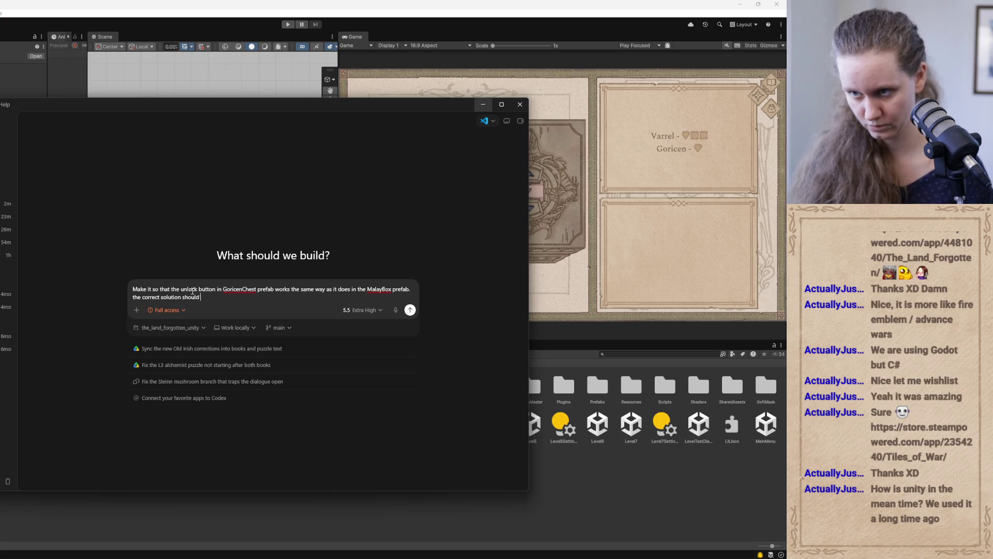
pyautogui.write('unlock the chest')
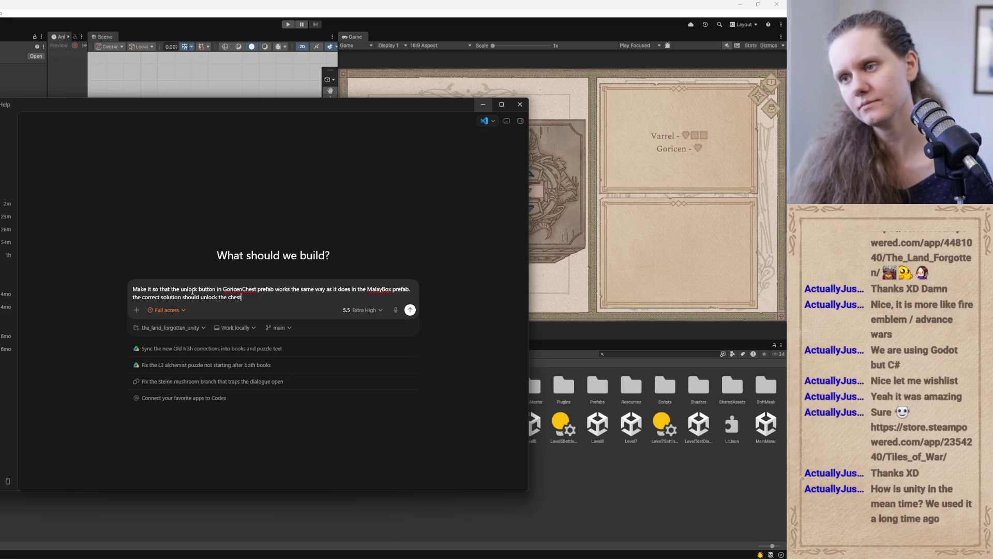
pyautogui.write(' and the ')
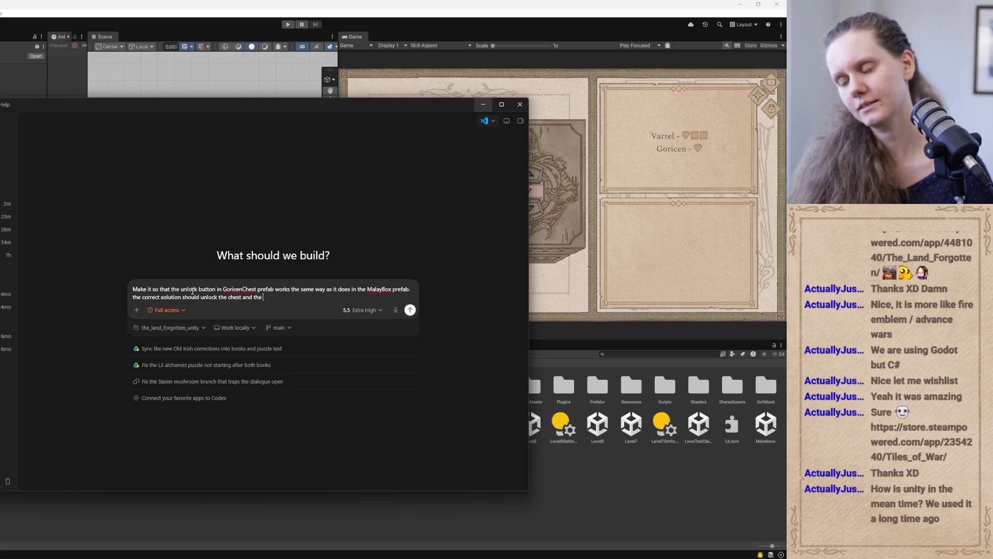
pyautogui.write('wrong solution')
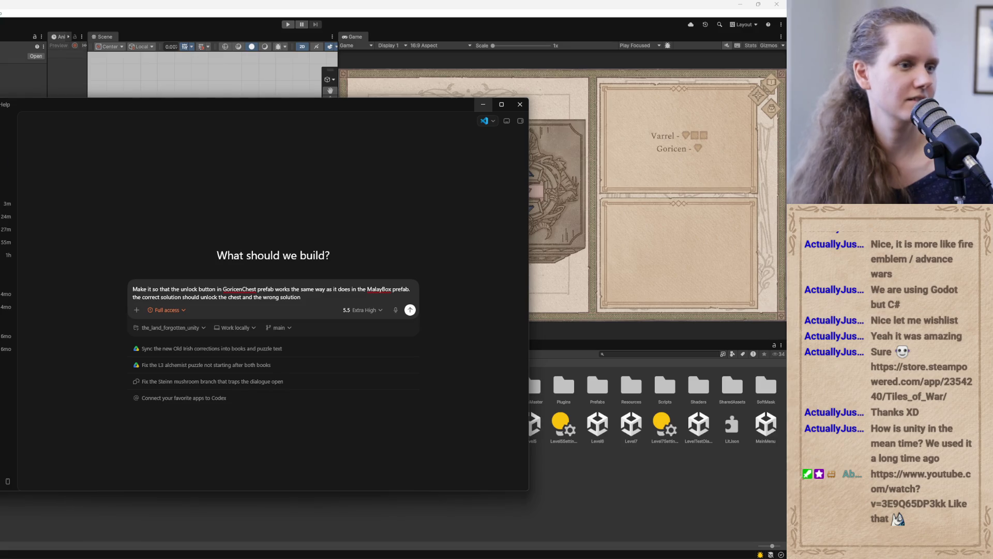
pyautogui.hotkey('alt', 'Tab')
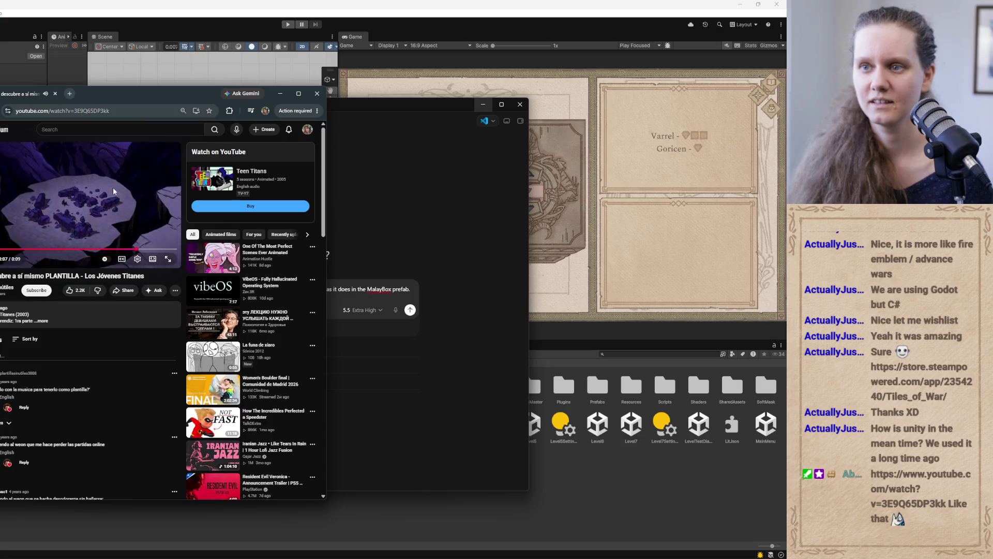
# - Close the YouTube window and return to the end of the Codex prompt
pyautogui.click(317, 93)
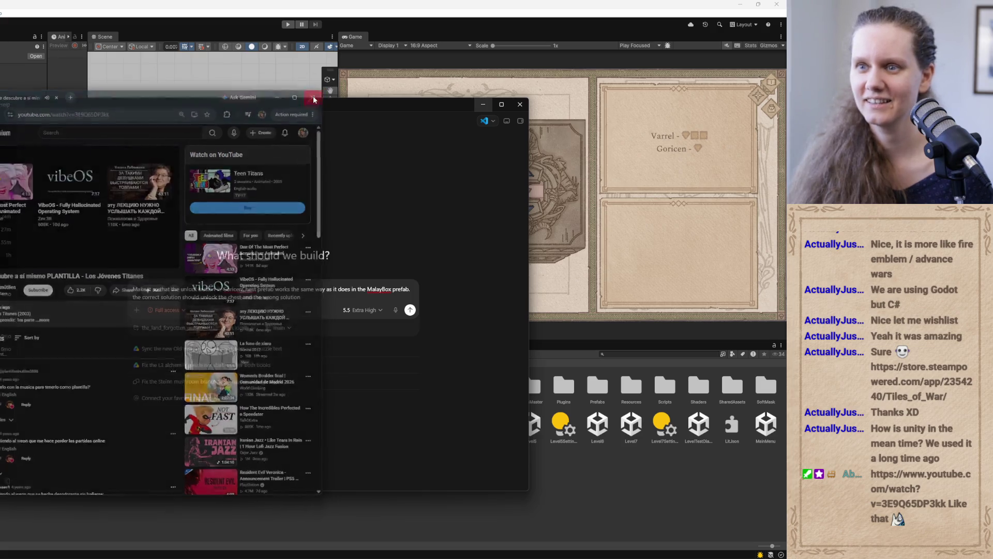
pyautogui.click(311, 296)
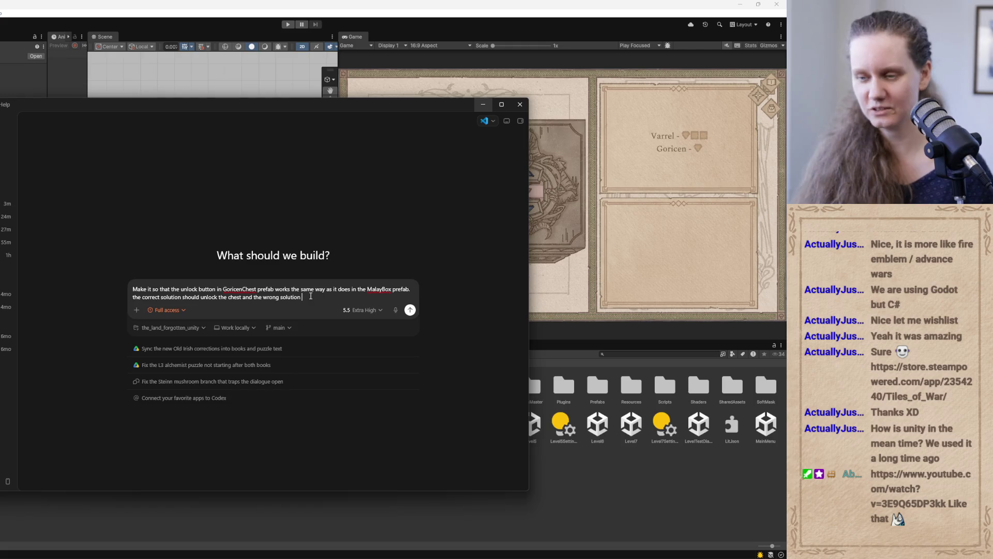
# - Add that a wrong solution should show the red images over the tiles
pyautogui.write('should sh')
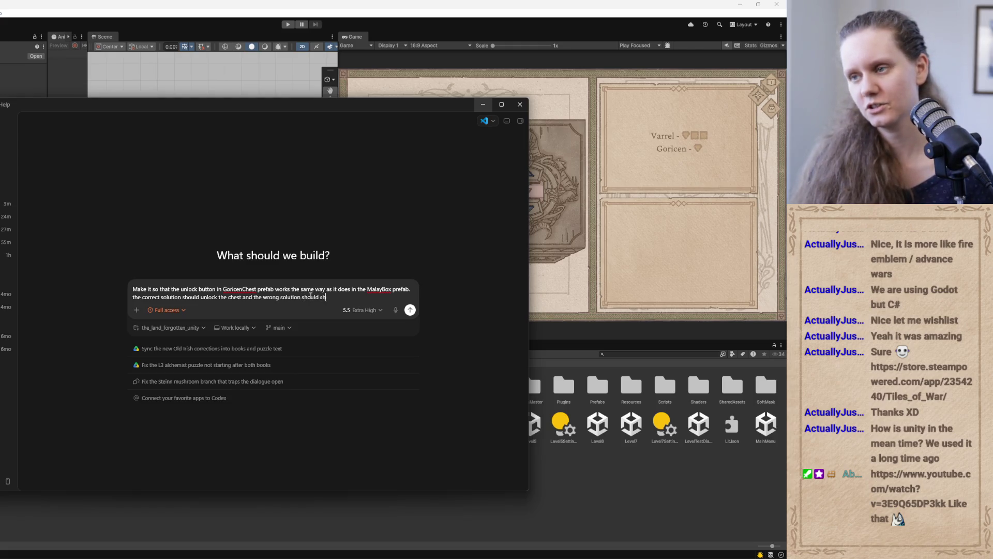
pyautogui.write('ow the red ')
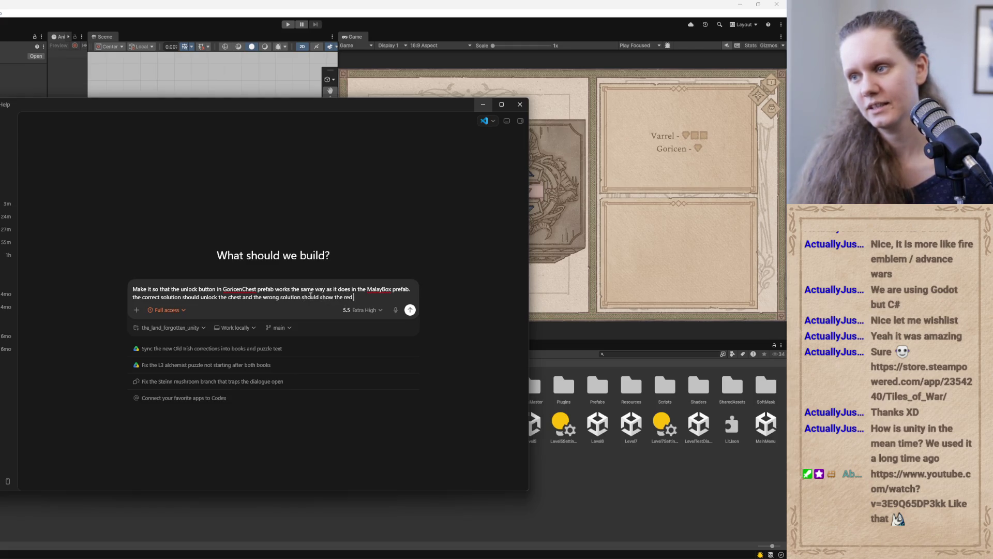
pyautogui.write('images ove')
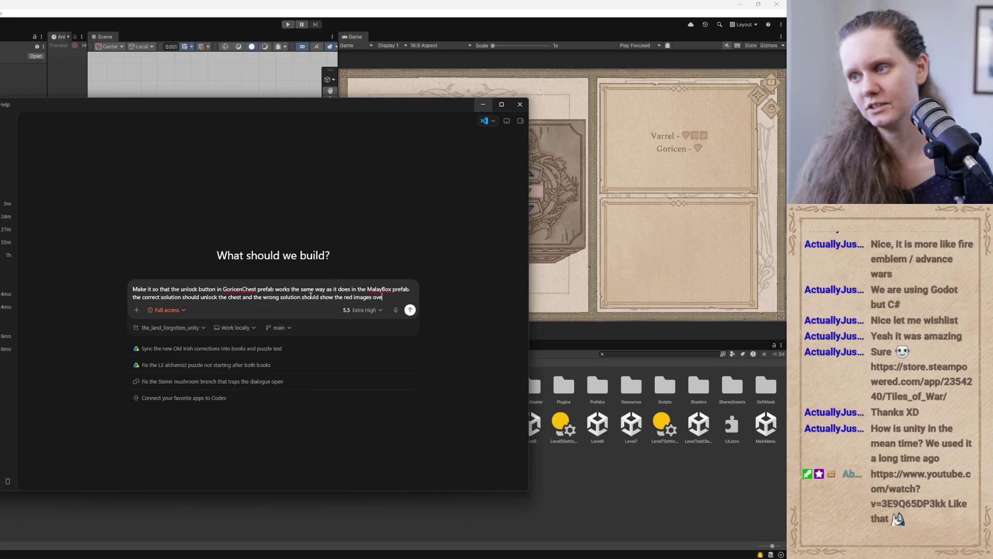
pyautogui.write('rlaying the ')
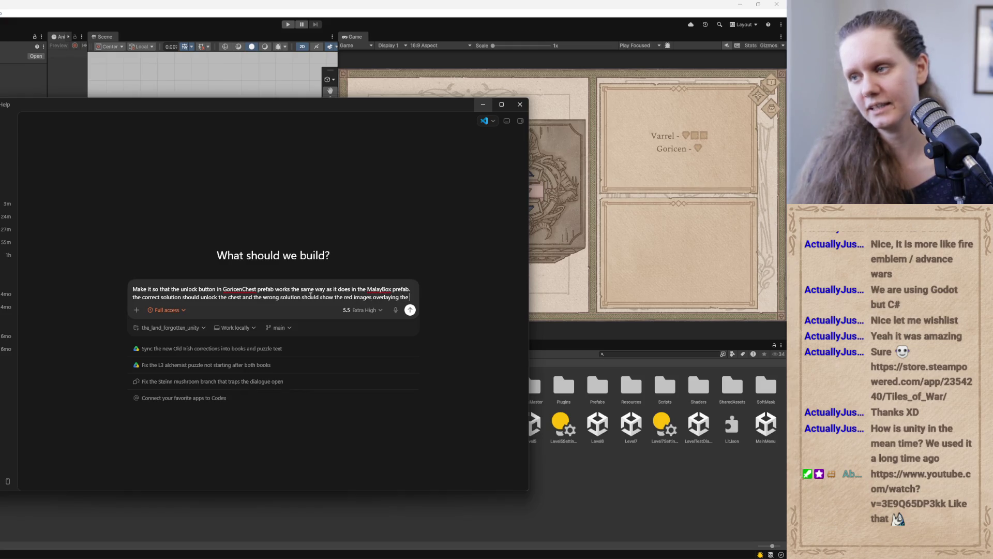
pyautogui.write('tiles')
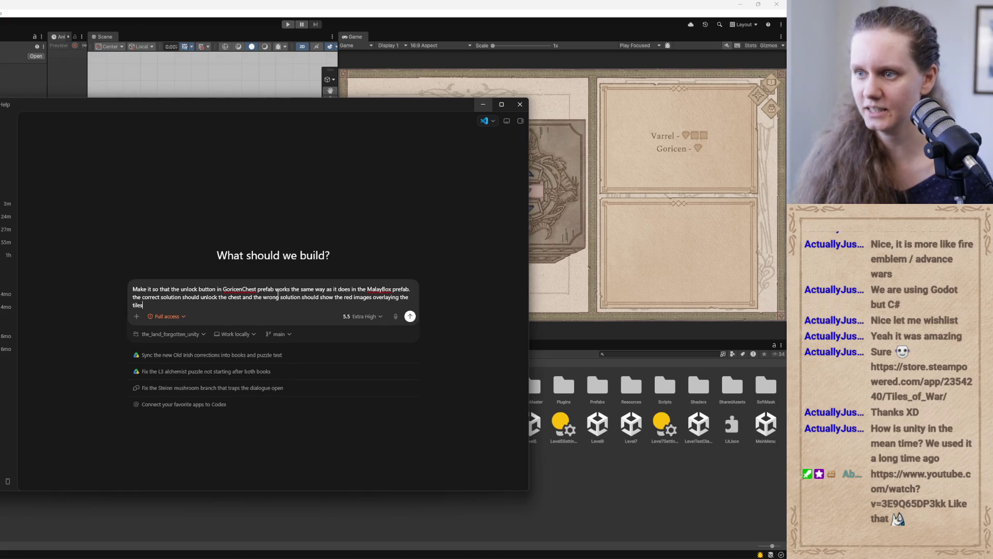
pyautogui.click(392, 291)
pyautogui.write('and')
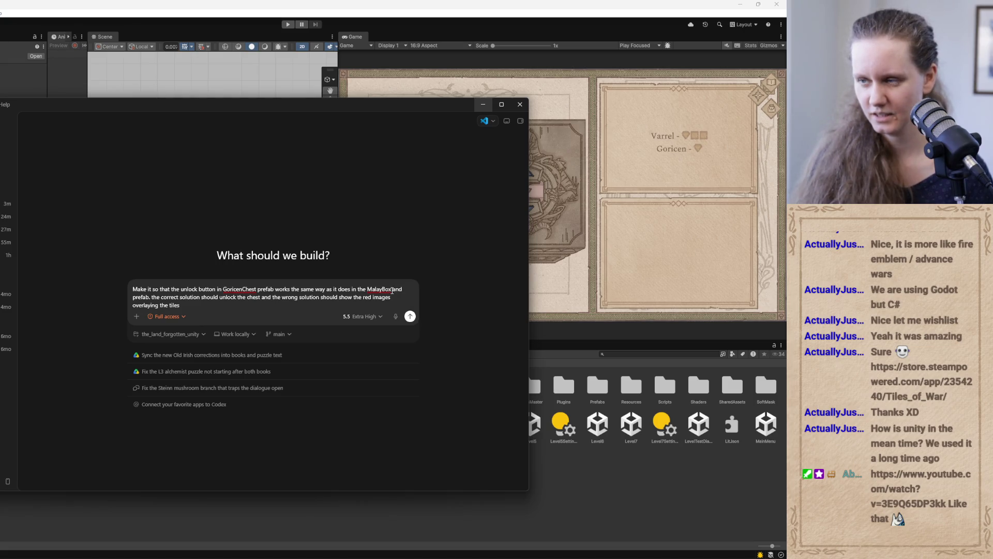
# - Remove the extra 'and', note the red images can be copied from the MalayBox prefab, and send
pyautogui.click(619, 500)
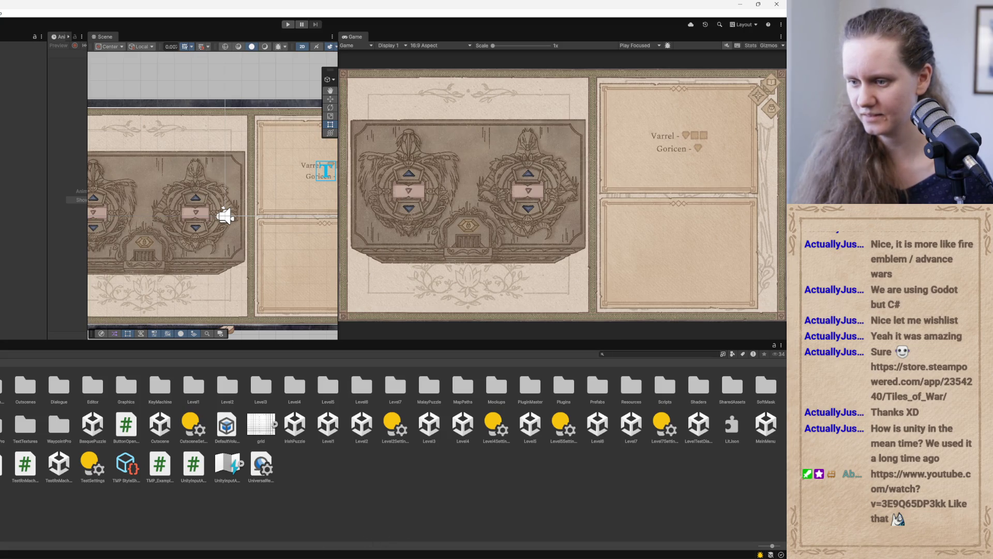
pyautogui.moveTo(274, 551)
pyautogui.click(274, 523)
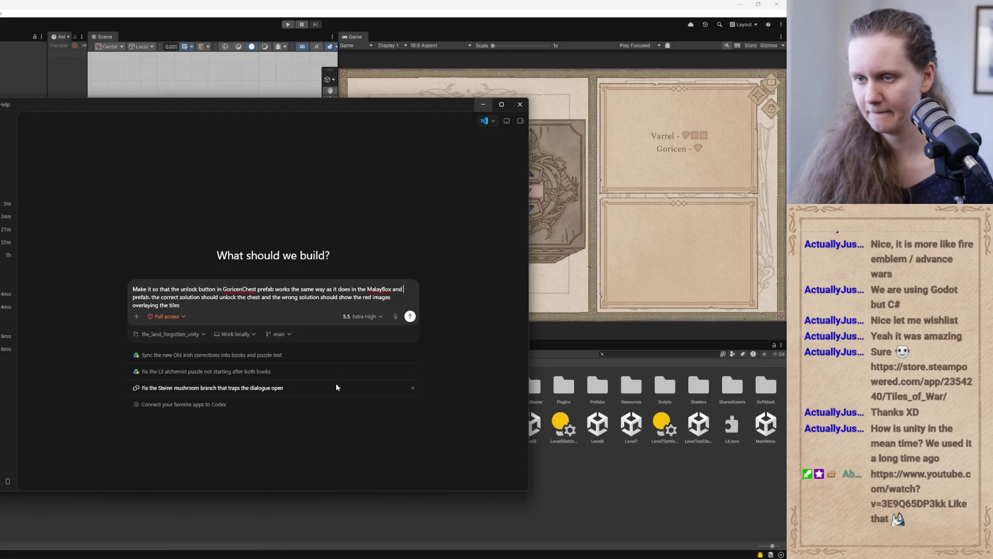
pyautogui.moveTo(337, 384)
pyautogui.press('BackSpace')
pyautogui.press('BackSpace')
pyautogui.press('BackSpace')
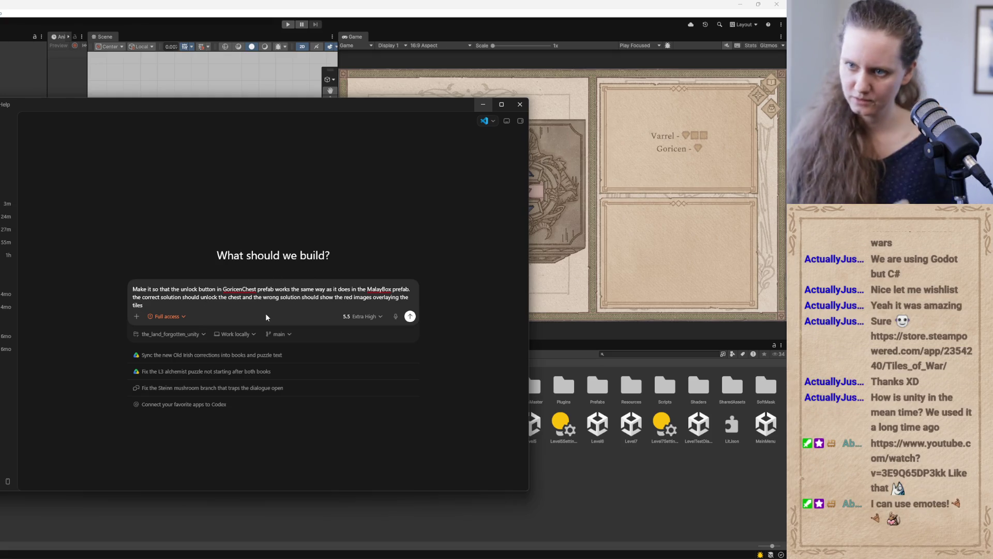
pyautogui.write('. you can copy the red image')
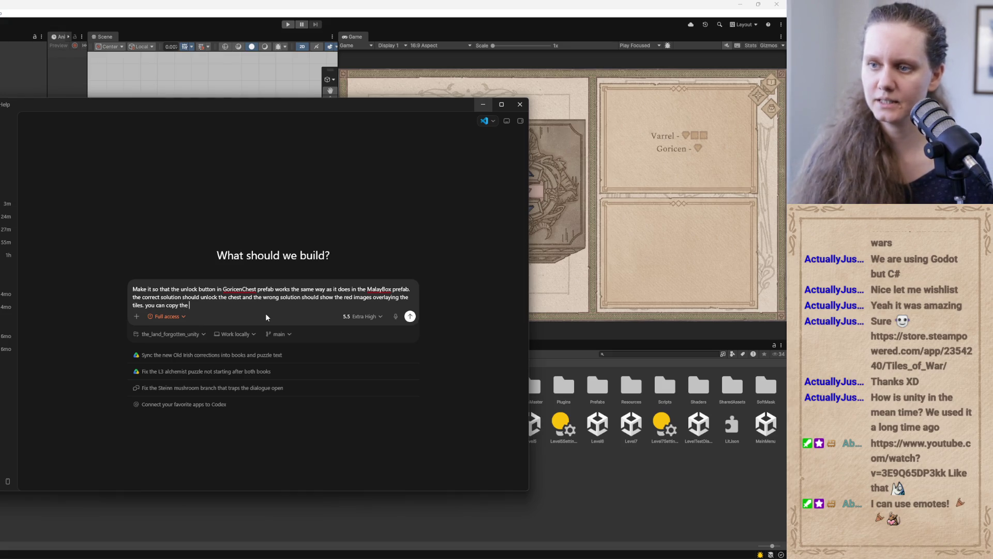
pyautogui.write('s with their animation from Ma')
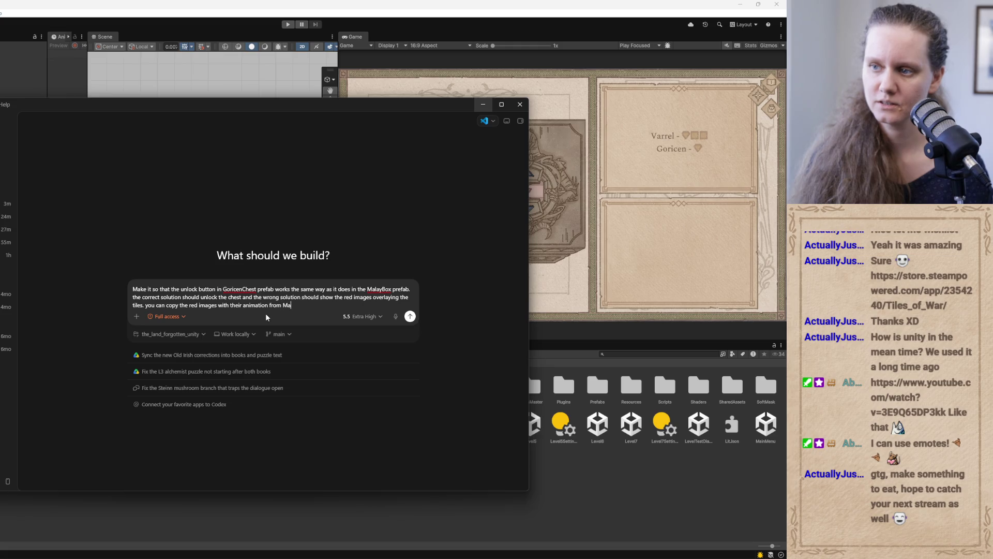
pyautogui.write('layBox')
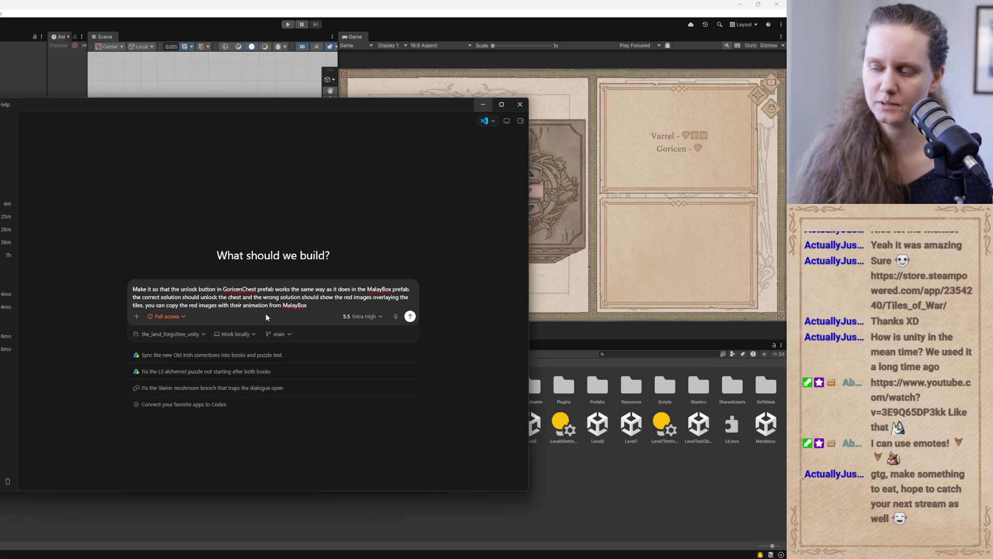
pyautogui.write(' prefa')
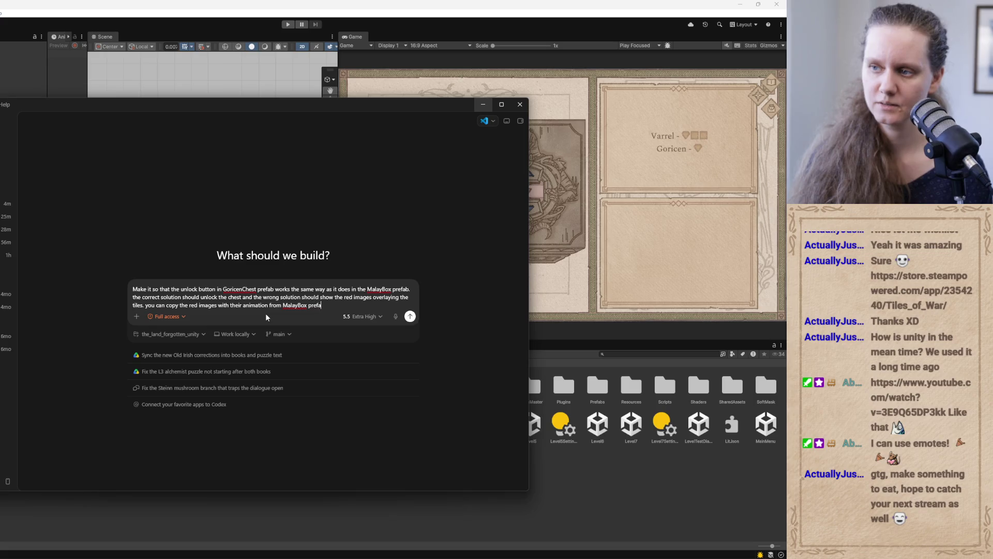
pyautogui.write('b itse')
pyautogui.write('f and place')
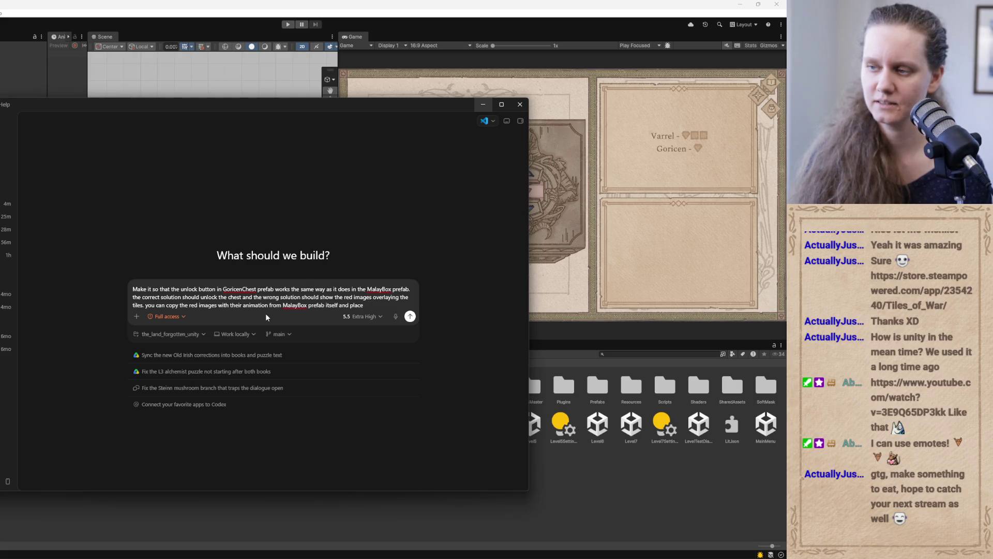
pyautogui.write(' correct')
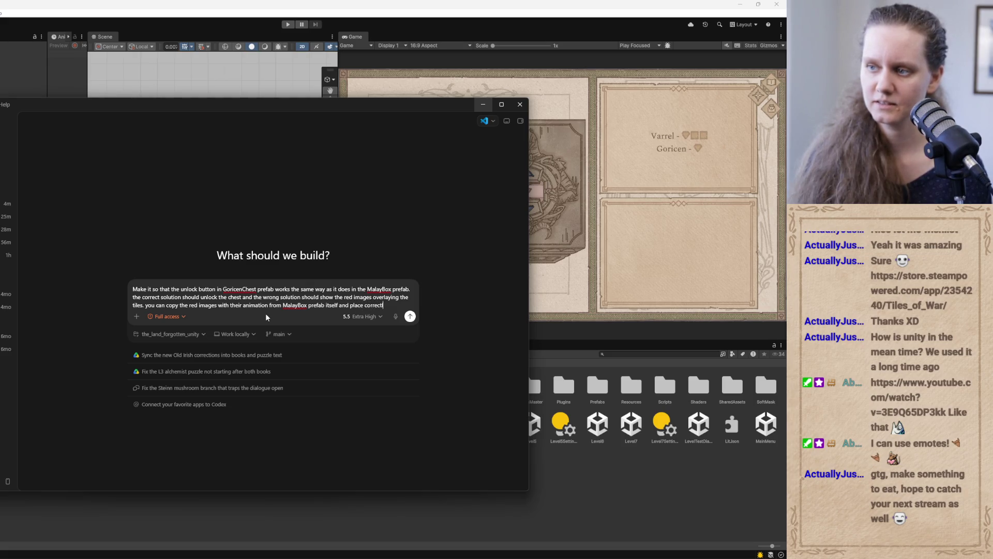
pyautogui.write('ly in the hie')
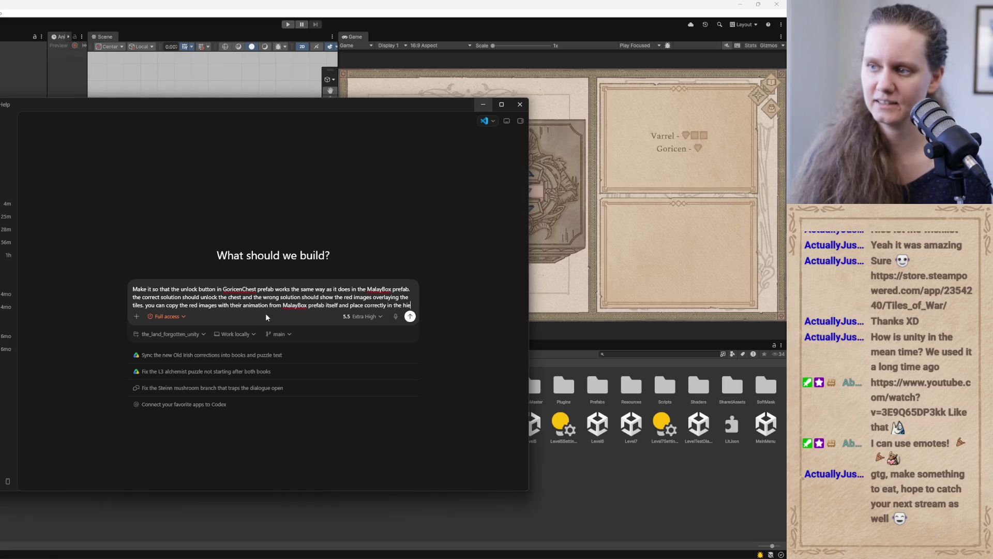
pyautogui.write('ierar')
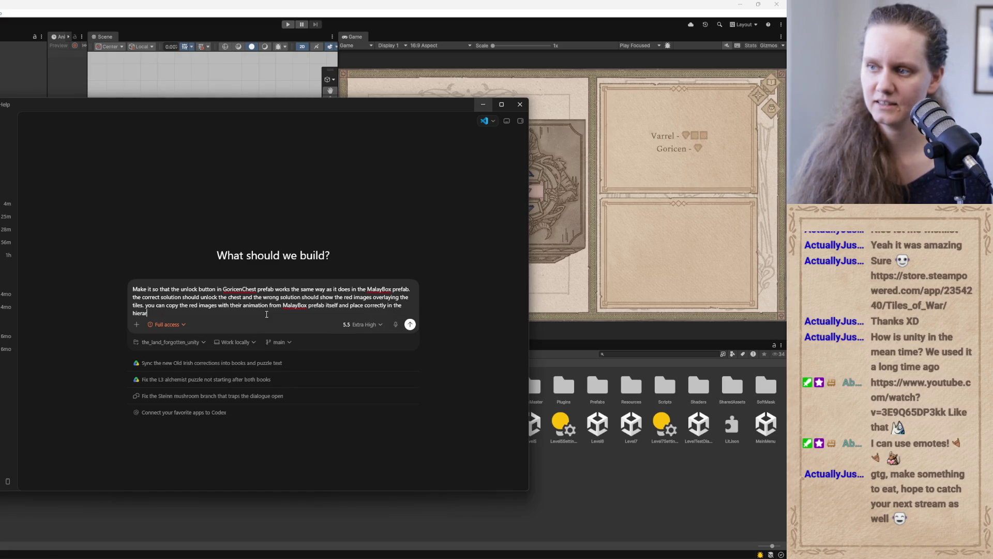
pyautogui.write('chy ricen')
pyautogui.write('est')
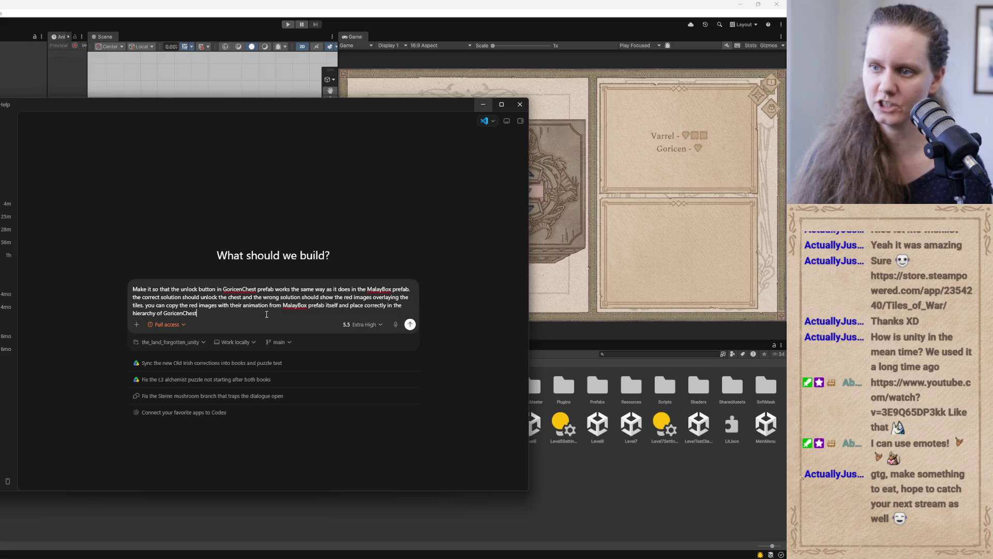
pyautogui.press('Return')
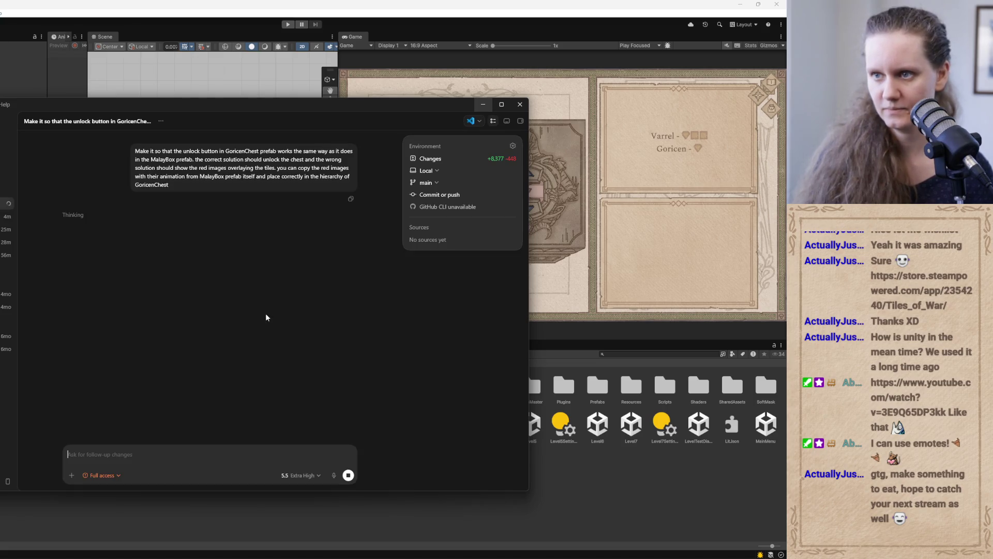
# - Check the Level1 prefab in Unity, then return to Codex and open a new chat with Ctrl+N
pyautogui.click(483, 104)
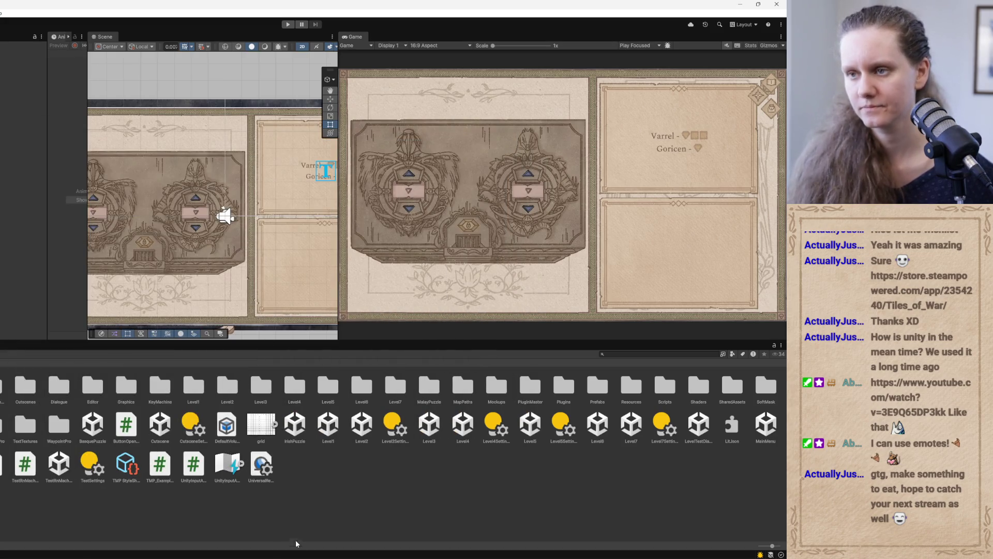
pyautogui.click(331, 424)
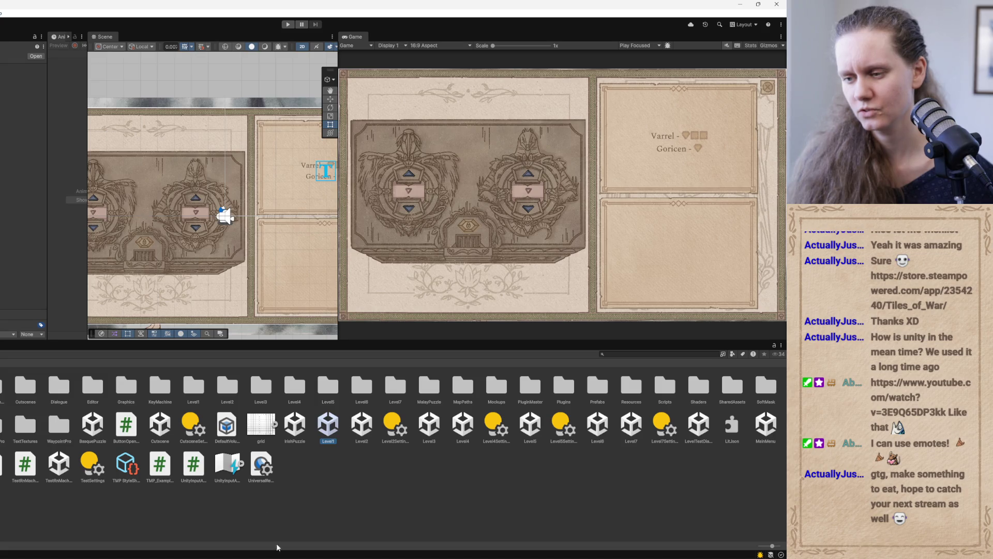
pyautogui.hotkey('alt', 'Tab')
pyautogui.hotkey('ctrl', 'n')
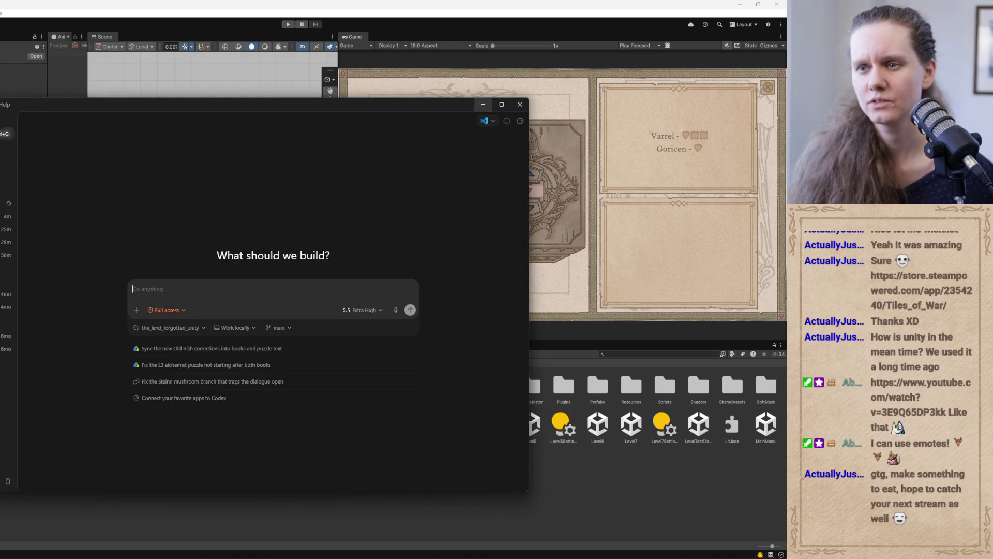
# - Ask Codex what combination unlocked the old Goricen chest puzzle in the L2 scene, then minimize Codex
pyautogui.write('b')
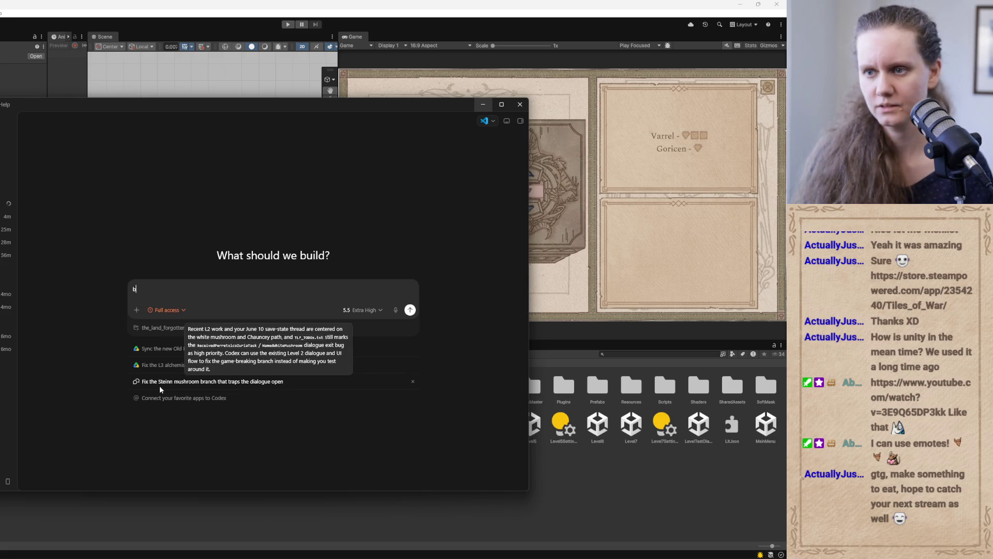
pyautogui.write('ased on the L')
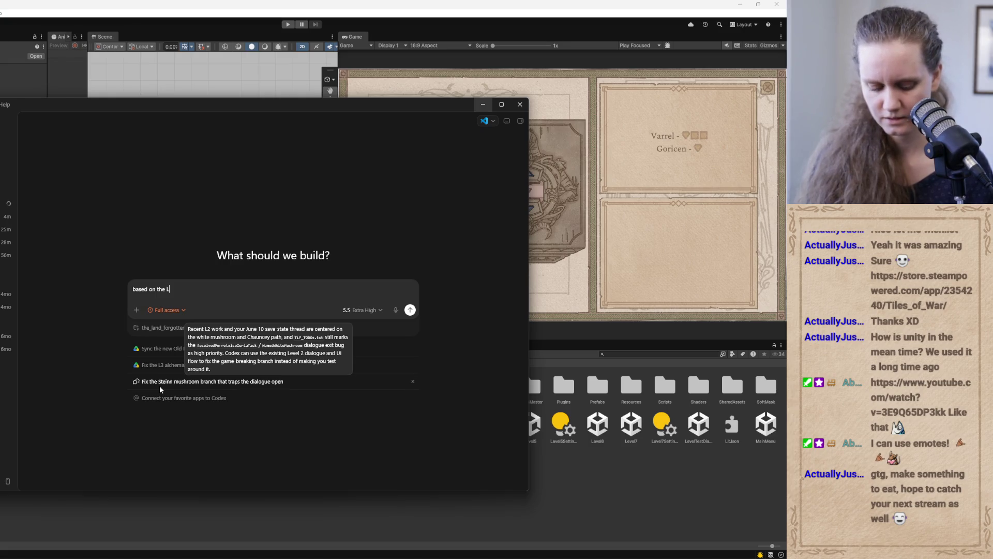
pyautogui.write('2 scene and')
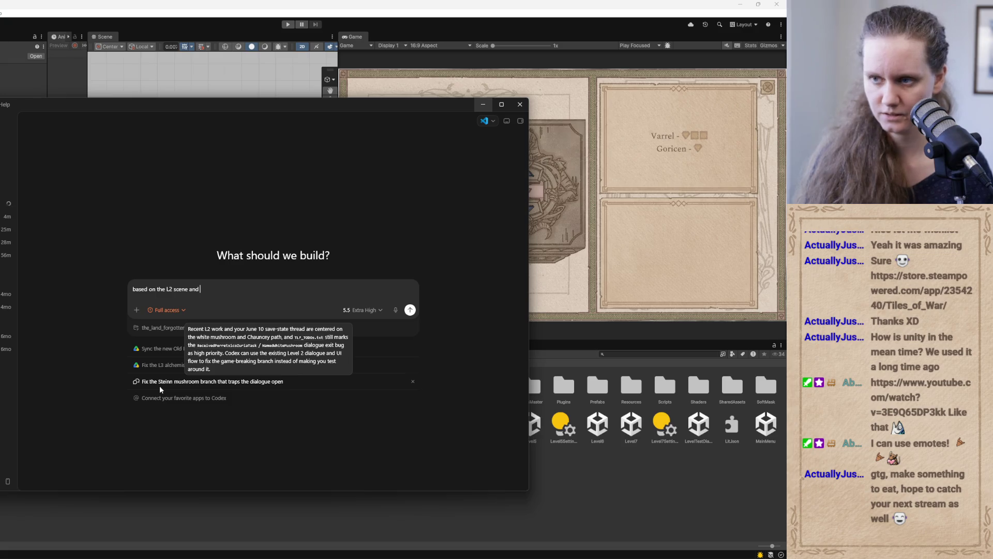
pyautogui.write(' the ')
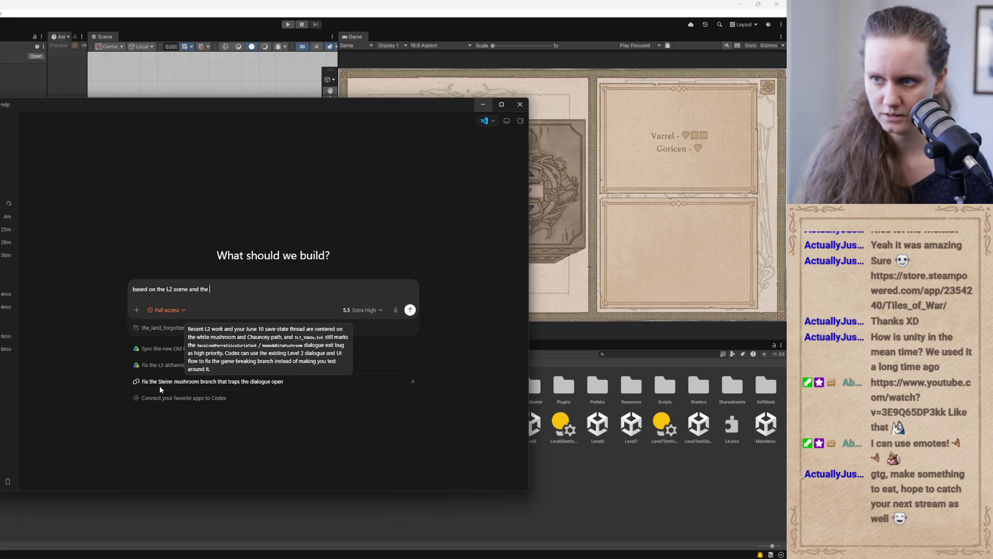
pyautogui.write('old gor')
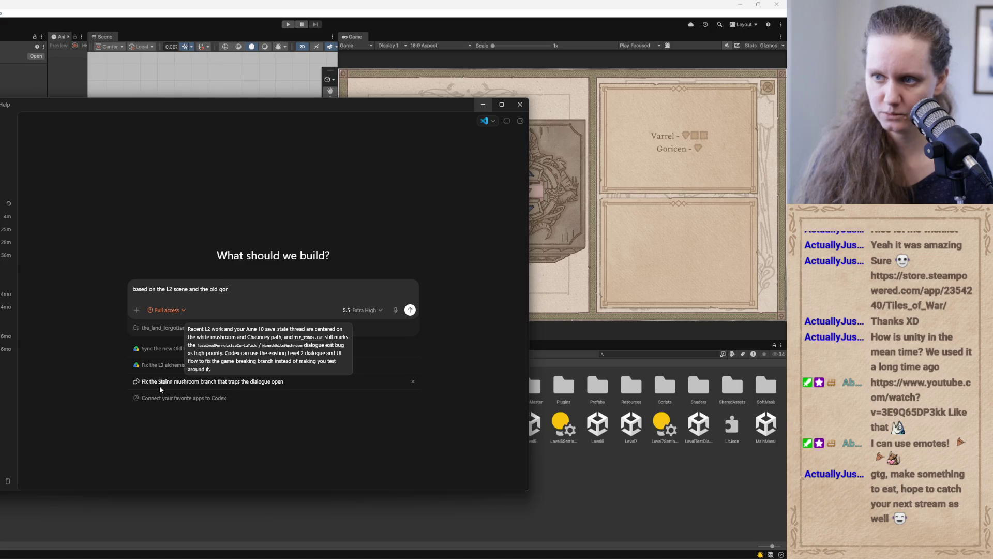
pyautogui.write('icen chest u')
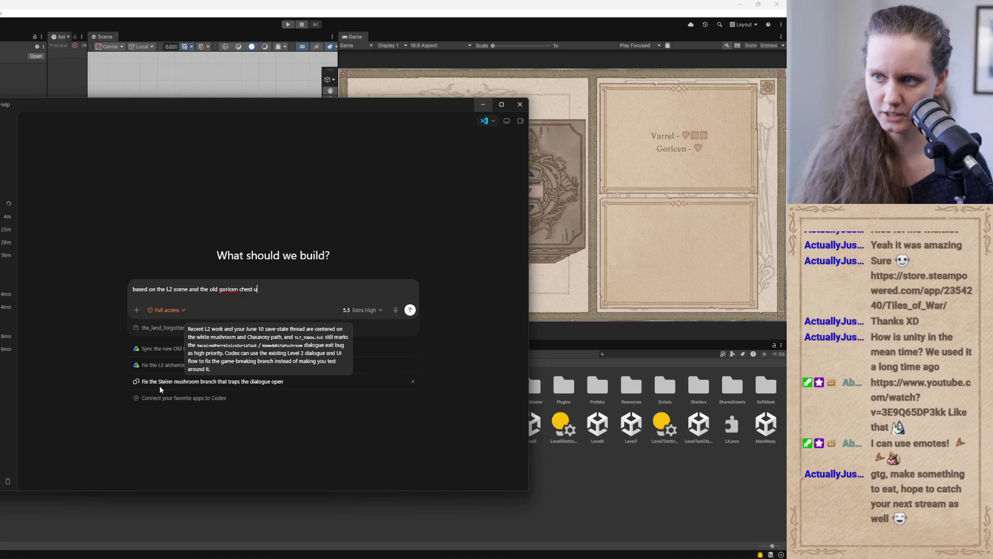
pyautogui.press('BackSpace')
pyautogui.write('puzzle. what w')
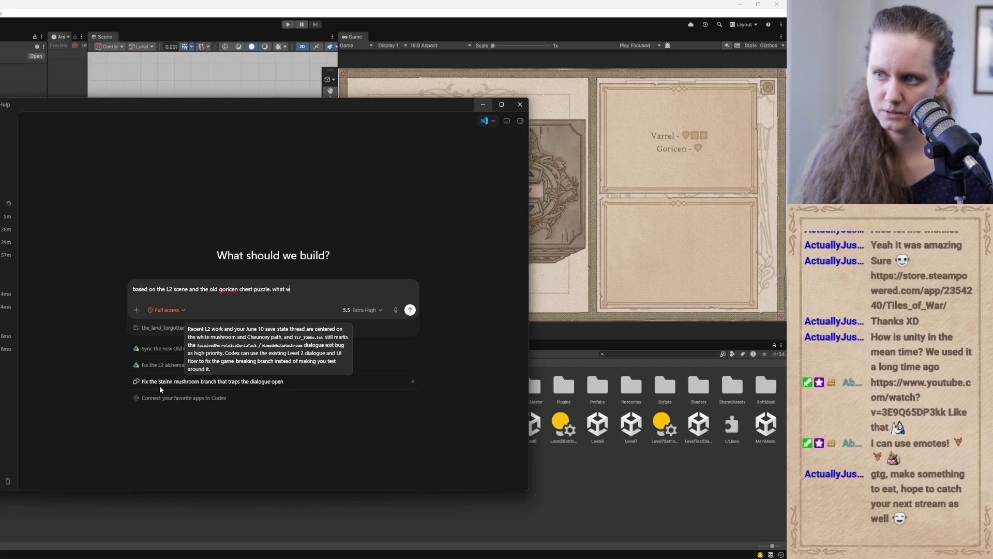
pyautogui.write('ere the')
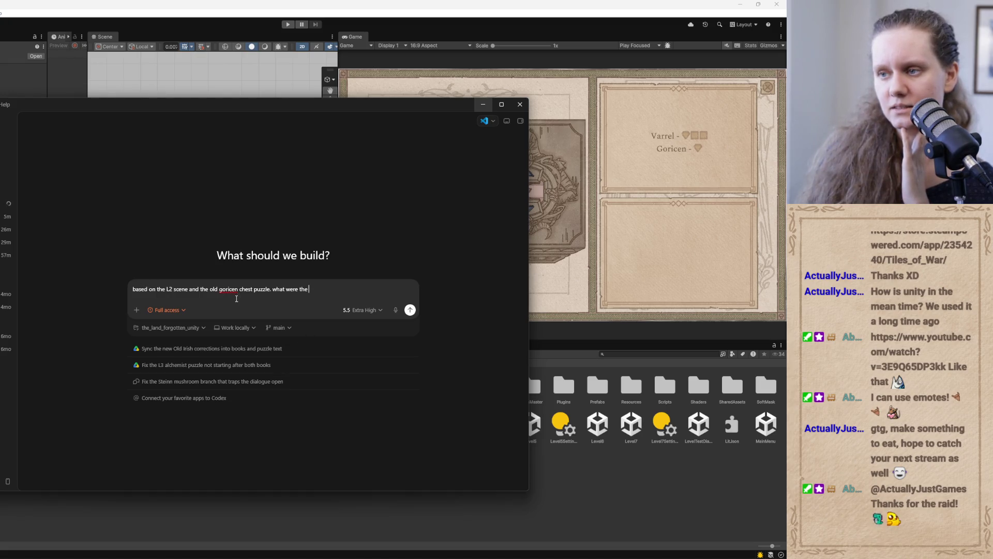
pyautogui.moveTo(317, 295); pyautogui.dragTo(289, 289)
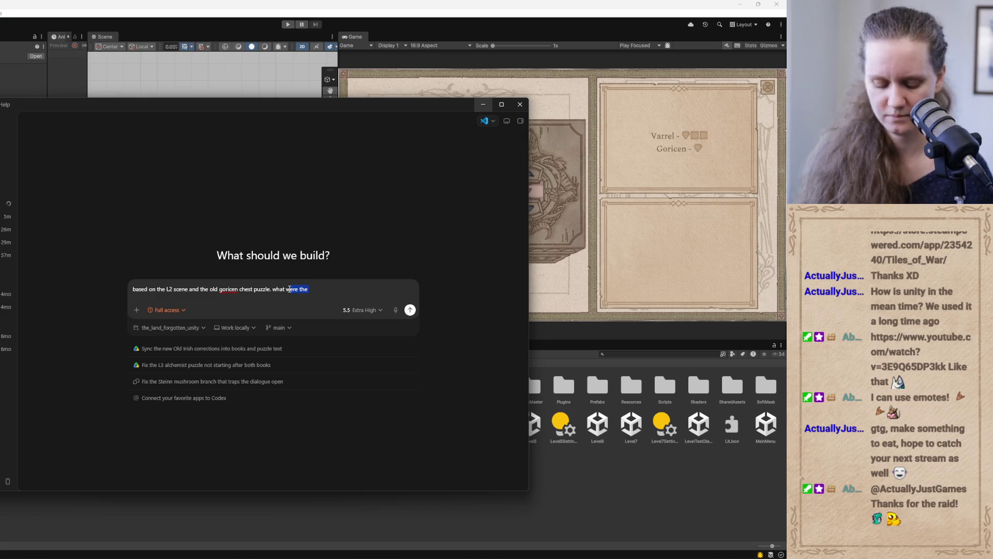
pyautogui.press('BackSpace')
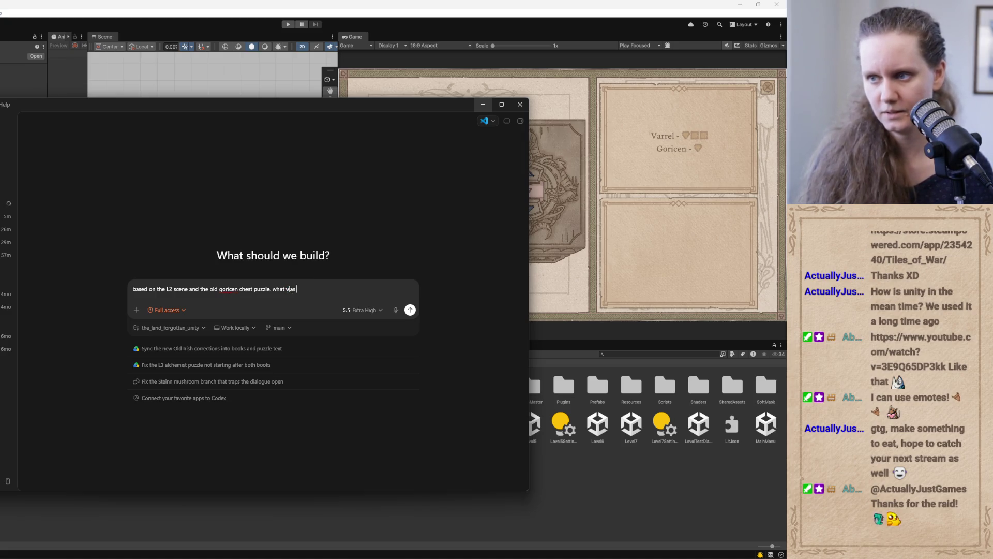
pyautogui.write('tion to unlock the chest?')
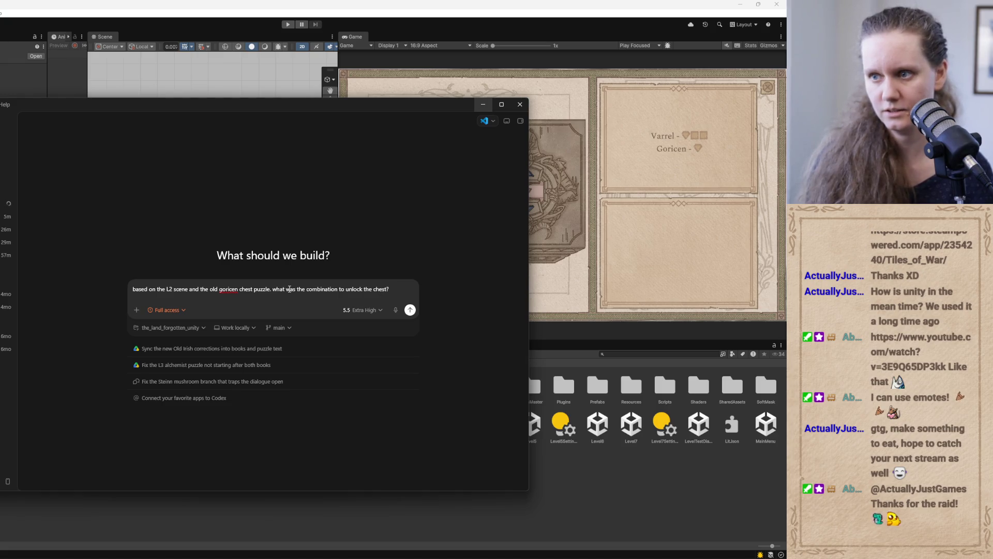
pyautogui.press('Return')
pyautogui.click(483, 104)
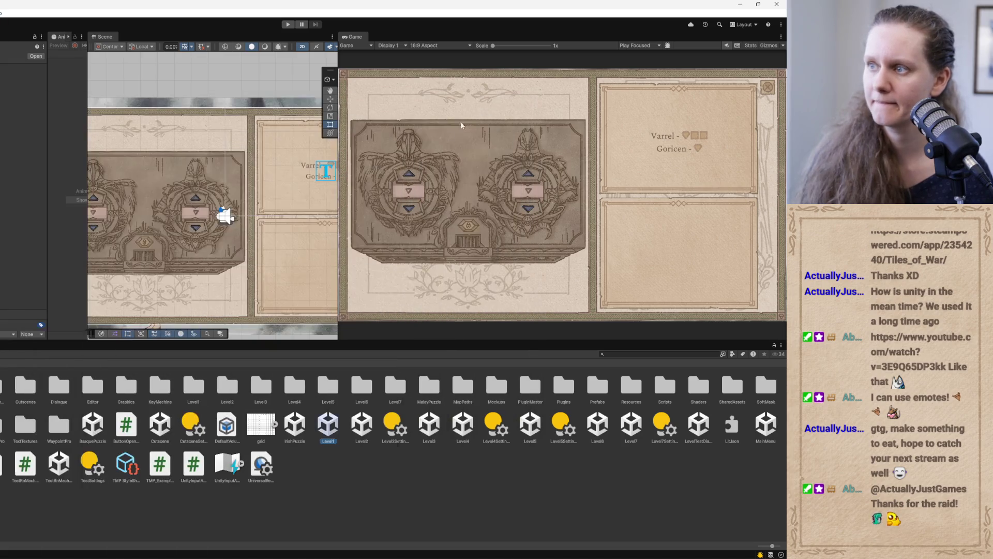
# - Open GoricenChest1 in Photoshop and toggle the shade and wheel layers to compare
pyautogui.moveTo(347, 556)
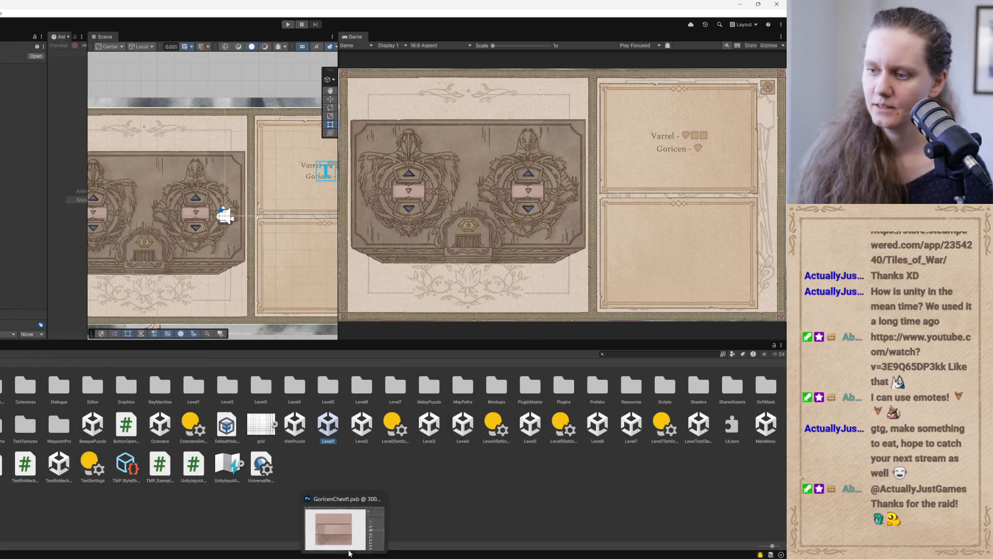
pyautogui.click(336, 528)
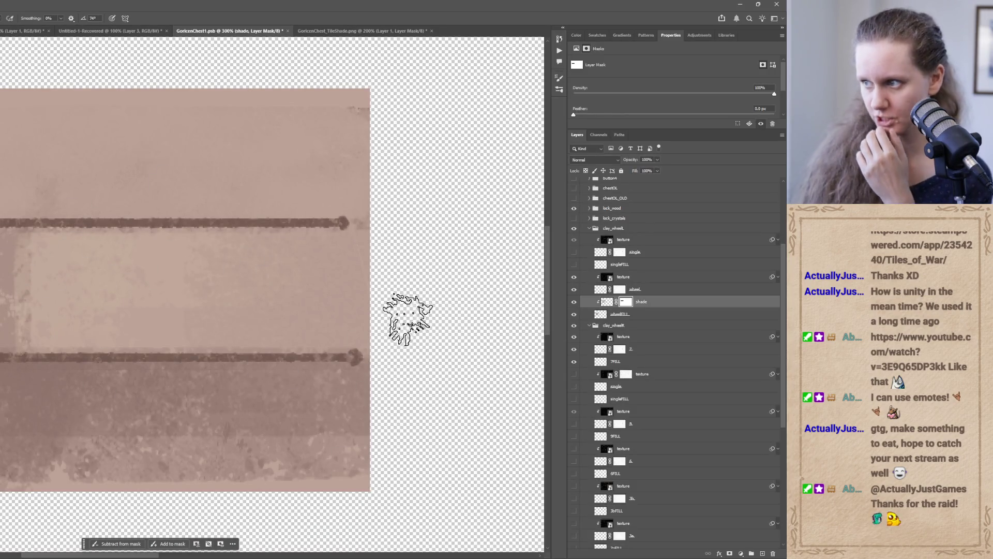
pyautogui.click(573, 303)
pyautogui.click(575, 303)
pyautogui.click(573, 290)
pyautogui.click(573, 289)
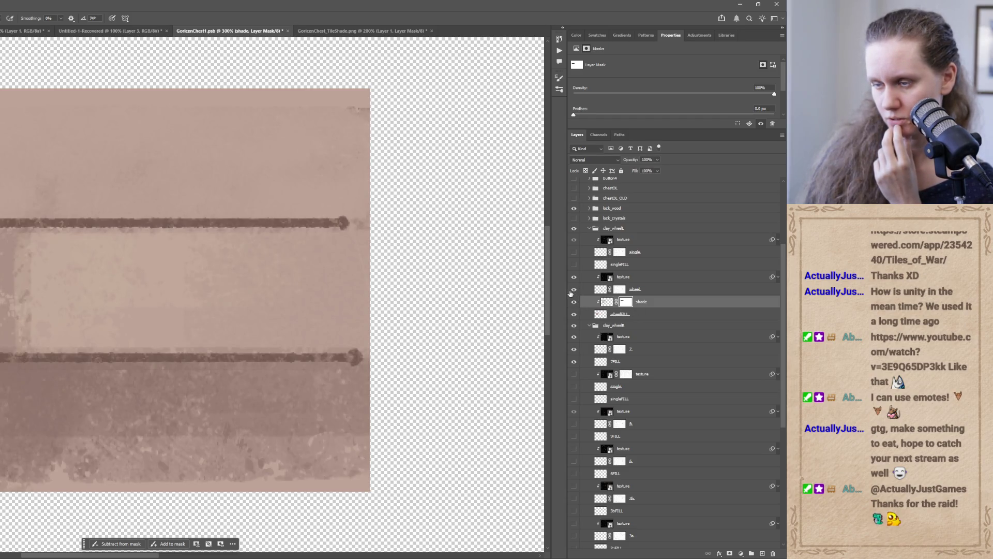
pyautogui.click(574, 289)
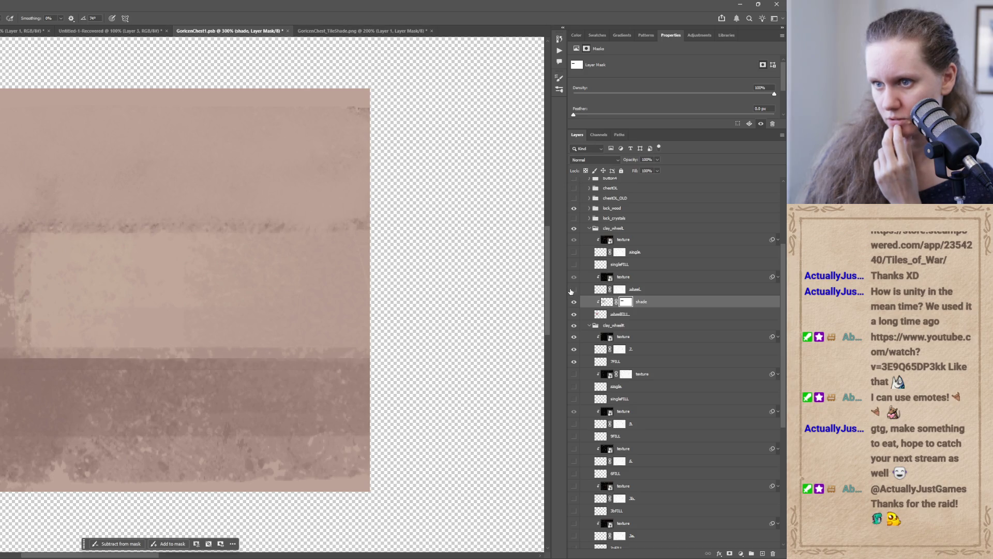
pyautogui.click(573, 290)
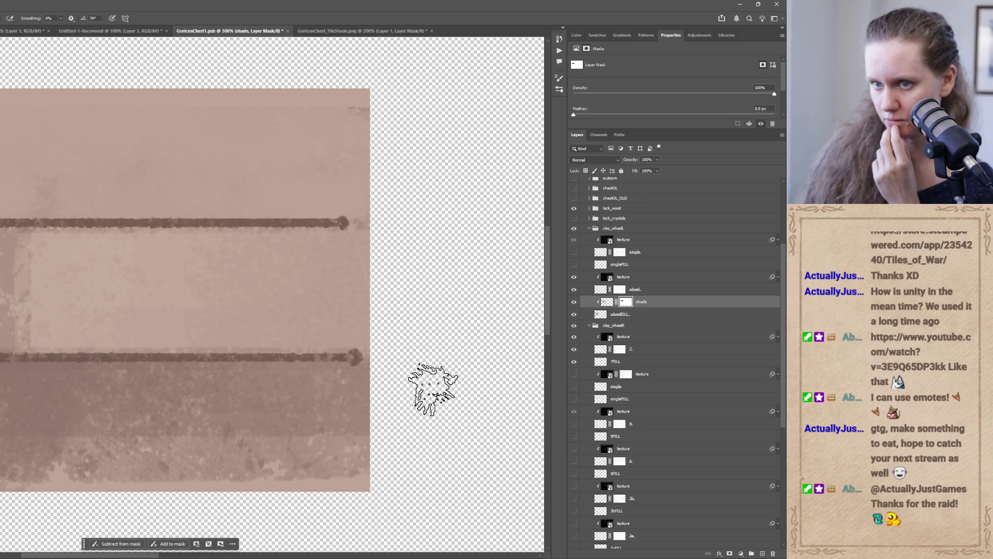
# - Paint out the lower dark line on the wheel layer mask, then switch back to Unity
pyautogui.click(619, 289)
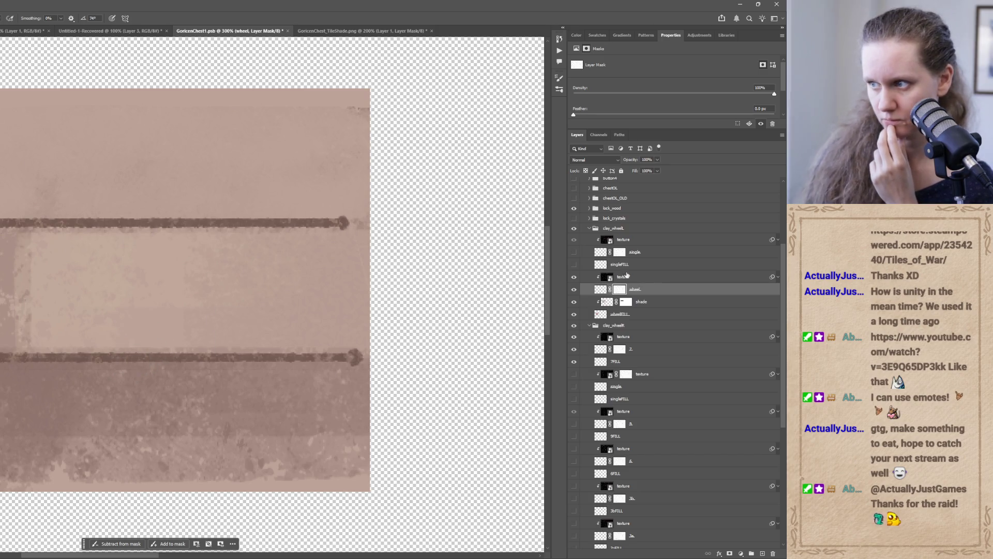
pyautogui.moveTo(145, 356)
pyautogui.mouseDown()
pyautogui.moveTo(6, 357)
pyautogui.moveTo(122, 395)
pyautogui.moveTo(277, 388)
pyautogui.moveTo(381, 355)
pyautogui.mouseUp()
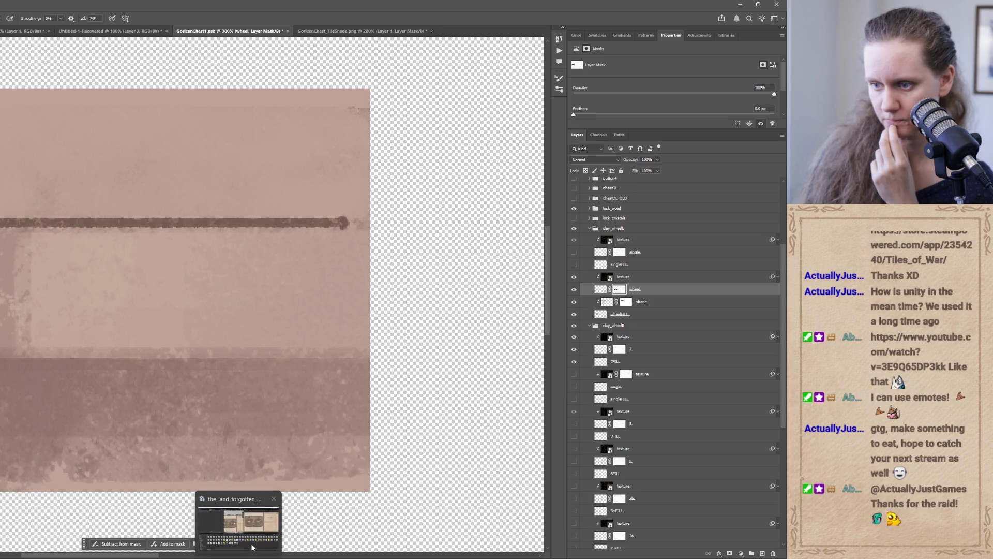
pyautogui.click(248, 552)
pyautogui.click(623, 355)
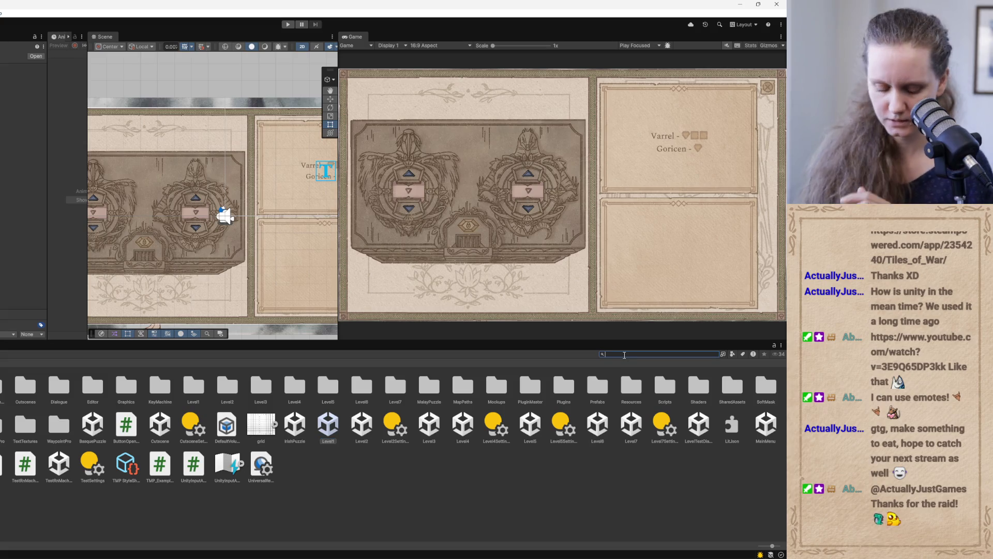
# - Search 'tile' and select GoricenLock_ClearNum.jpg in the GoricenChest folder, then minimize Unity
pyautogui.write('tile')
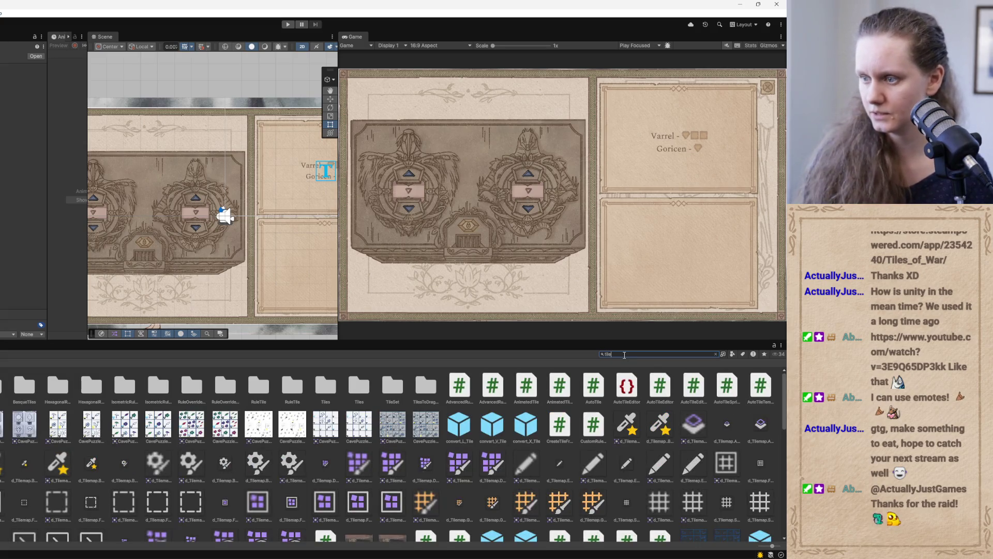
pyautogui.scroll(-3, 361, 454)
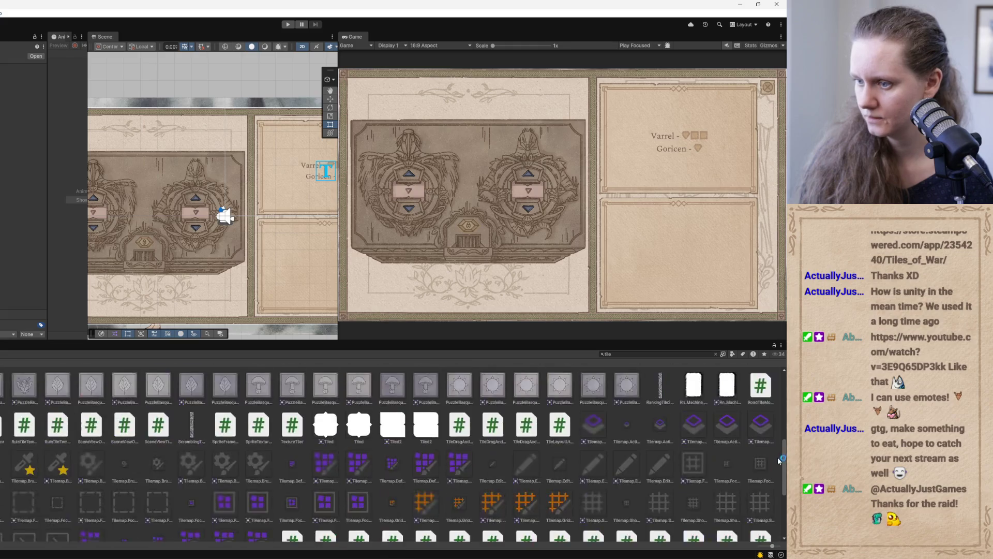
pyautogui.click(362, 454)
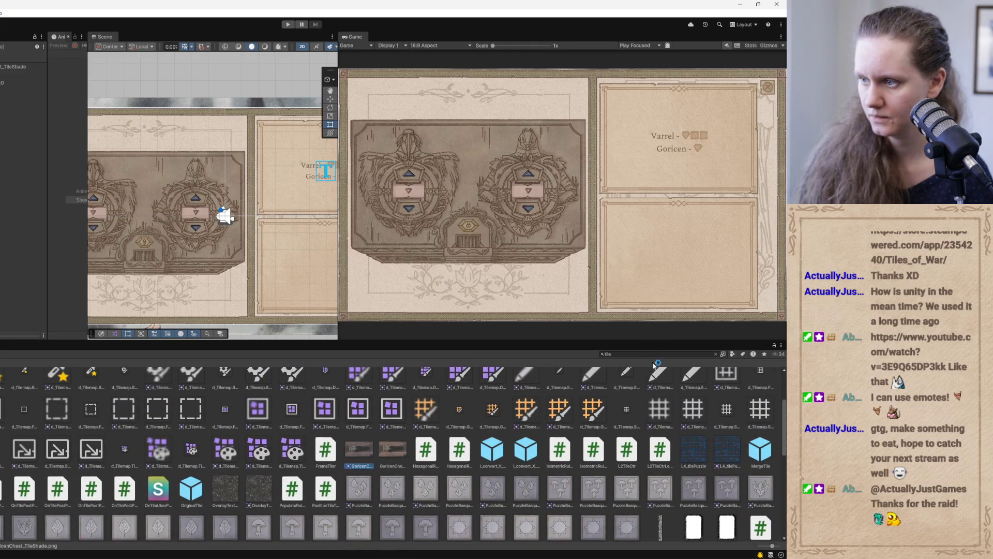
pyautogui.click(717, 354)
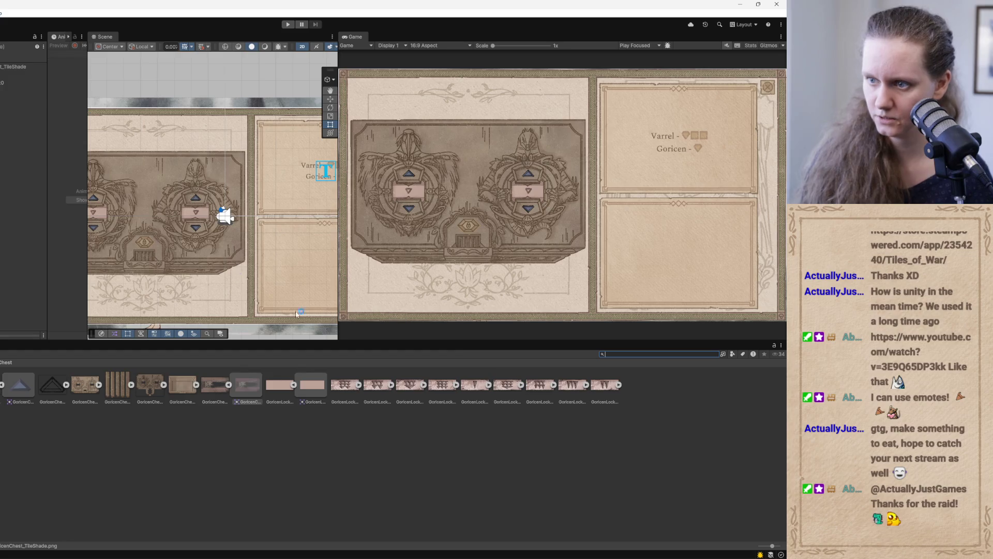
pyautogui.click(289, 386)
pyautogui.rightClick(282, 387)
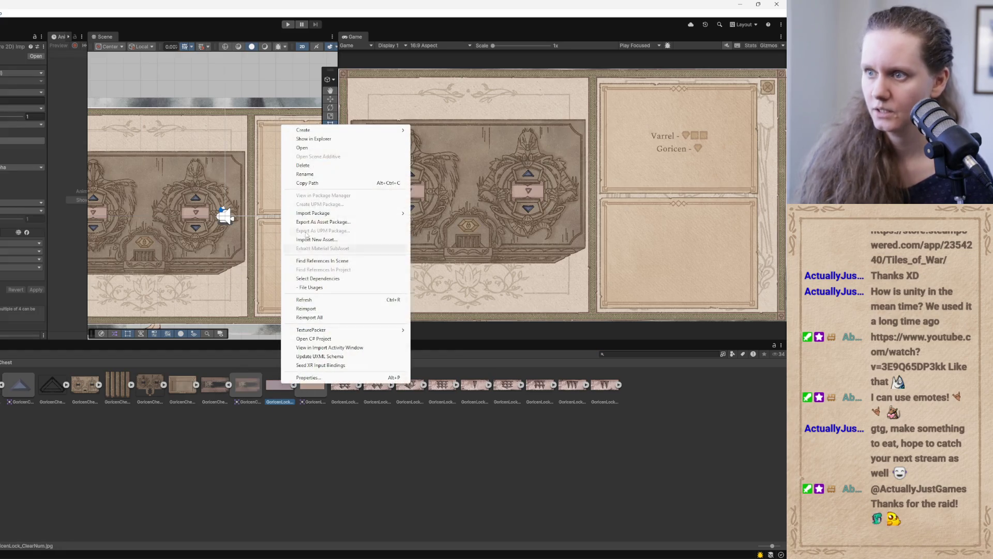
pyautogui.click(323, 143)
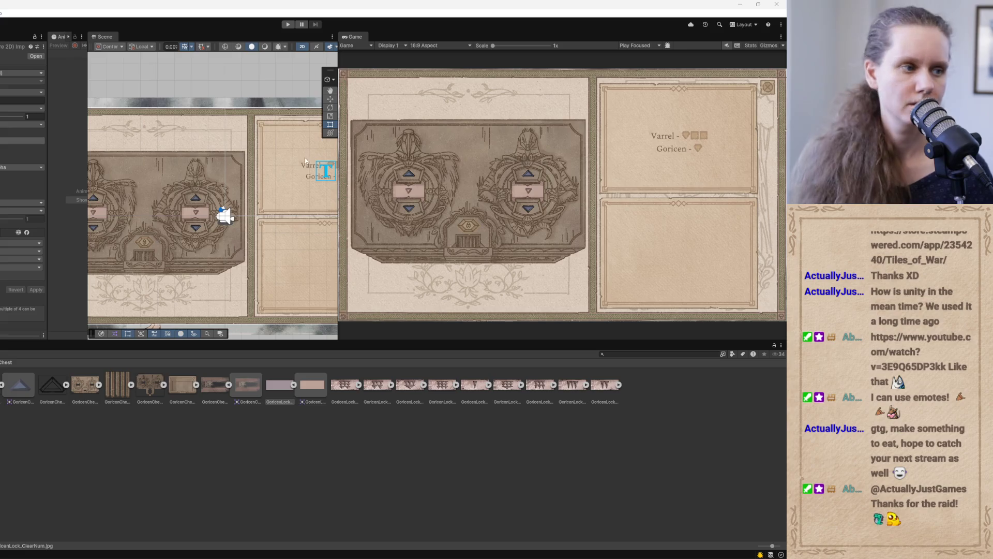
pyautogui.click(741, 4)
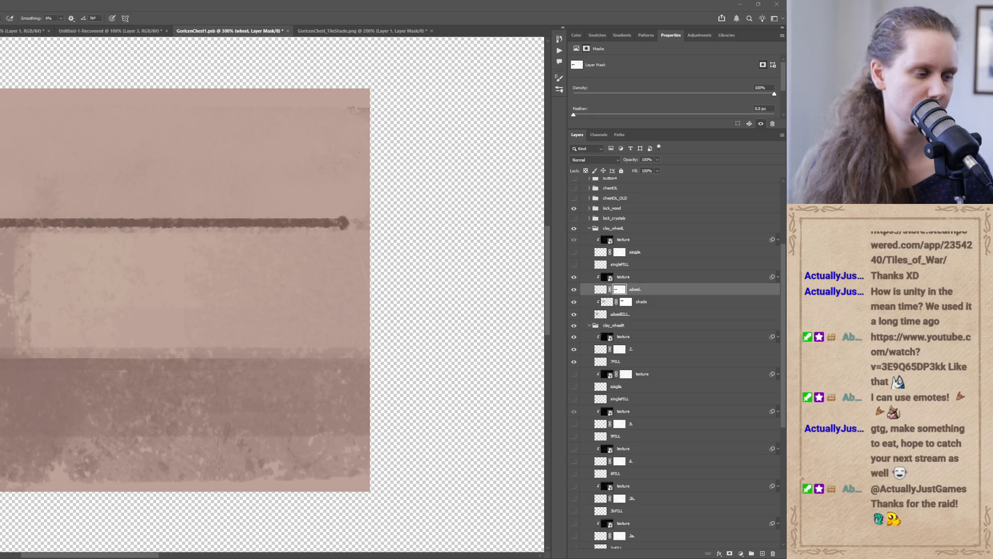
# - Place GoricenLock_ClearNum into the chest document, move its layer up, set 40% opacity, and rasterize it
pyautogui.moveTo(0, 289)
pyautogui.mouseDown()
pyautogui.moveTo(150, 288)
pyautogui.moveTo(139, 319)
pyautogui.moveTo(157, 344)
pyautogui.moveTo(109, 356)
pyautogui.moveTo(146, 344)
pyautogui.moveTo(134, 343)
pyautogui.mouseUp()
pyautogui.moveTo(675, 291); pyautogui.dragTo(664, 205)
pyautogui.moveTo(658, 161); pyautogui.dragTo(642, 168)
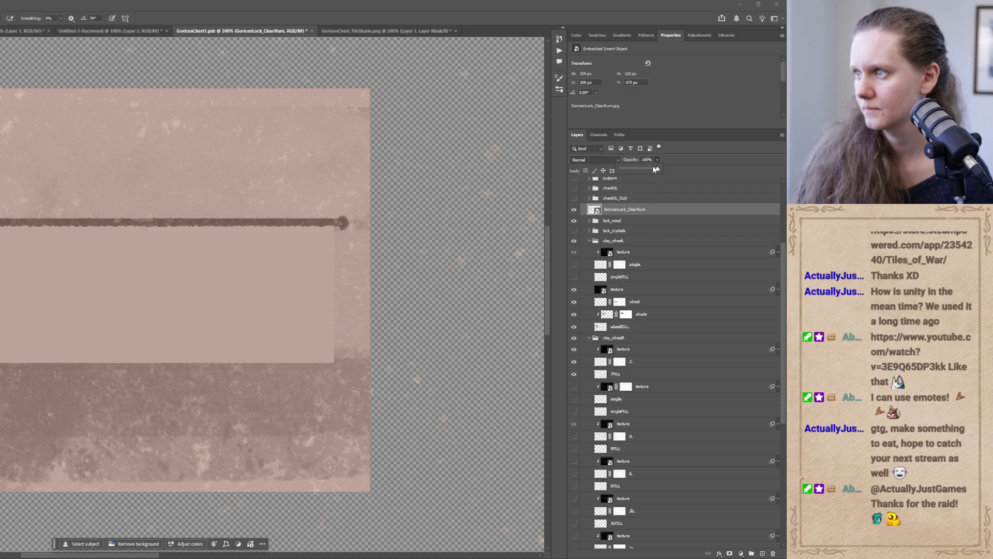
pyautogui.click(271, 309)
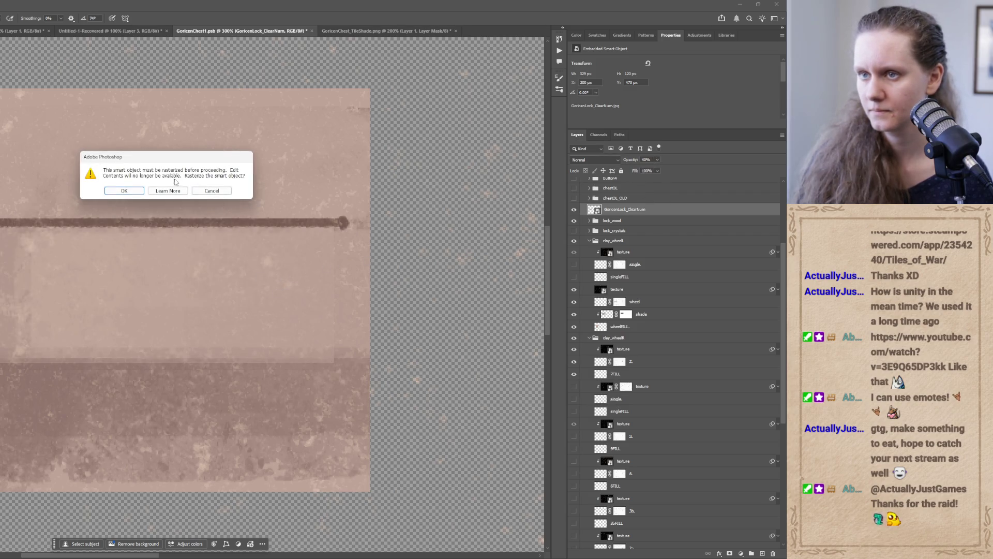
pyautogui.click(134, 191)
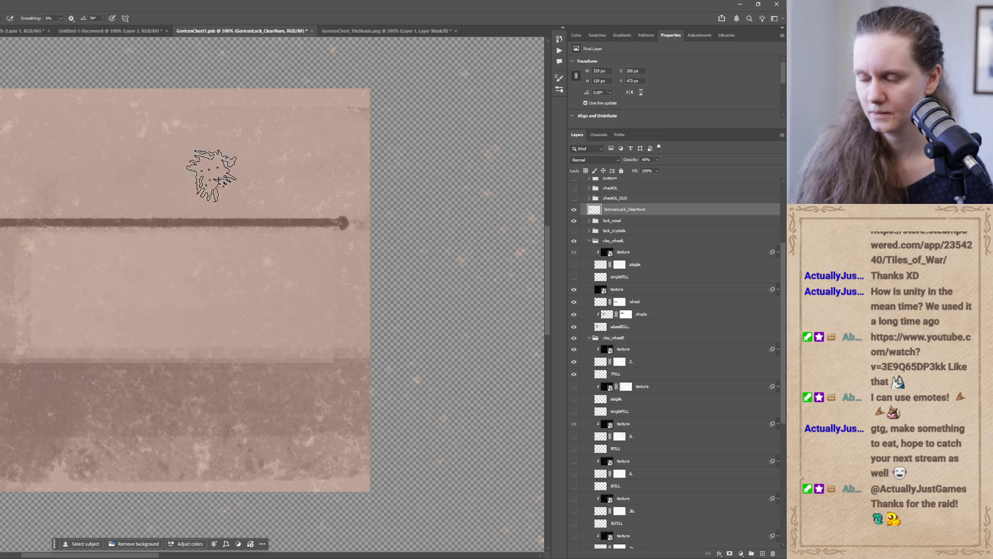
# - Align the placed image over the lock panel and add a new empty layer above it
pyautogui.press('v')
pyautogui.moveTo(162, 304)
pyautogui.mouseDown()
pyautogui.moveTo(161, 295)
pyautogui.moveTo(167, 304)
pyautogui.mouseUp()
pyautogui.moveTo(168, 305); pyautogui.dragTo(168, 306)
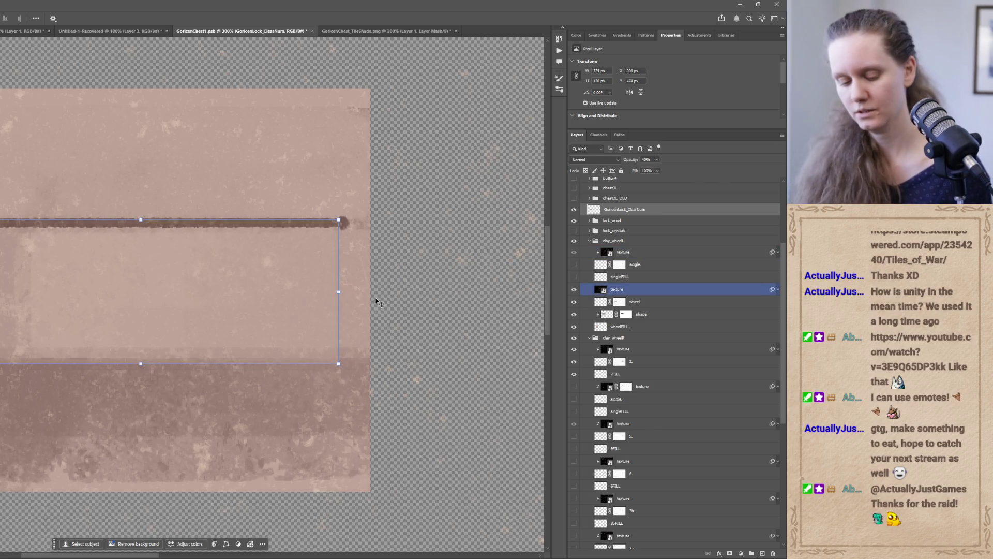
pyautogui.press('g')
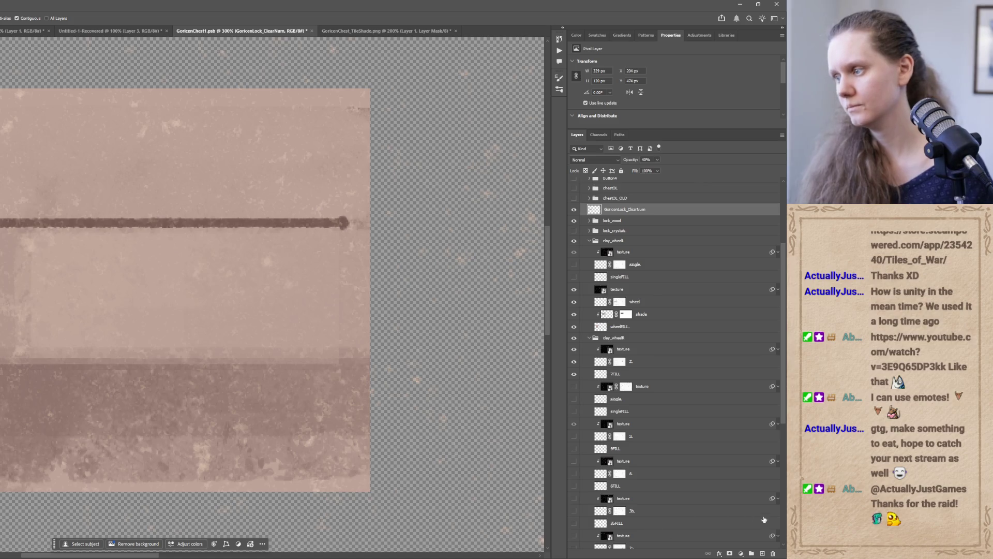
pyautogui.click(763, 553)
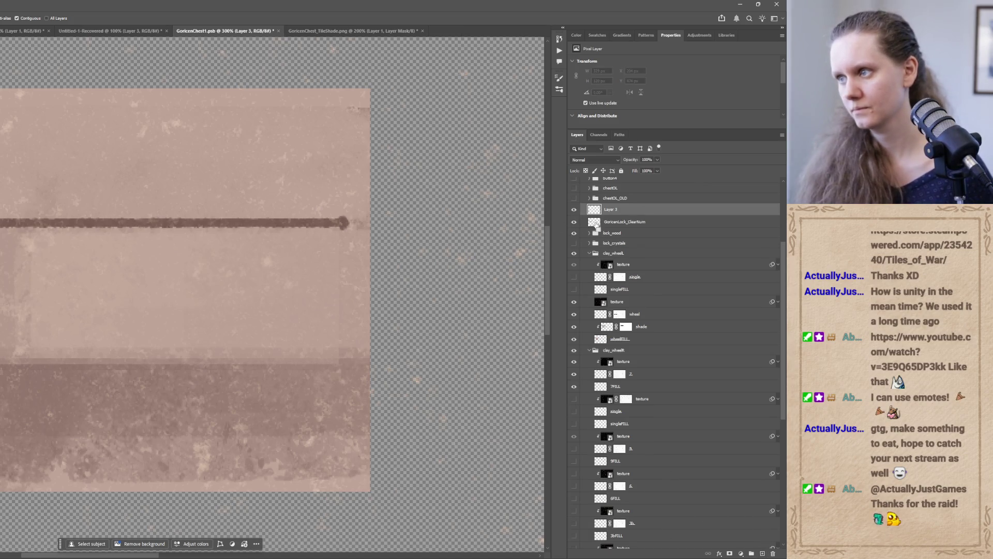
# - Fill the selected rectangle outline with dark green
pyautogui.keyDown('ctrl'); pyautogui.click(596, 222); pyautogui.keyUp('ctrl')
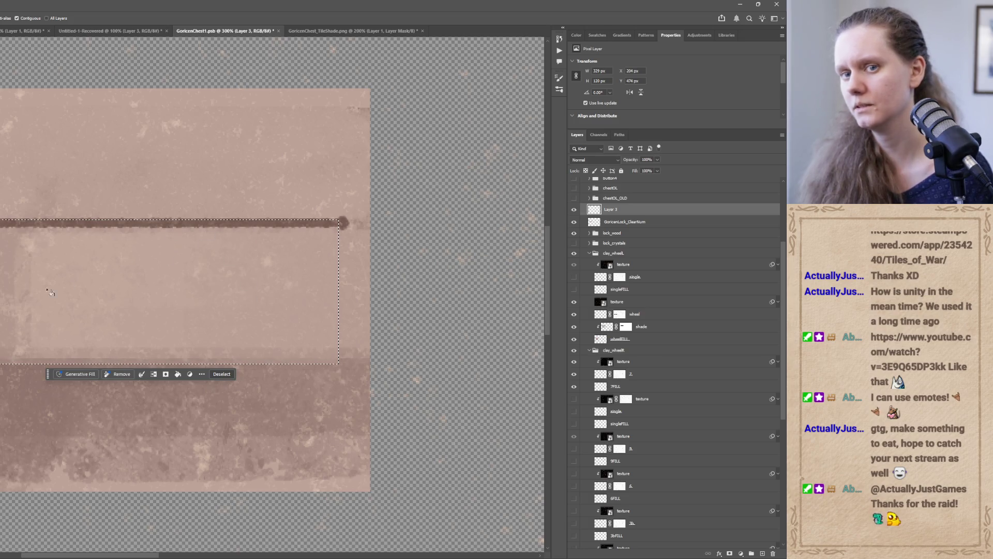
pyautogui.click(95, 300)
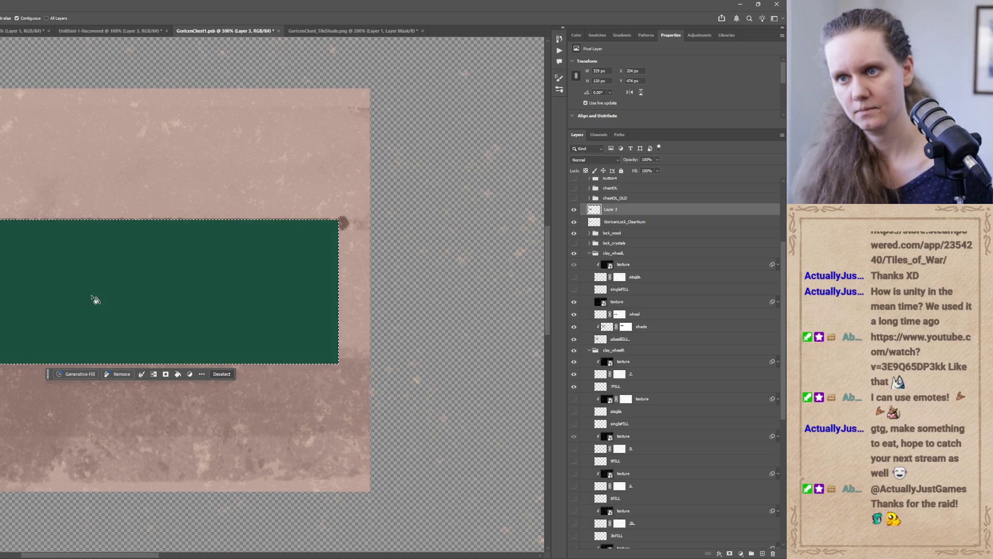
pyautogui.press('v')
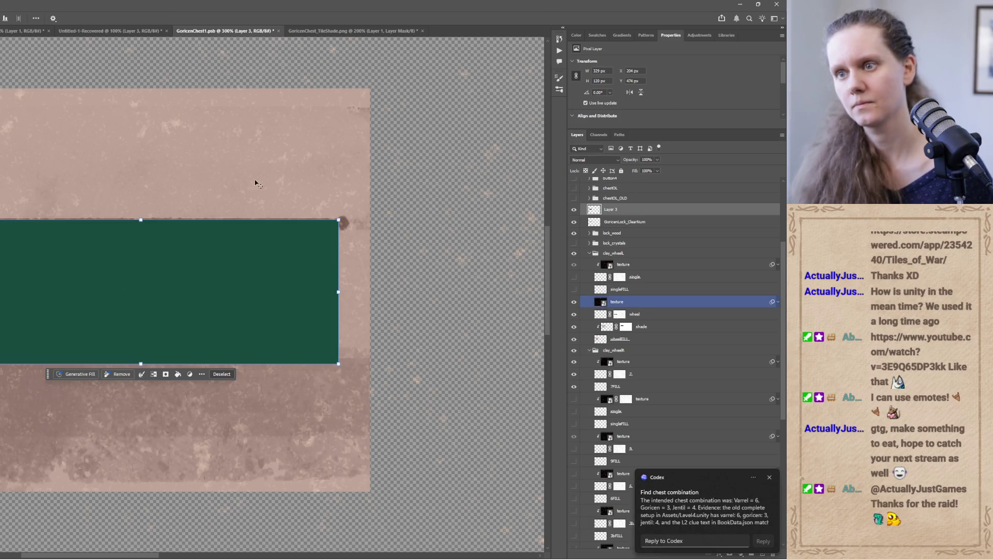
# - Lower Layer 3's green rectangle to 59% opacity
pyautogui.click(637, 205)
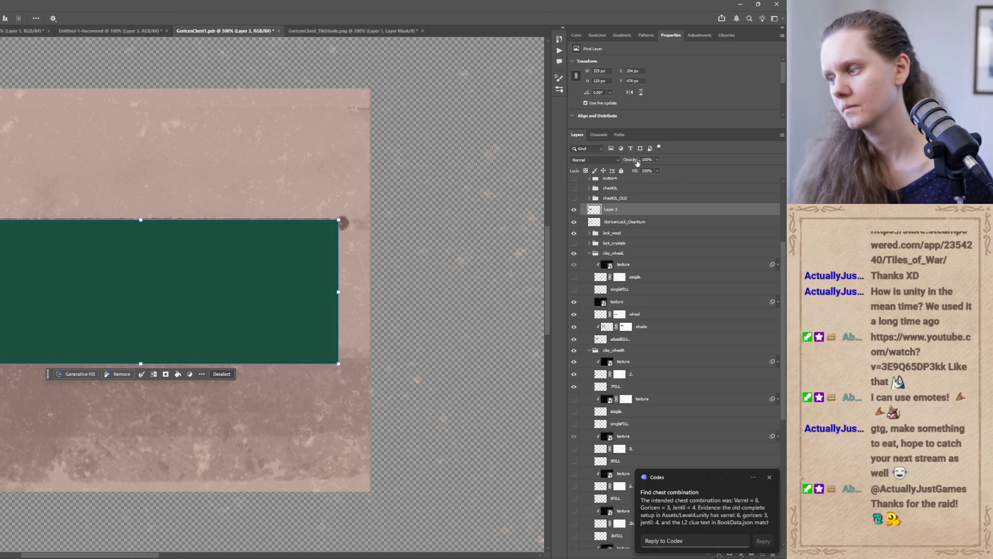
pyautogui.click(657, 161)
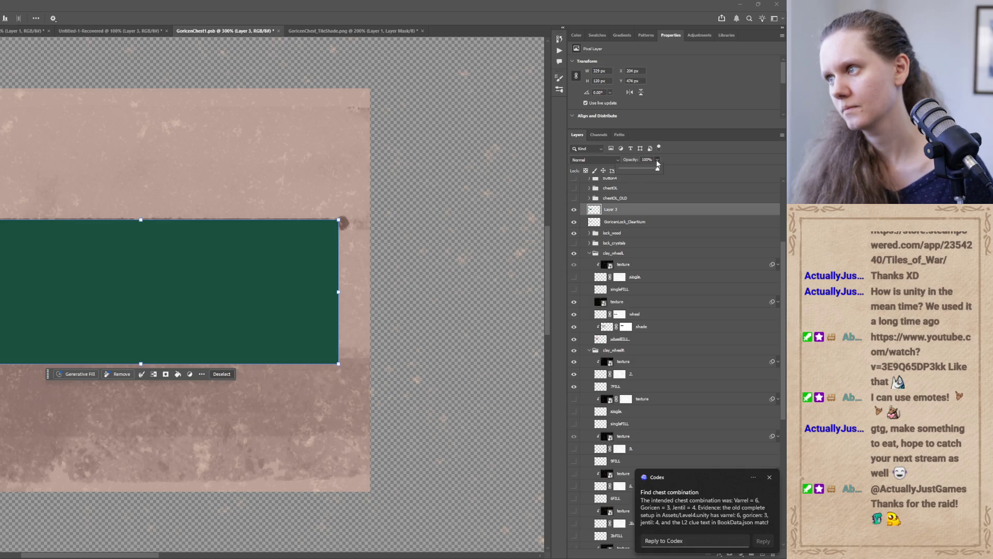
pyautogui.moveTo(657, 171); pyautogui.dragTo(643, 169)
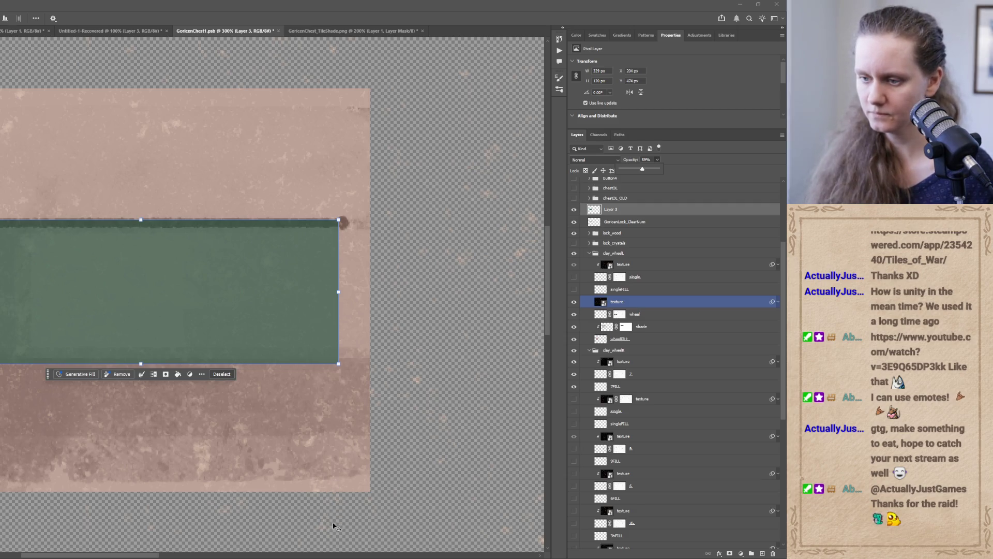
pyautogui.hotkey('alt', 'Tab')
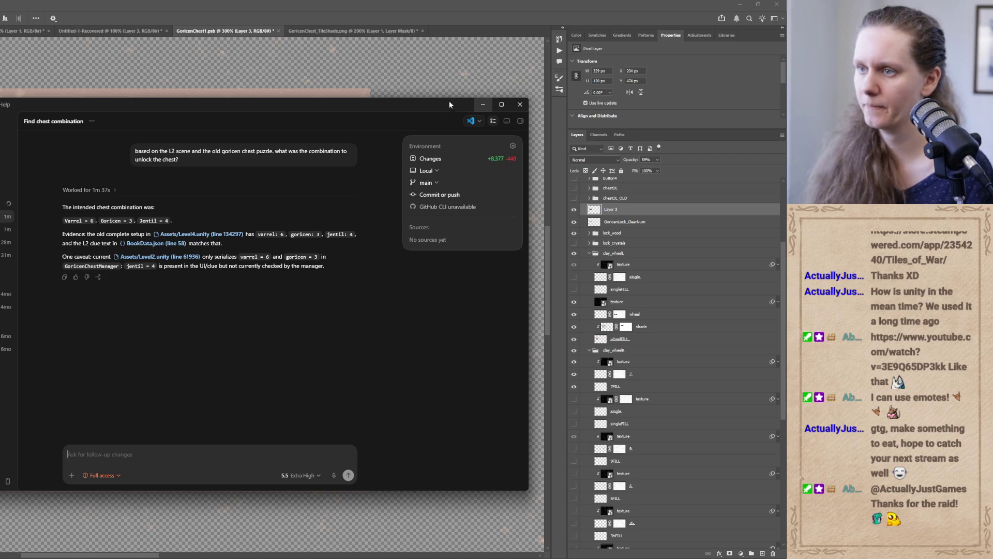
# - Minimize Codex after reading the combination Varrel 6, Goricen 3, Jentil 4
pyautogui.click(482, 104)
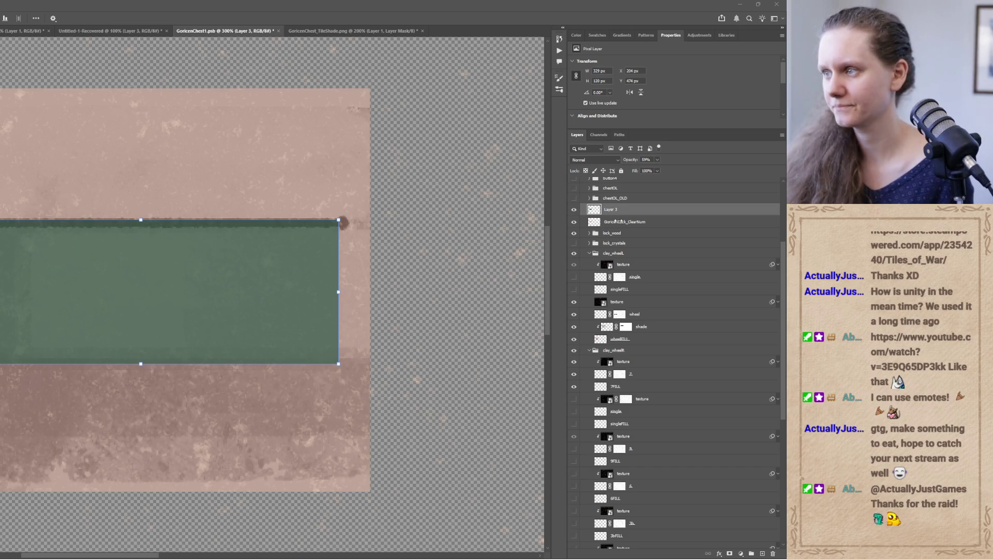
# - Compare the green rectangle and GoricenLock_ClearNum layers, trying 98% opacity, then undo
pyautogui.click(618, 221)
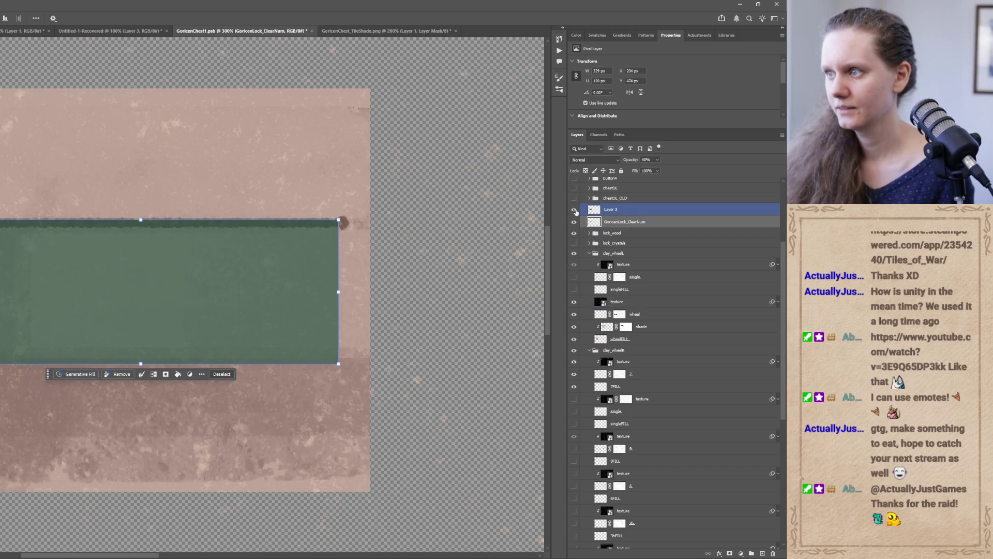
pyautogui.click(575, 210)
pyautogui.click(574, 213)
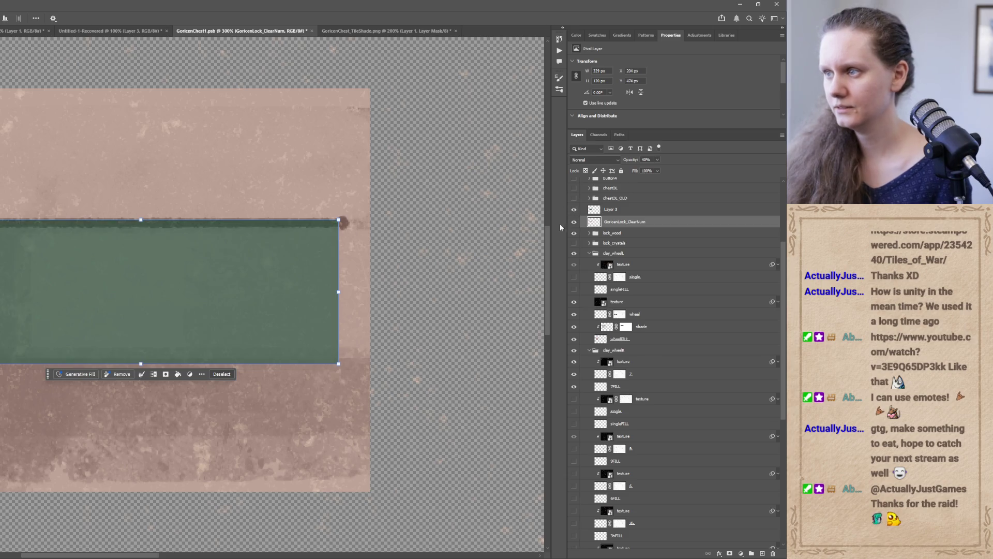
pyautogui.keyDown('alt'); pyautogui.click(574, 222); pyautogui.keyUp('alt')
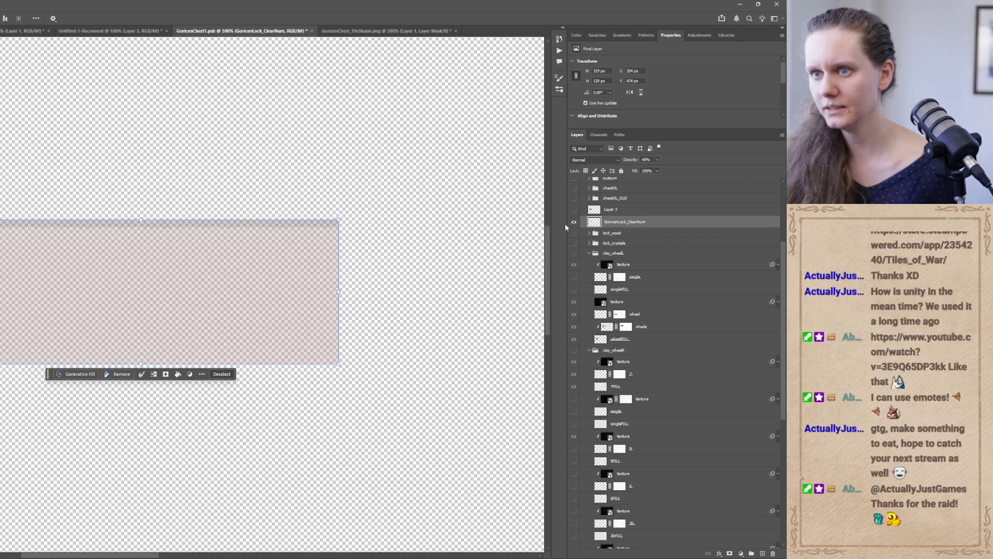
pyautogui.moveTo(658, 167); pyautogui.dragTo(686, 171)
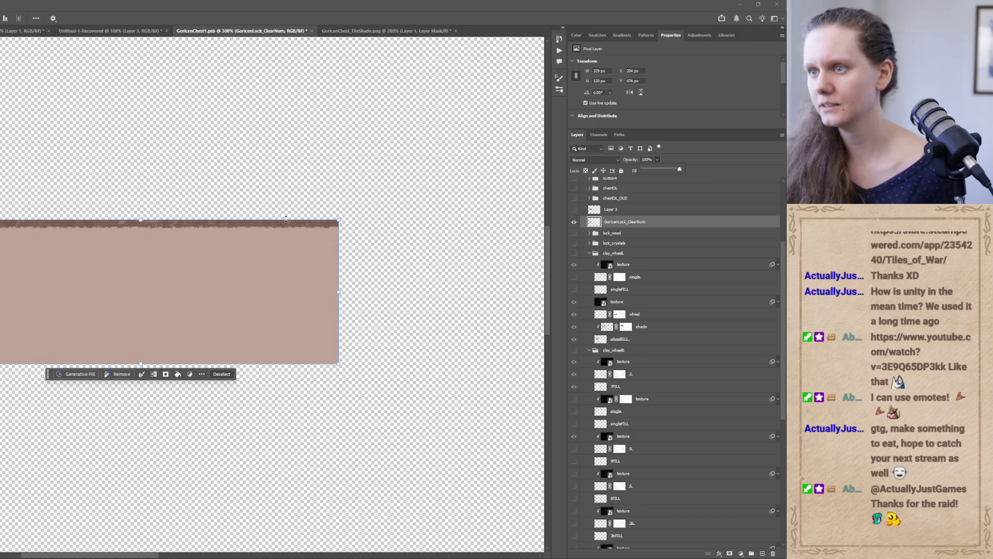
pyautogui.click(574, 210)
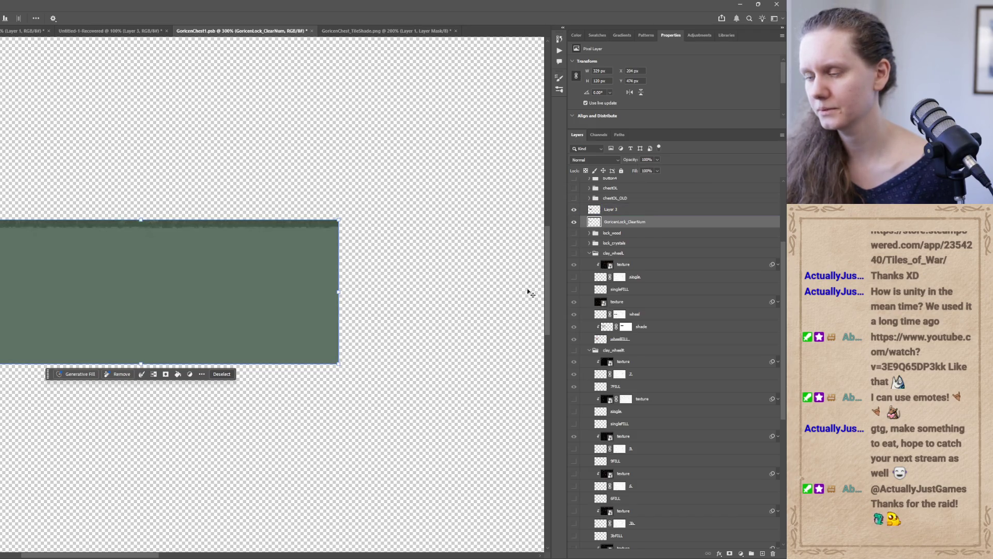
pyautogui.hotkey('ctrl', 'z')
pyautogui.hotkey('ctrl', 'z')
pyautogui.hotkey('ctrl', 'z')
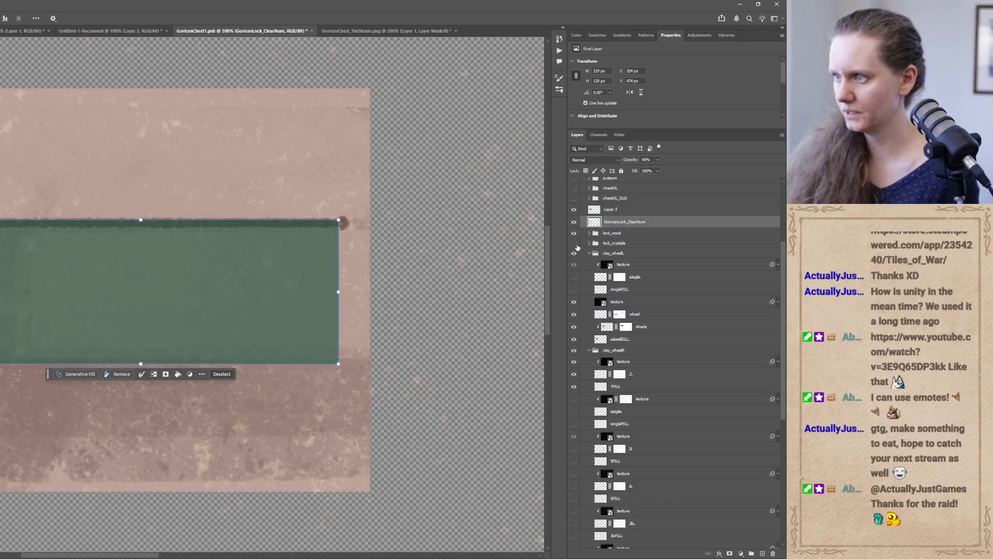
# - Hide the dark strip and green rectangle, restore wheelFILL, enable shade, and select GoricenLock_ClearNum
pyautogui.click(573, 319)
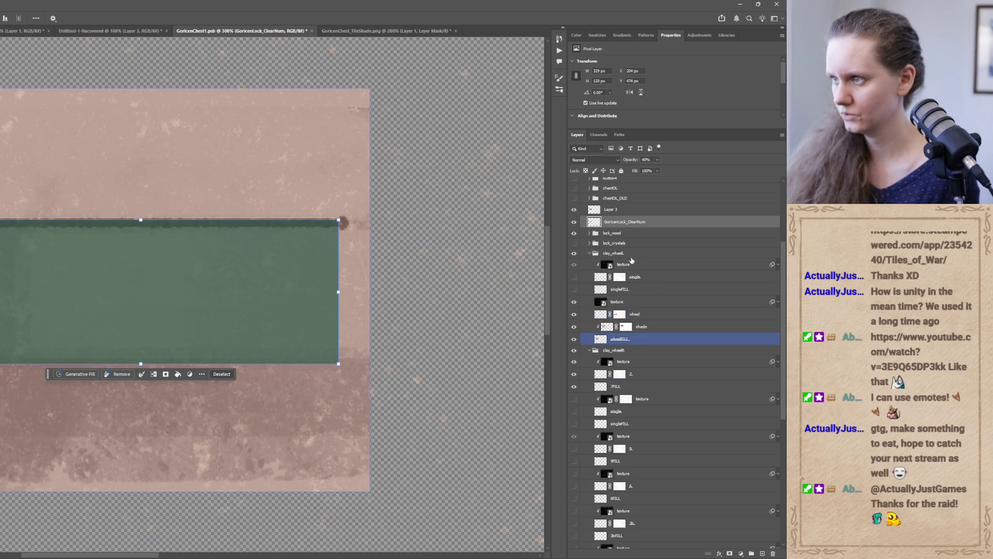
pyautogui.click(575, 211)
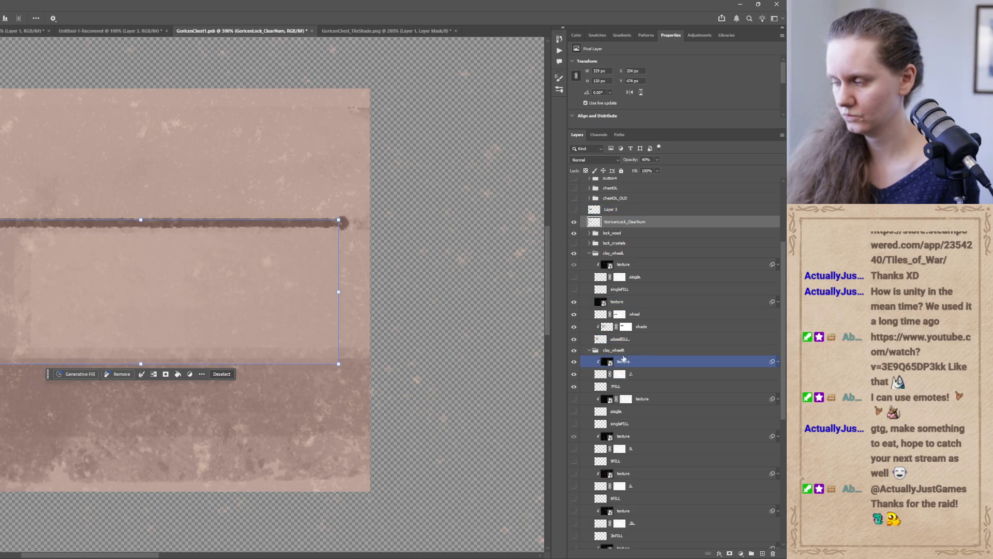
pyautogui.click(573, 340)
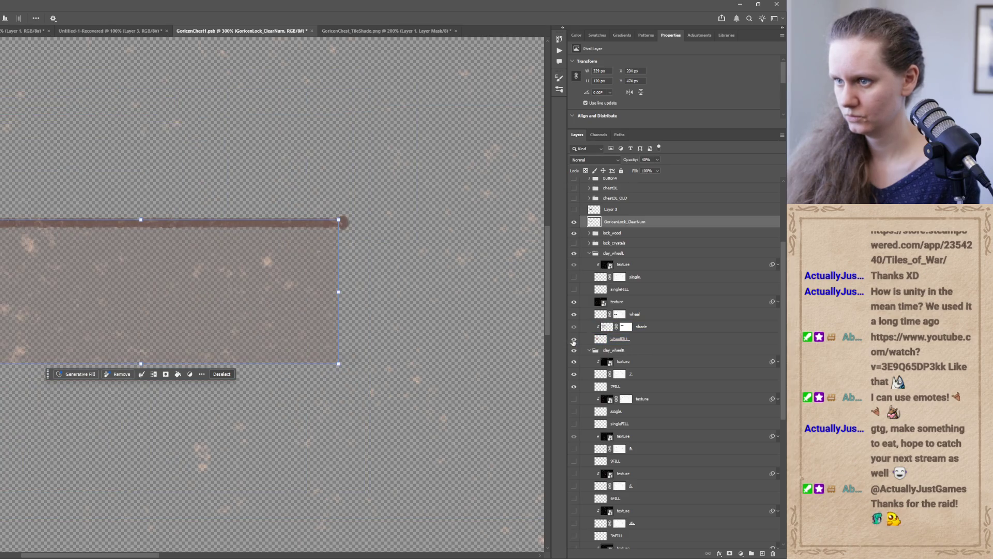
pyautogui.moveTo(574, 342); pyautogui.dragTo(575, 327)
pyautogui.click(573, 327)
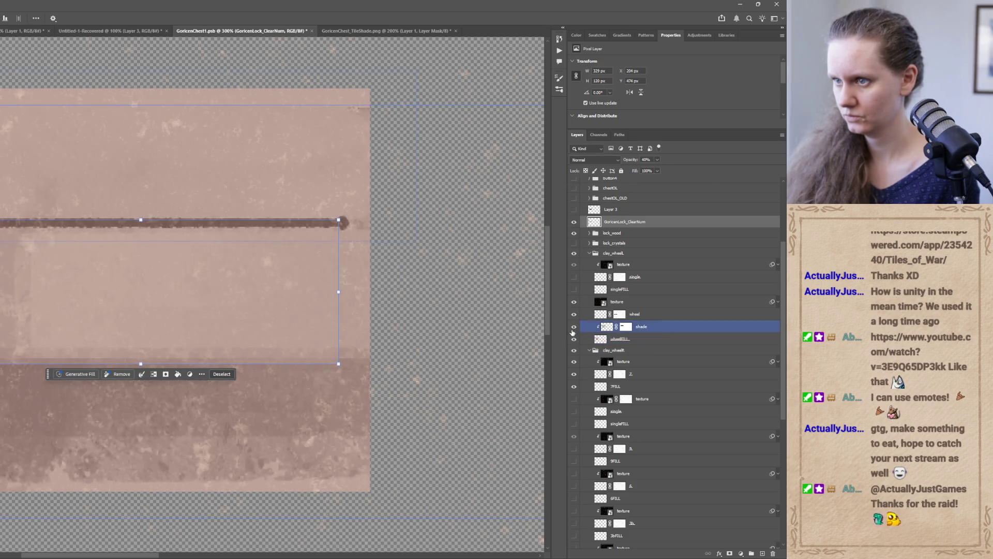
pyautogui.click(645, 339)
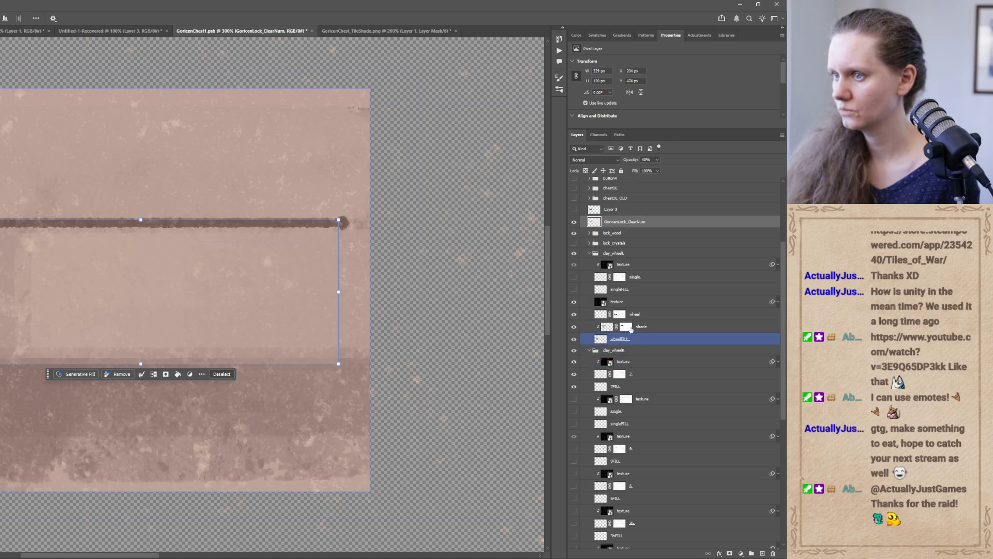
pyautogui.click(626, 326)
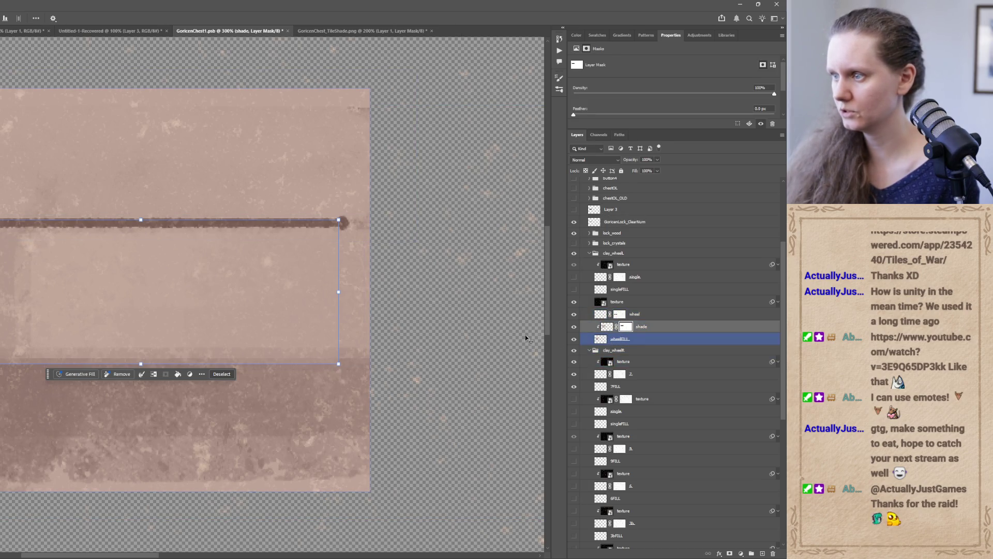
pyautogui.keyDown('ctrl'); pyautogui.click(102, 303); pyautogui.keyUp('ctrl')
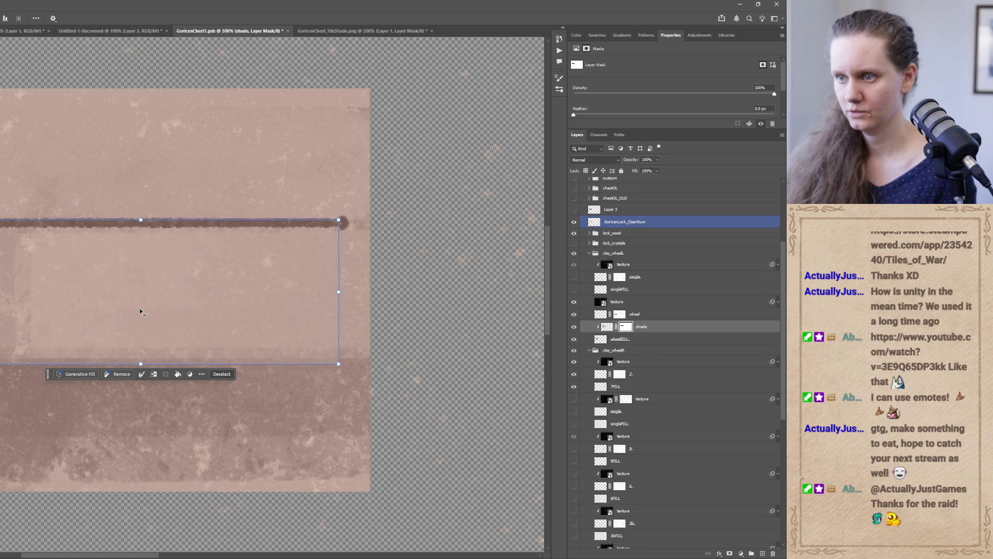
pyautogui.press('b')
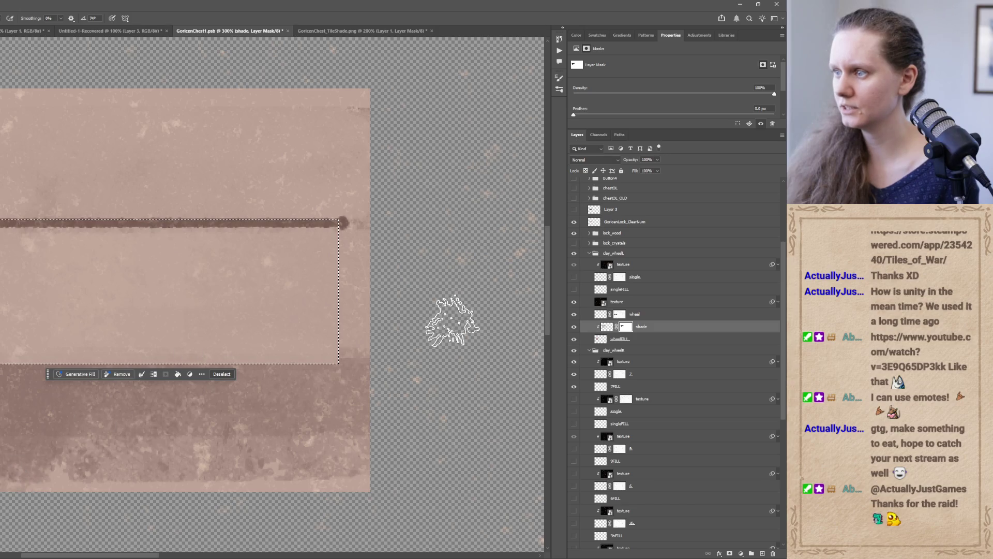
# - Compare the canvas with the texture and shade layers toggled, then begin a crop
pyautogui.click(574, 302)
pyautogui.click(574, 302)
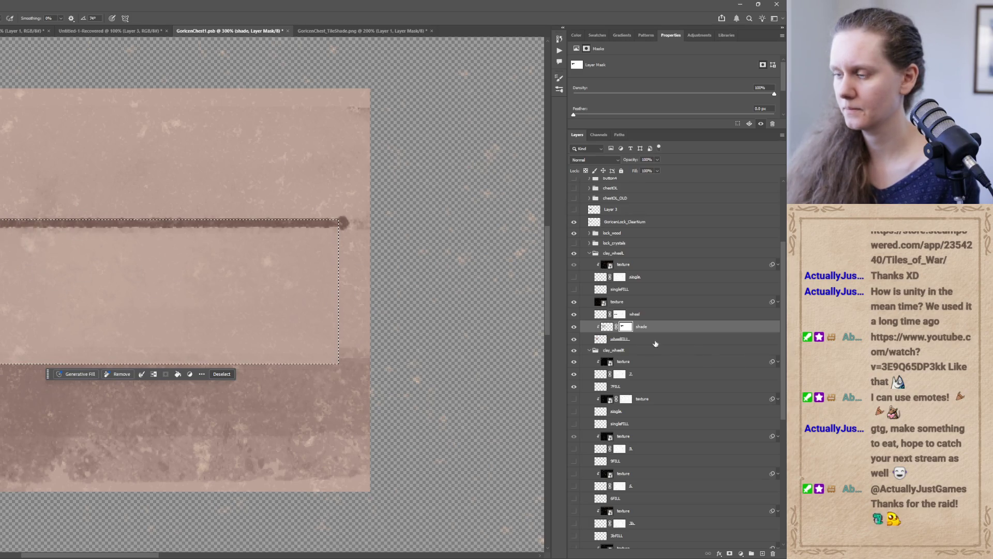
pyautogui.click(574, 327)
pyautogui.click(574, 326)
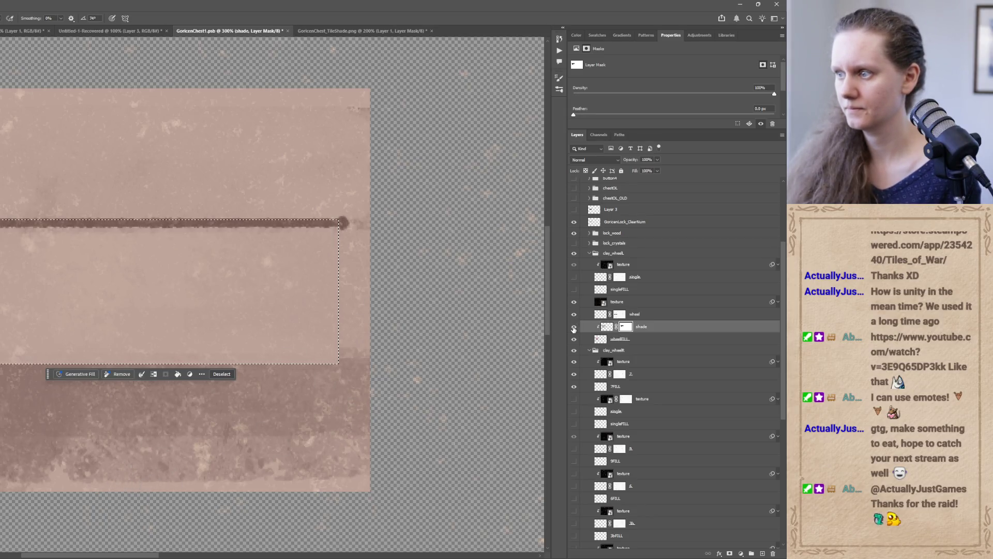
pyautogui.click(574, 326)
pyautogui.click(573, 327)
pyautogui.click(573, 328)
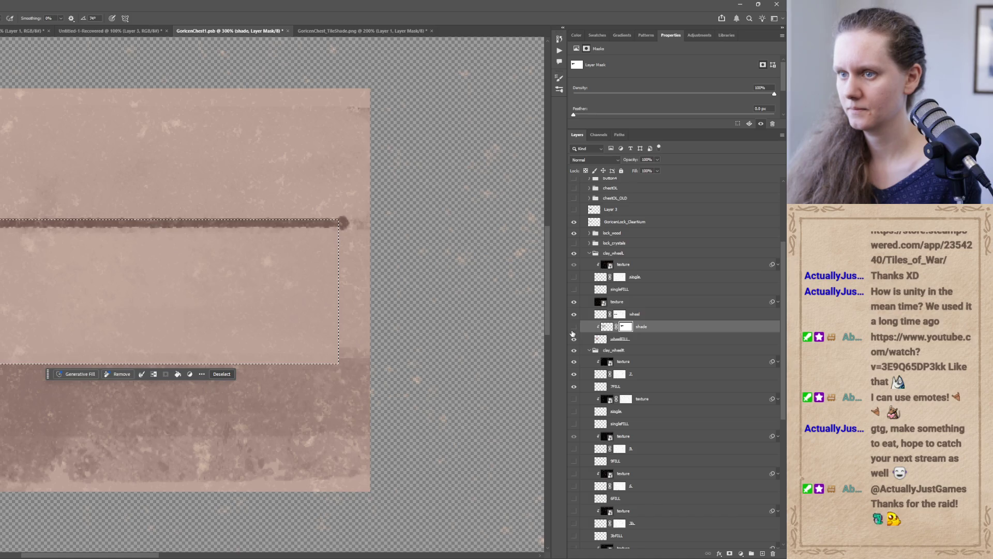
pyautogui.click(573, 328)
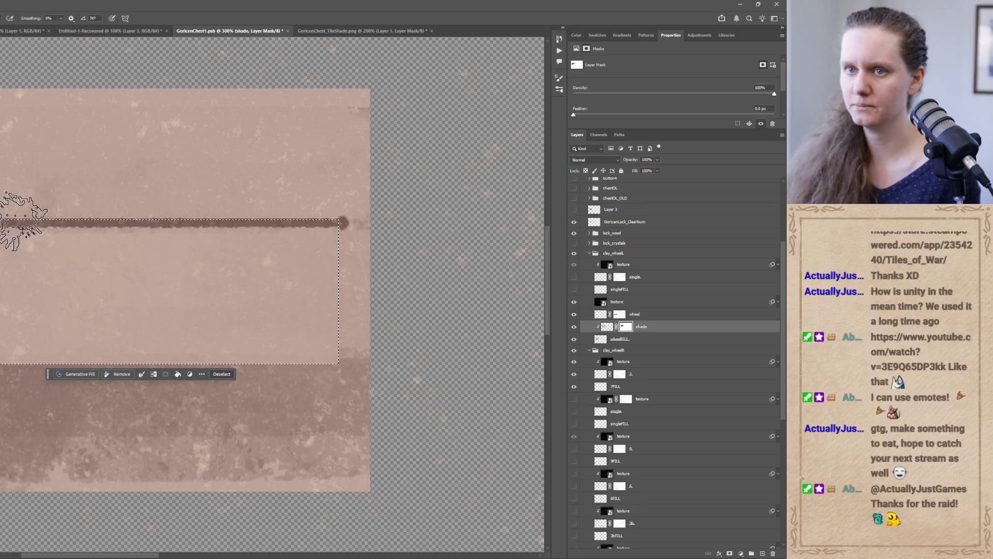
pyautogui.press('c')
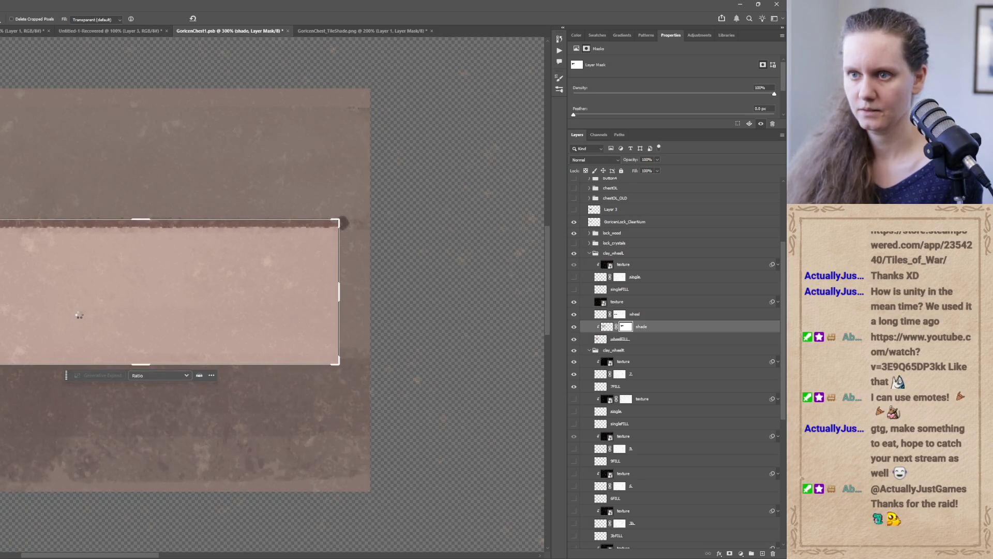
# - Preview and commit the crop around the lock-area chest-texture strip
pyautogui.click(79, 313)
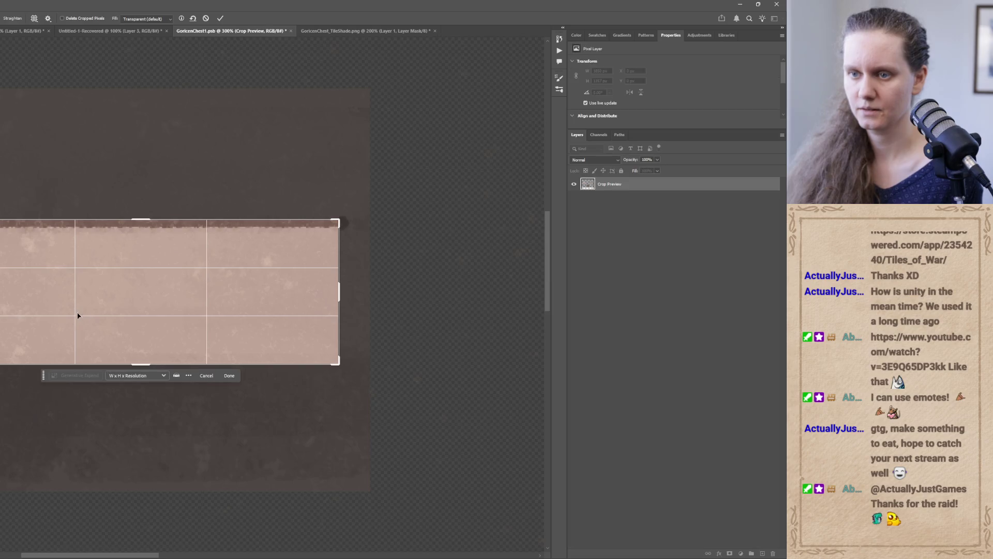
pyautogui.click(220, 18)
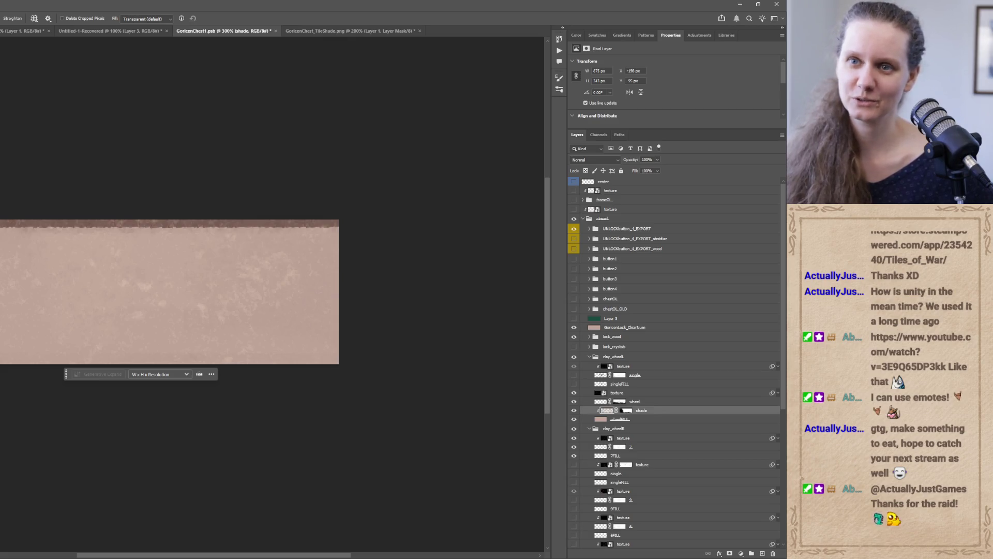
# - Set the Export As format to JPG
pyautogui.hotkey('ctrl', 'shift', 'alt', 'w')
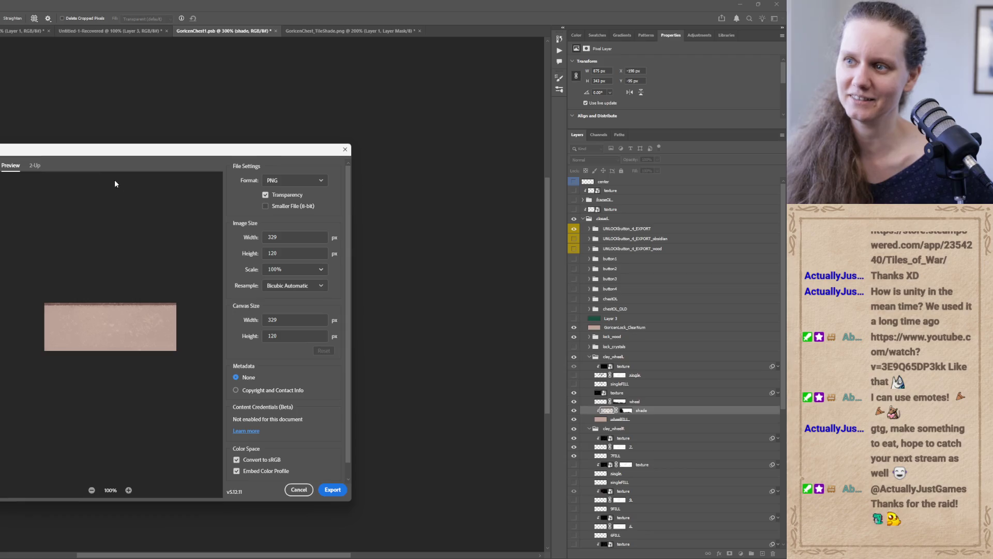
pyautogui.click(303, 184)
pyautogui.click(274, 208)
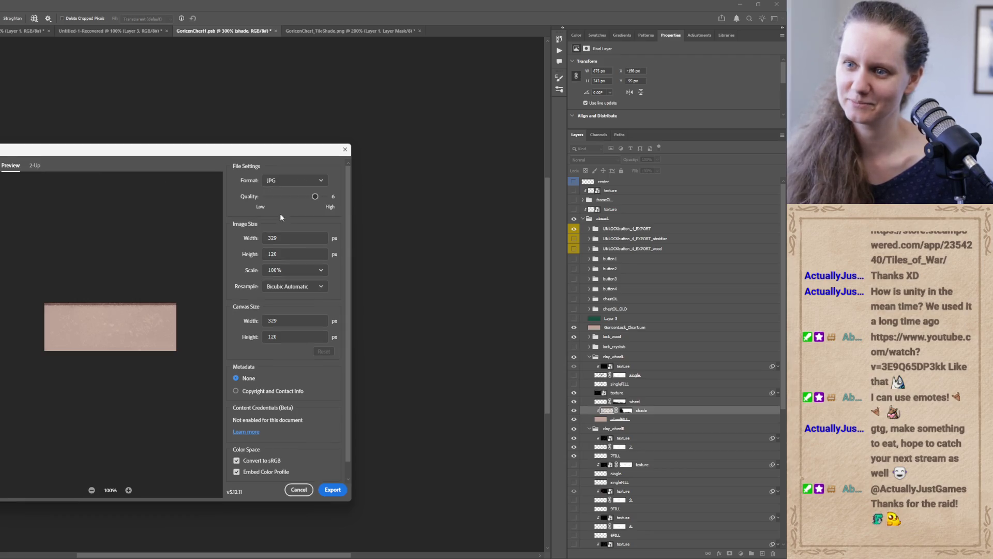
pyautogui.click(337, 494)
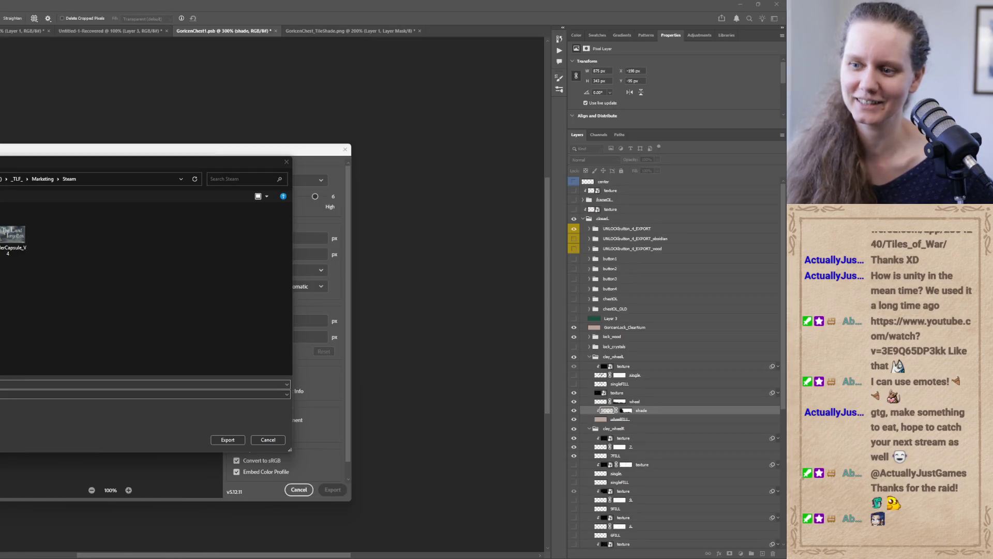
# - Export to the Unity GoricenChest folder, replacing the existing GoricenLock_ClearNum.jpg
pyautogui.moveTo(168, 556)
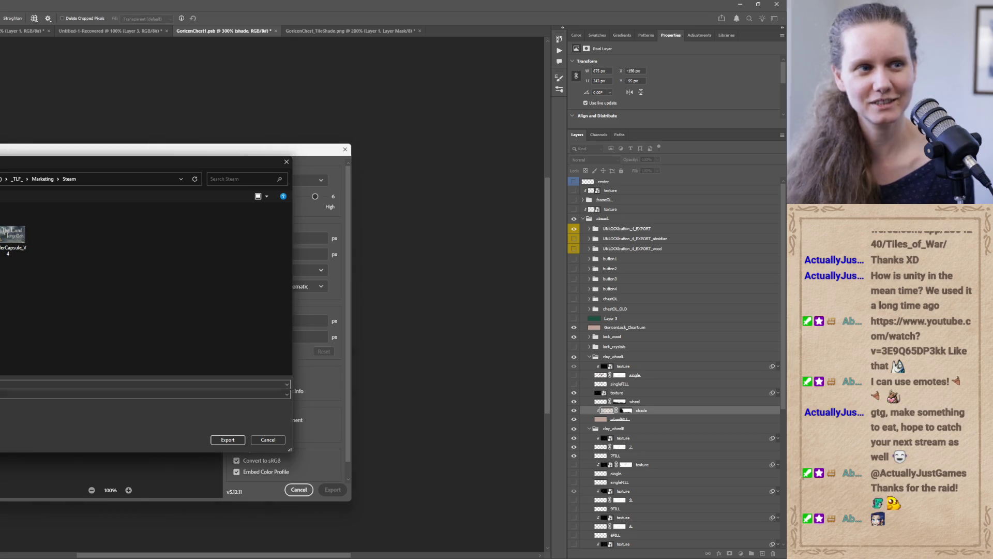
pyautogui.click(95, 181)
pyautogui.hotkey('ctrl', 'v')
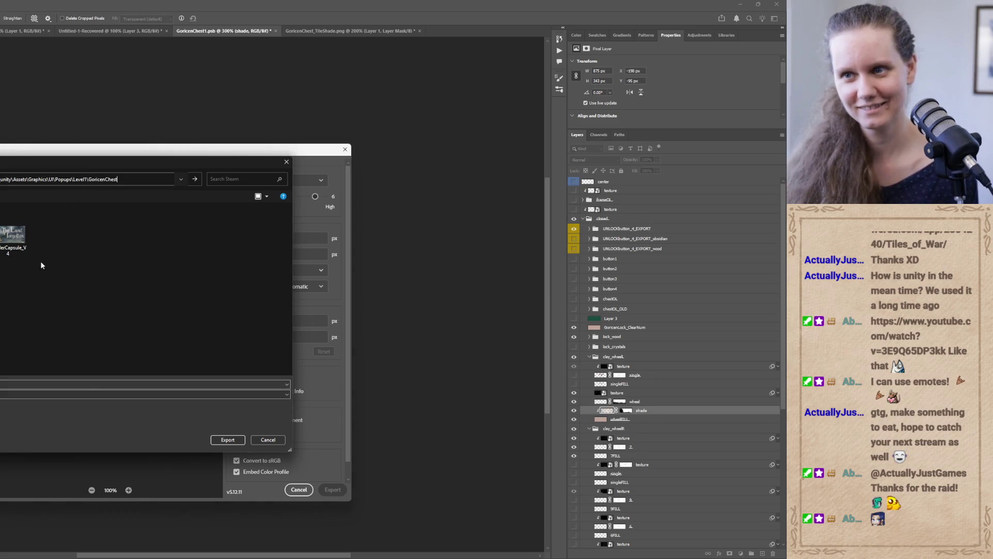
pyautogui.press('Return')
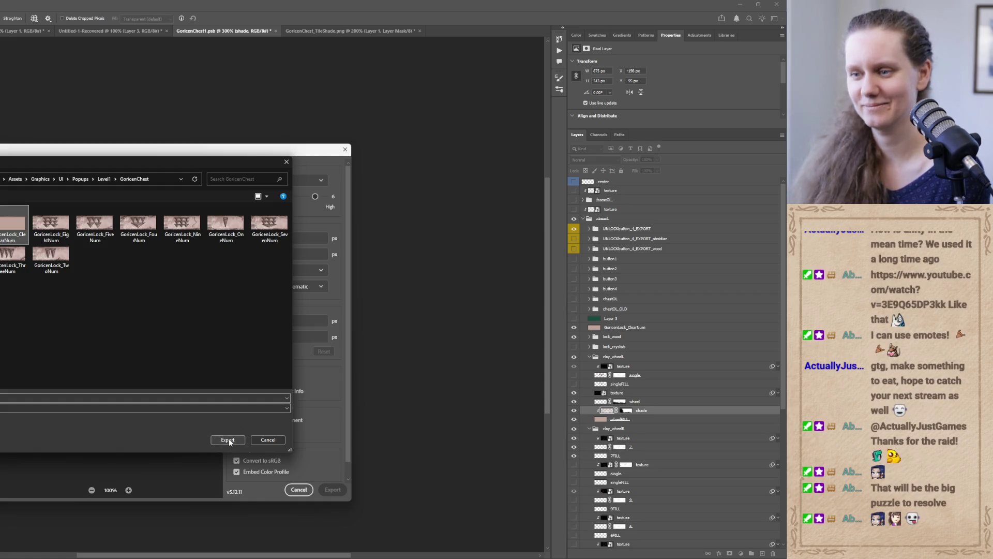
pyautogui.click(229, 440)
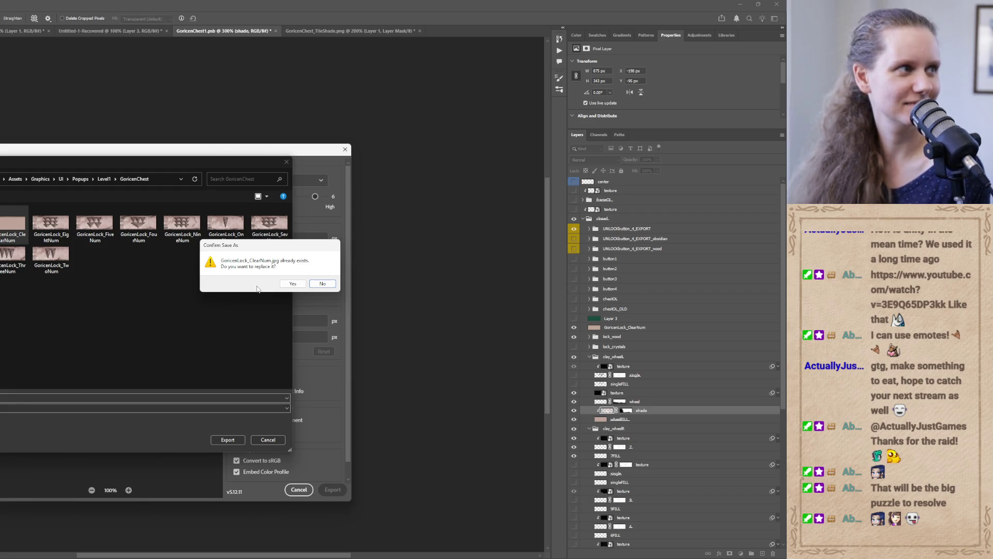
pyautogui.click(289, 285)
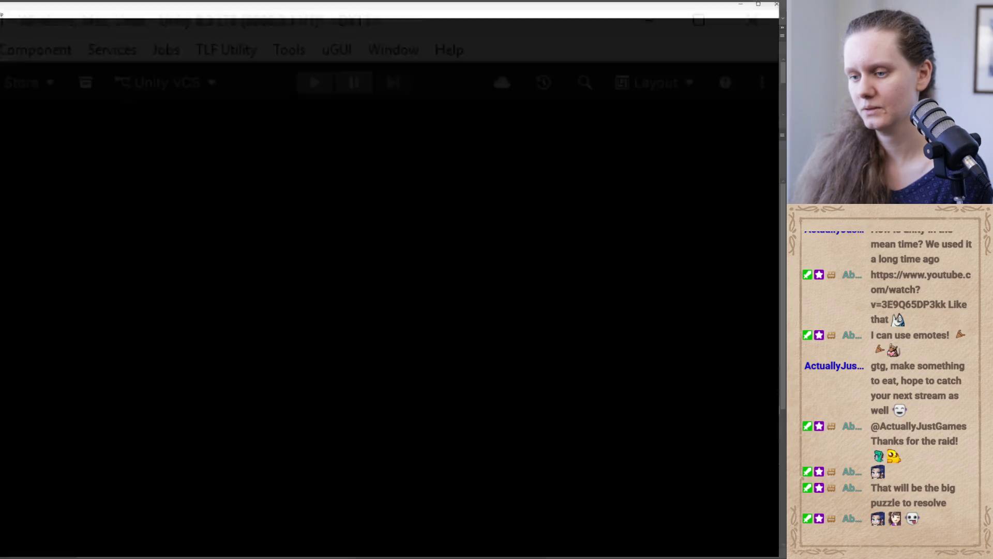
# - Maximize the Unity Editor and zoom the Scene view in on the GoricenChest lock
pyautogui.click(238, 522)
pyautogui.click(371, 135)
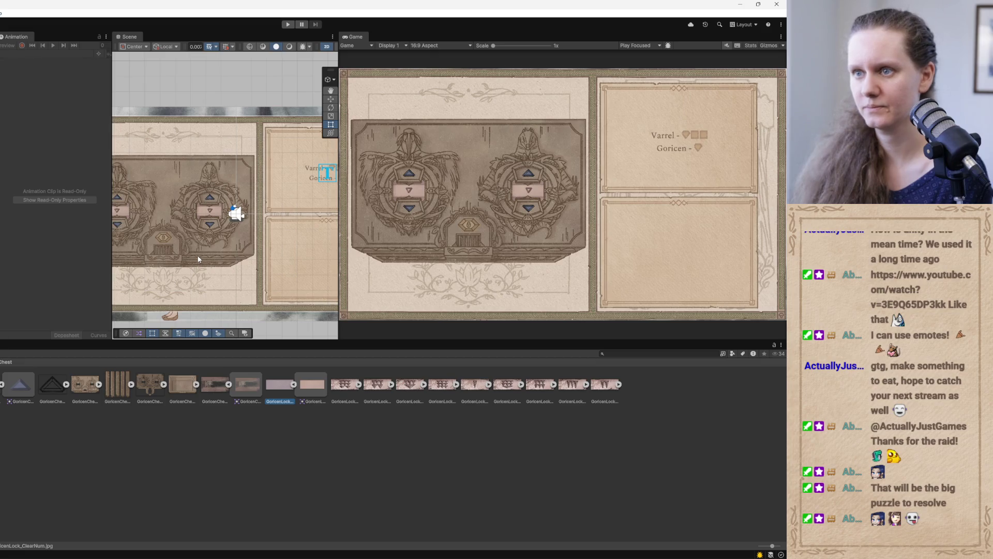
pyautogui.scroll(5, 198, 259)
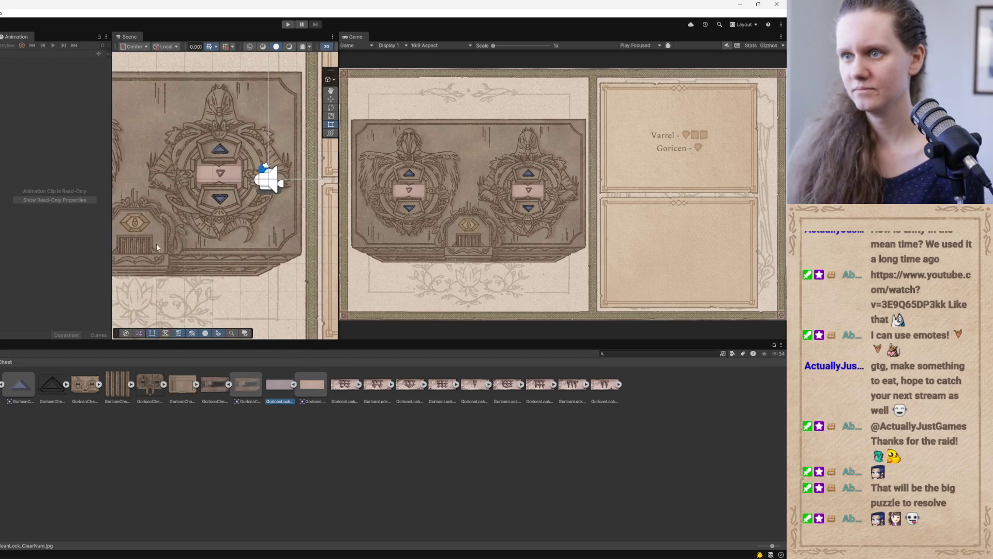
pyautogui.scroll(3, 320, 278)
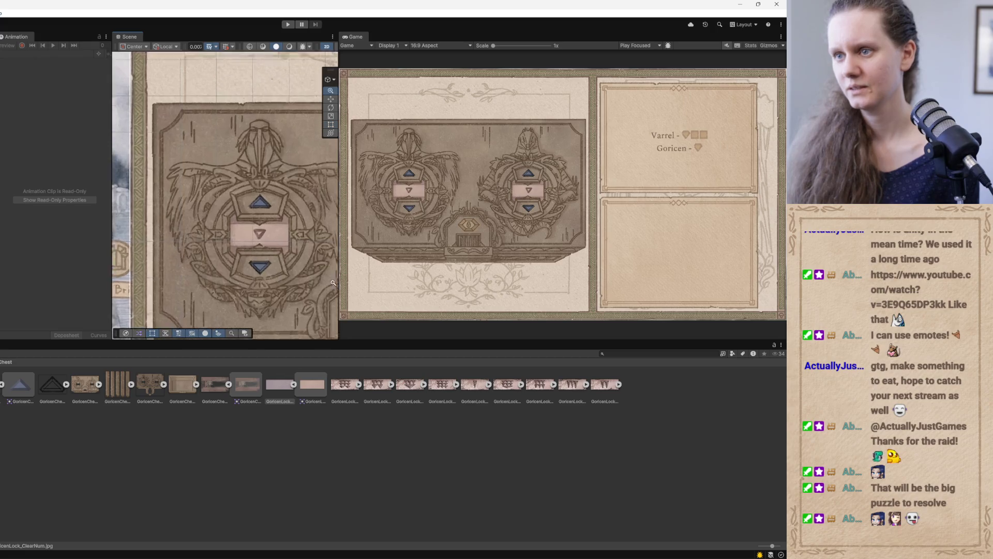
pyautogui.scroll(3, 320, 278)
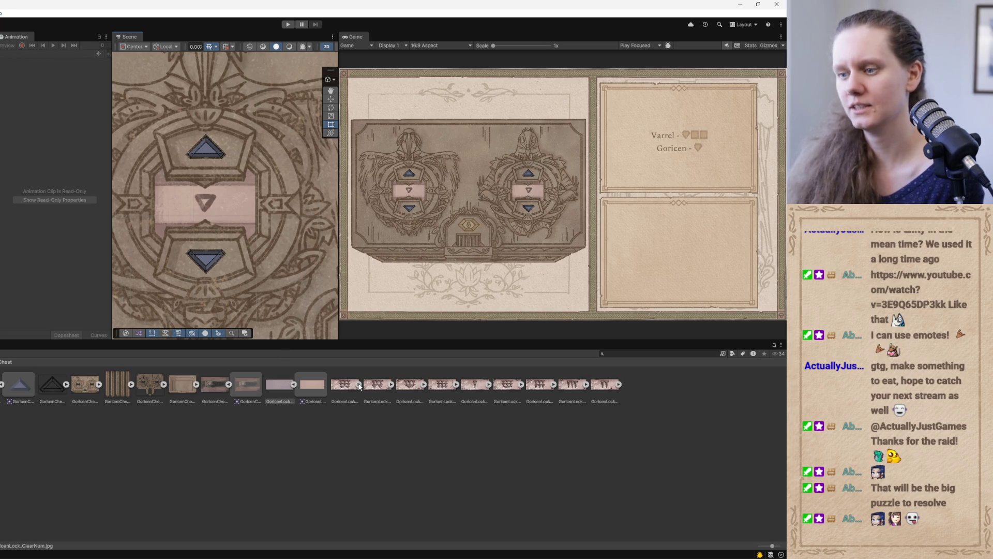
pyautogui.moveTo(274, 556)
pyautogui.click(280, 531)
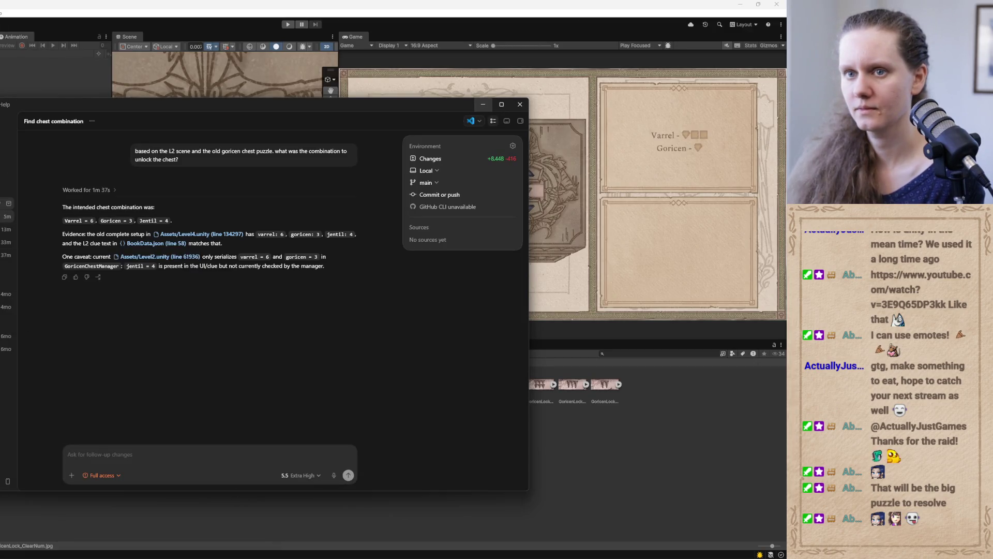
# - Review the 'Fix GoricenChest unlock button' thread, then start Unity Play mode
pyautogui.click(7, 203)
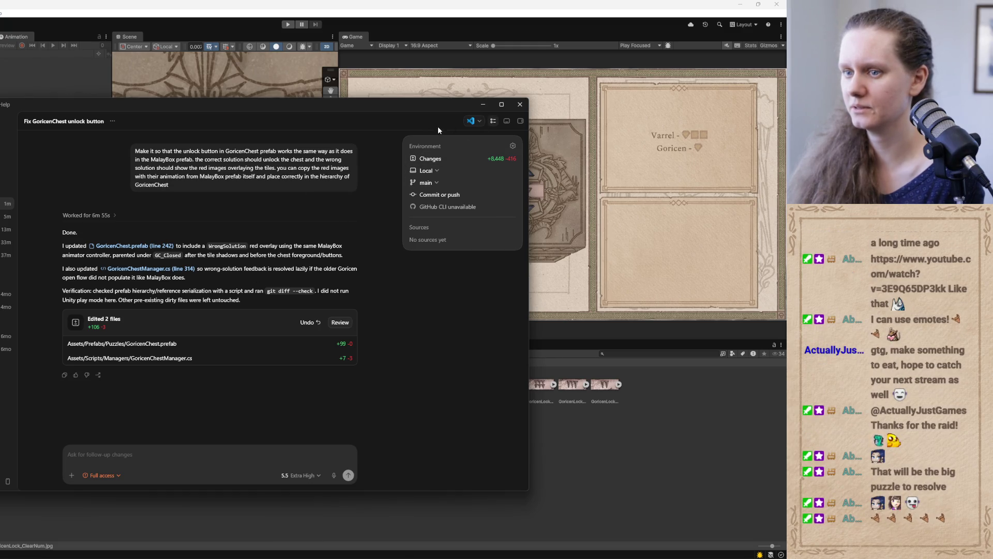
pyautogui.click(483, 105)
pyautogui.hotkey('ctrl', 'p')
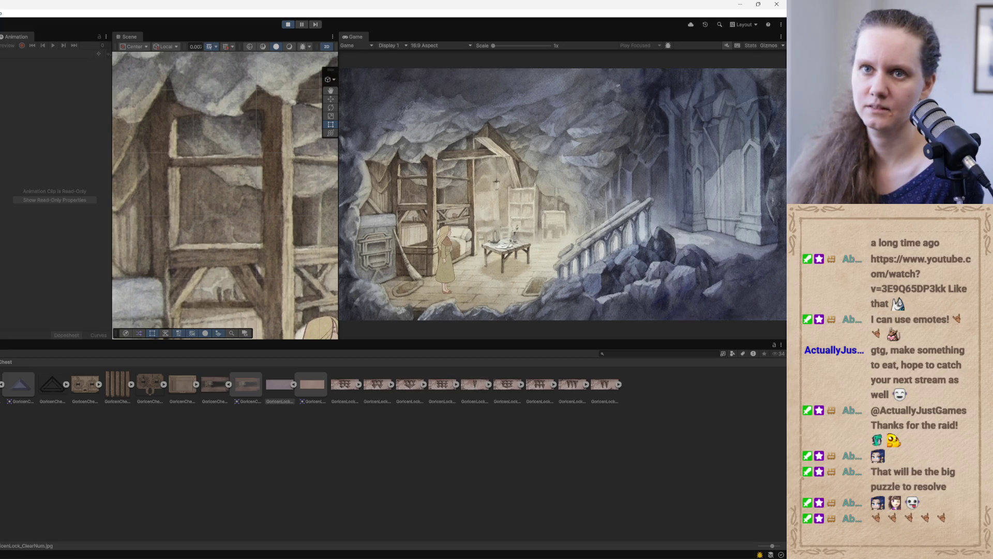
# - Travel to the shrine, uncover the hidden nook, open the chest lock, and widen the Game view
pyautogui.click(441, 301)
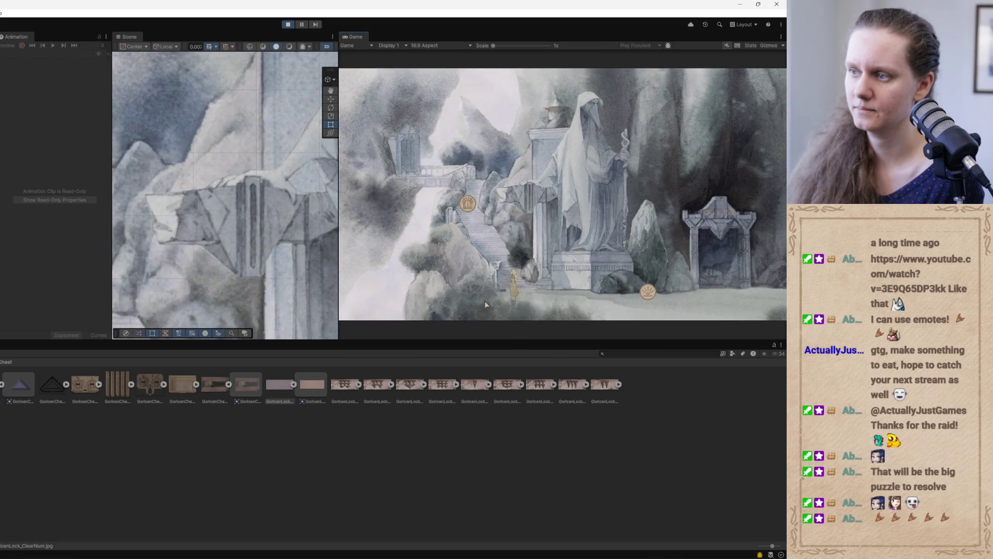
pyautogui.click(467, 293)
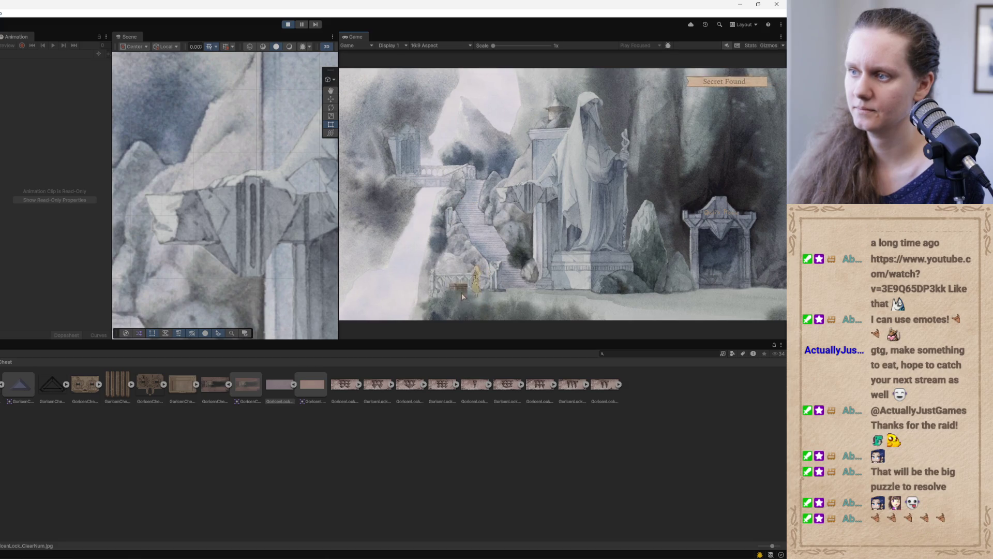
pyautogui.click(460, 263)
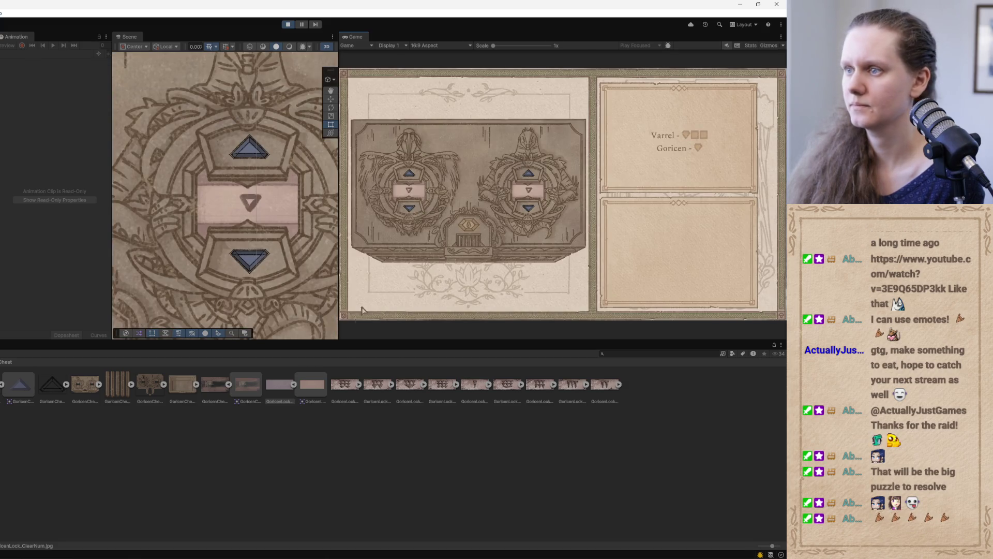
pyautogui.click(336, 195)
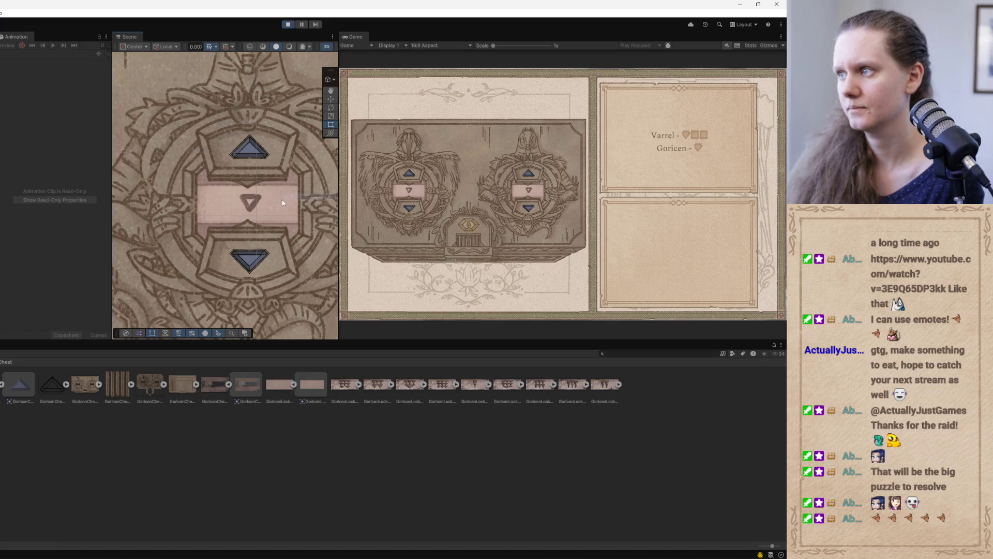
pyautogui.moveTo(337, 199); pyautogui.dragTo(194, 200)
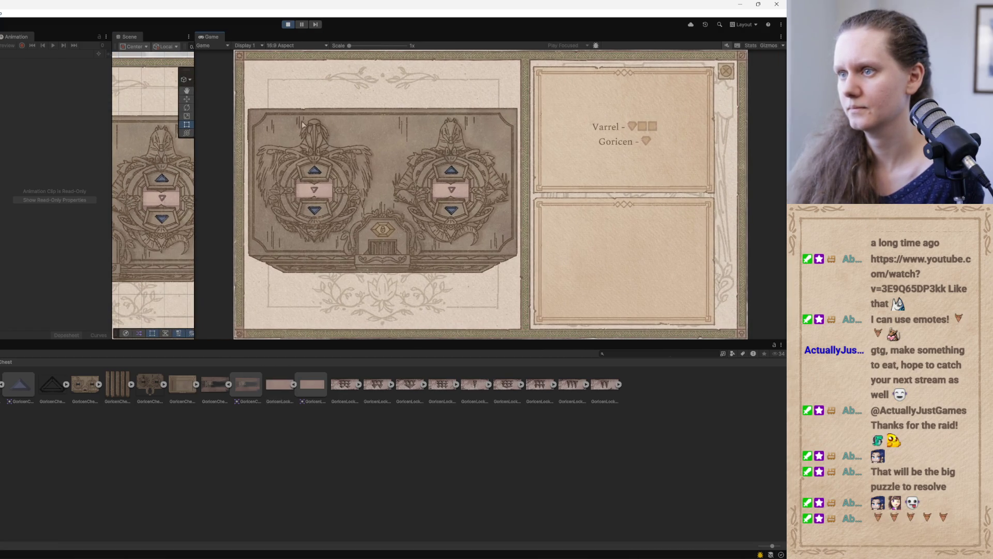
# - Cycle the left and right dials through their triangle symbols to test combinations
pyautogui.click(315, 172)
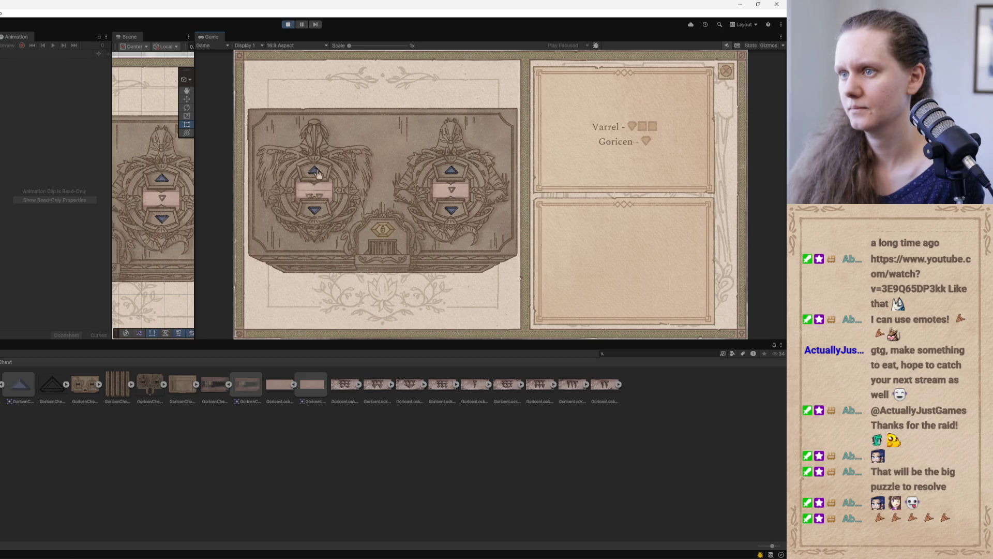
pyautogui.click(316, 172)
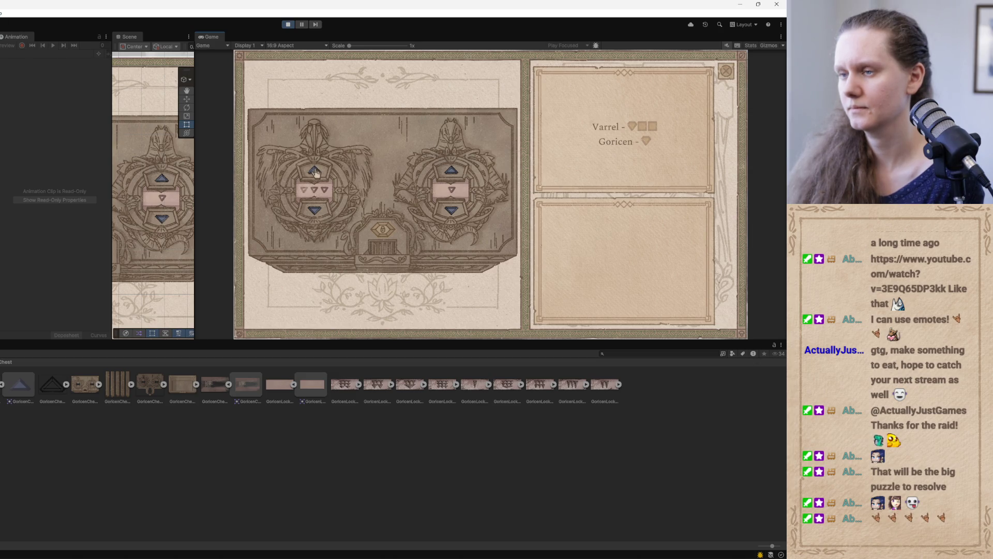
pyautogui.click(317, 174)
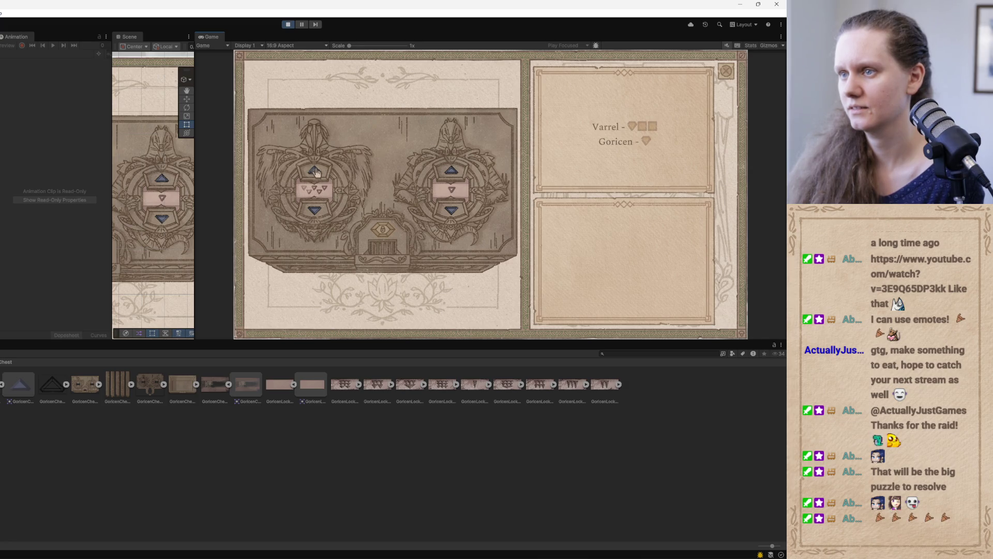
pyautogui.click(316, 173)
pyautogui.click(315, 173)
pyautogui.click(314, 173)
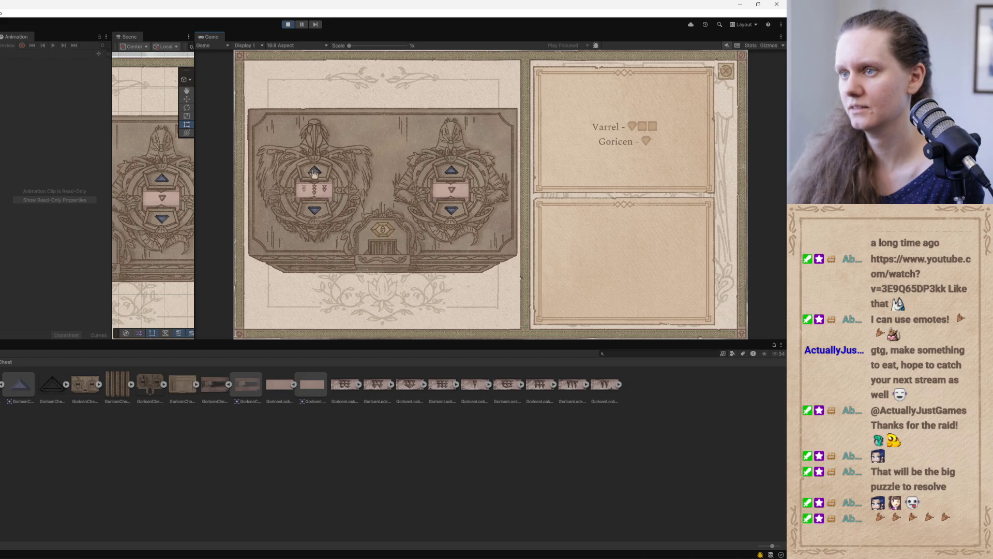
pyautogui.click(451, 173)
pyautogui.click(451, 173)
pyautogui.click(451, 173)
pyautogui.click(451, 173)
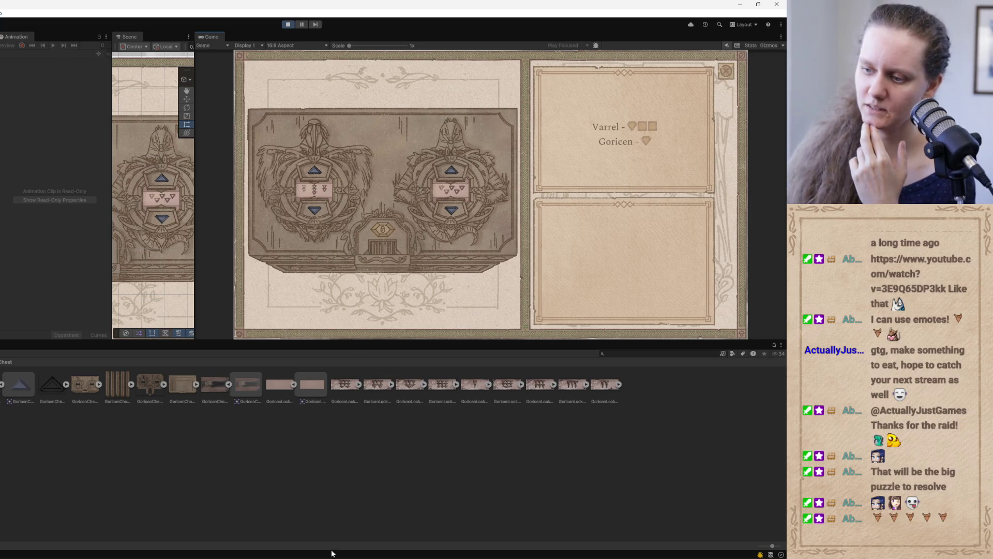
# - Send Codex a request making the Level1 Varrel 7 (left), Goricen 5 (right) combination unlock the chest
pyautogui.click(274, 555)
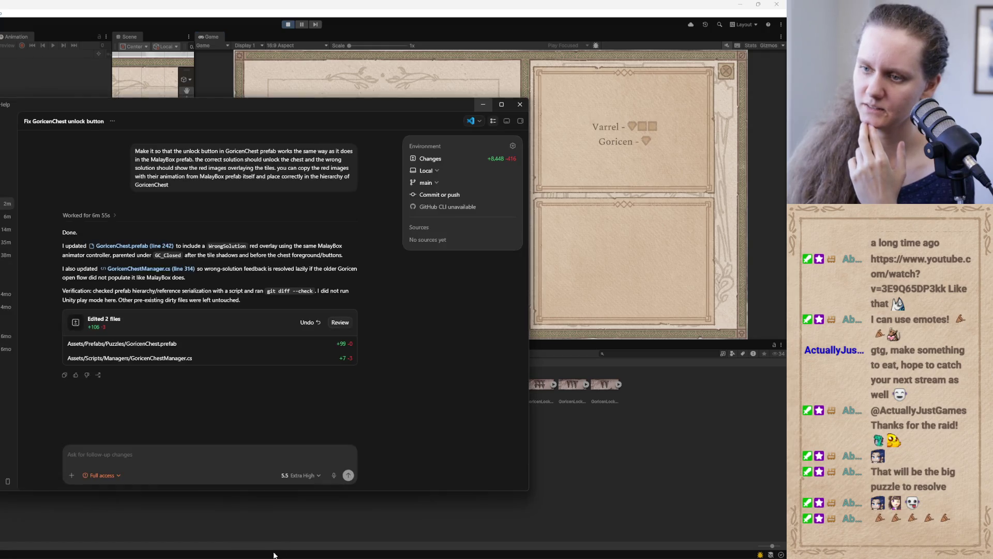
pyautogui.click(148, 458)
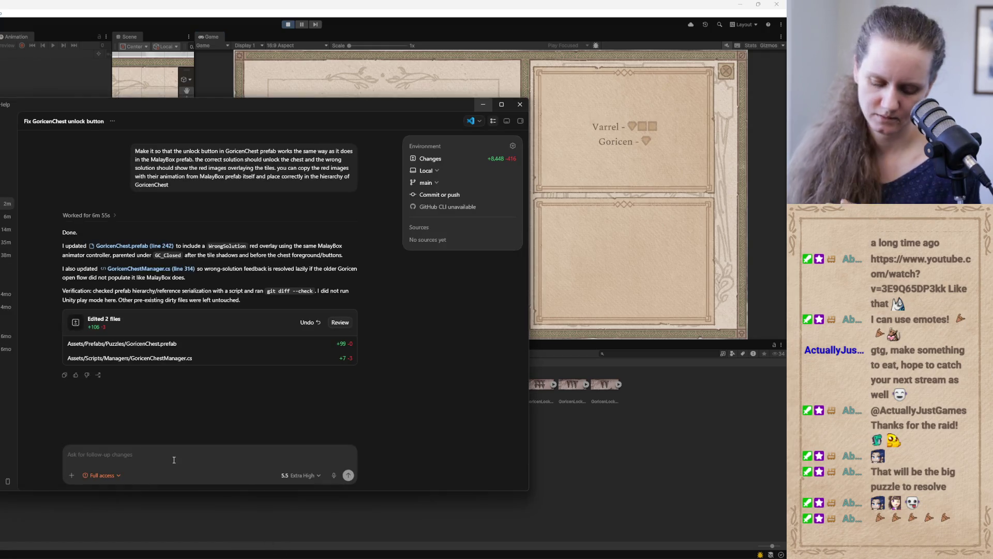
pyautogui.write('make it so ')
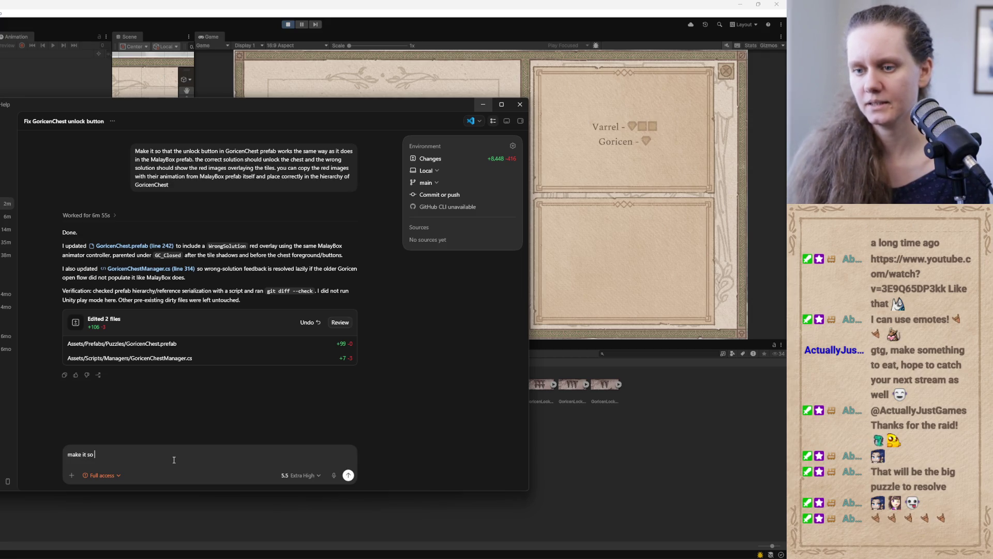
pyautogui.write('thatlevel1 ')
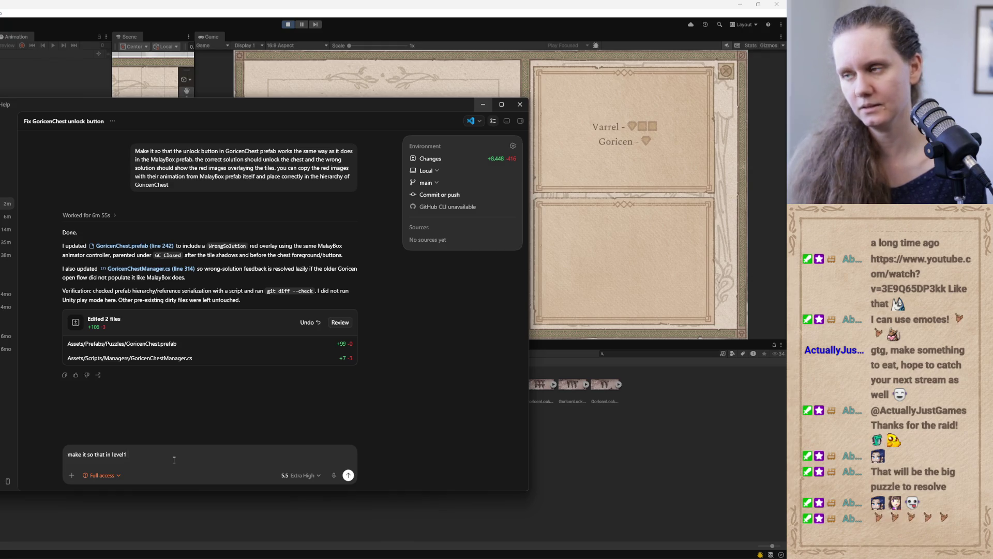
pyautogui.write('varrel')
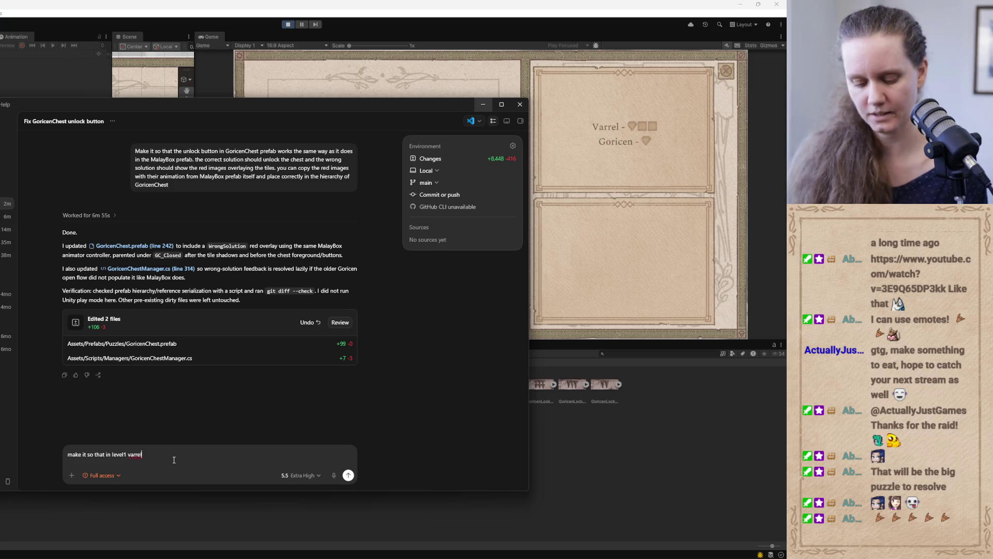
pyautogui.write(': 7 and ')
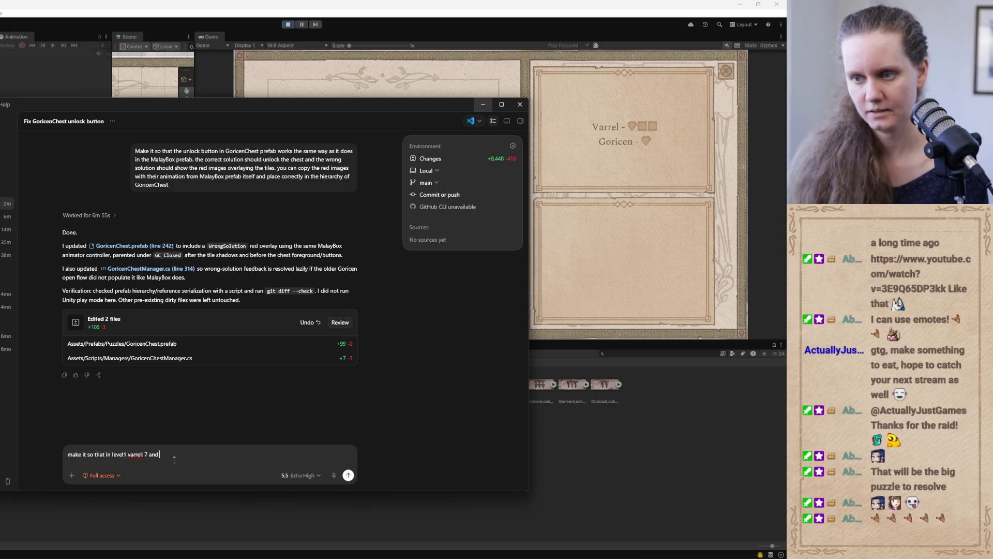
pyautogui.write('goricen ')
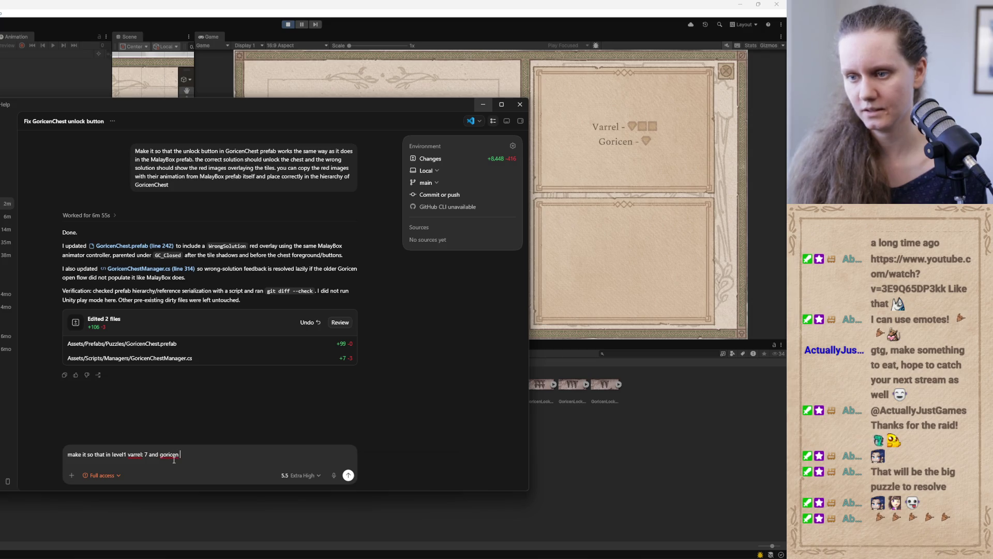
pyautogui.write(': 5combination ')
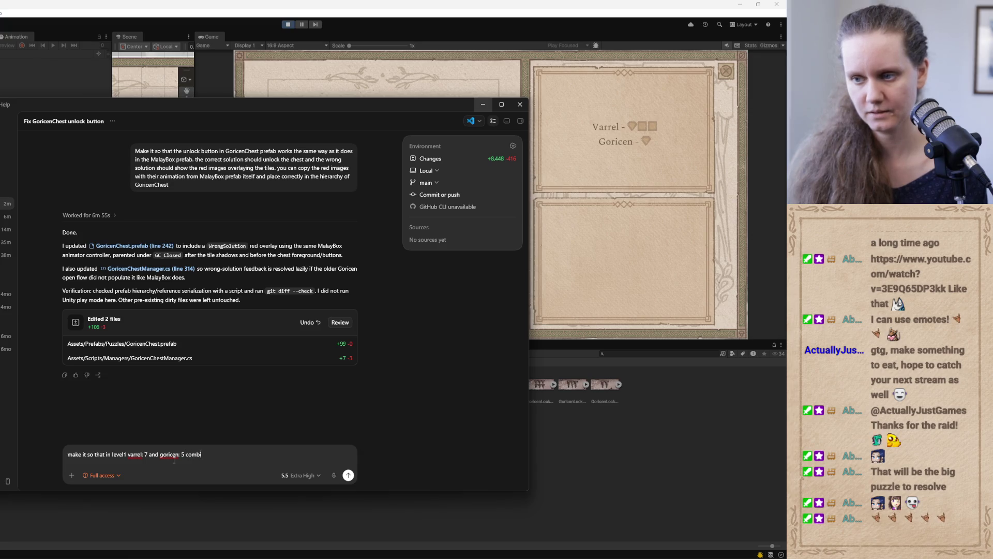
pyautogui.write('unlocks ')
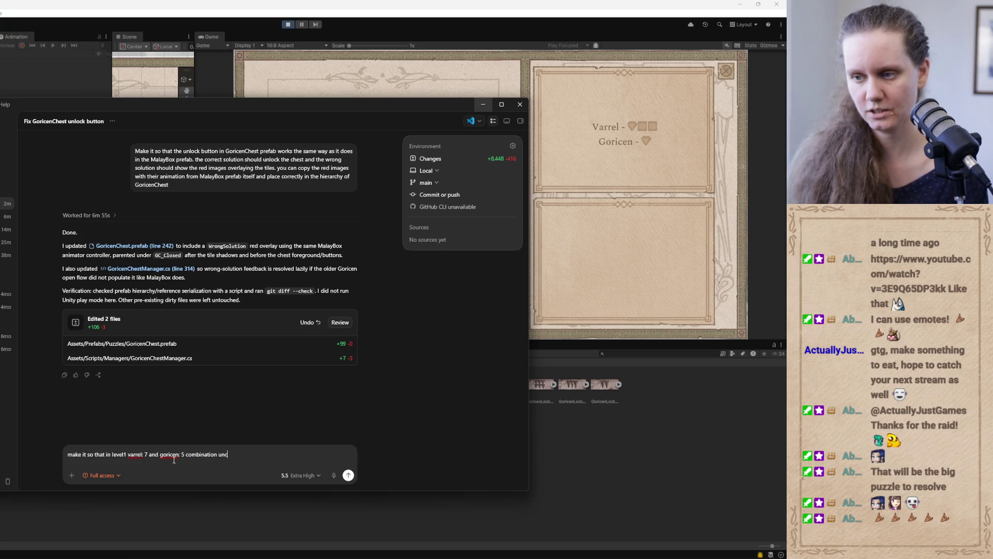
pyautogui.write('the ')
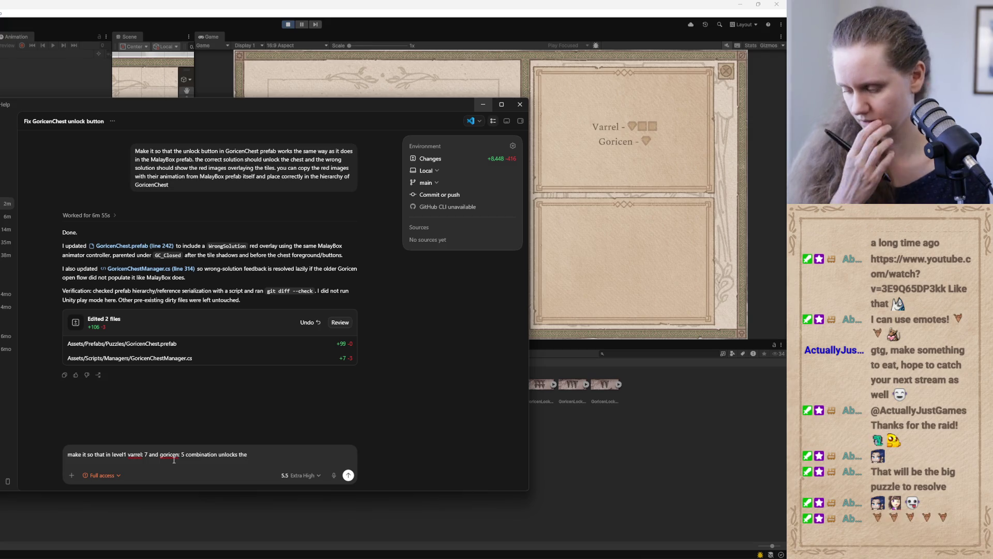
pyautogui.write('chest')
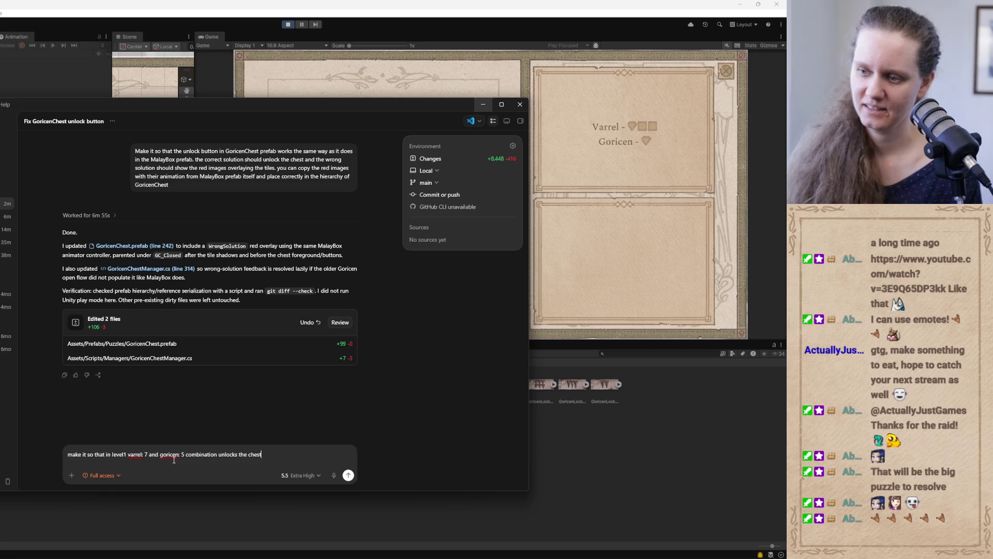
pyautogui.click(149, 454)
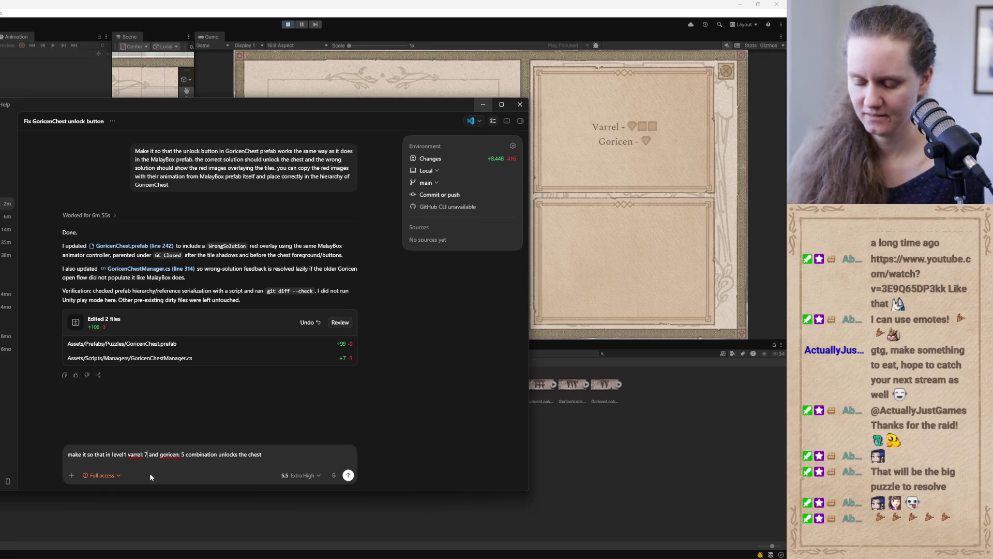
pyautogui.write('(left)')
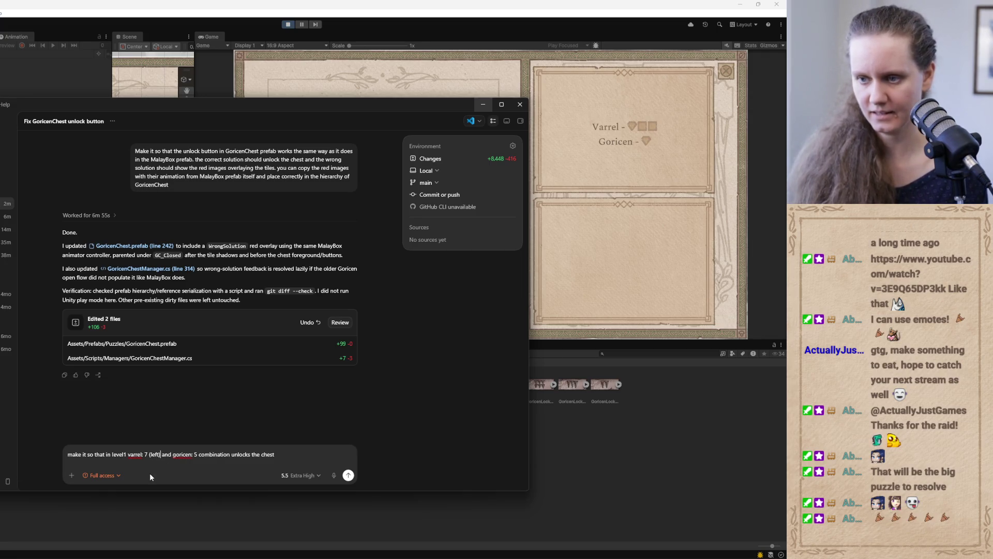
pyautogui.press('Right')
pyautogui.press('Right')
pyautogui.press('Right')
pyautogui.write('(right)')
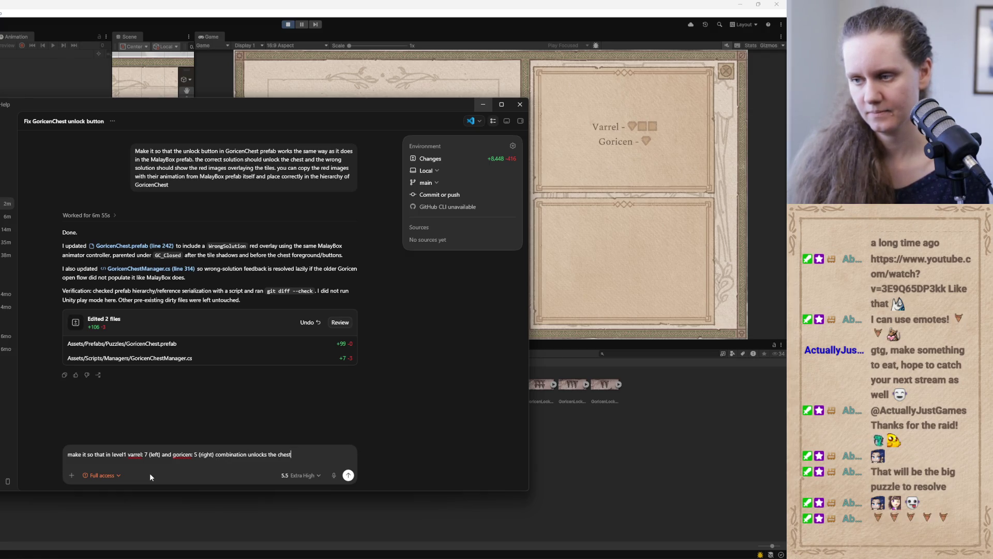
pyautogui.press('Return')
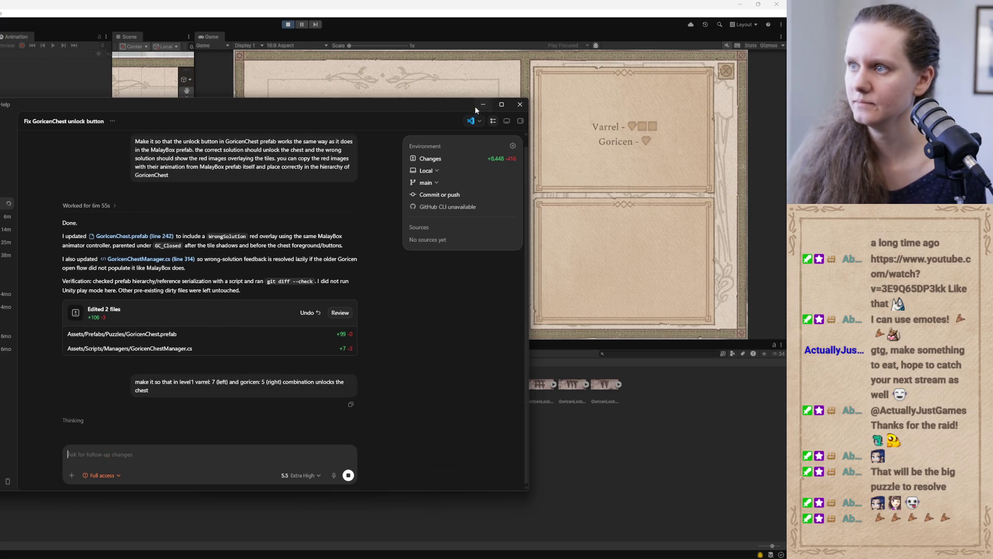
# - Hide Codex, stop Unity Play mode, and switch to GitHub Desktop
pyautogui.click(481, 105)
pyautogui.click(289, 25)
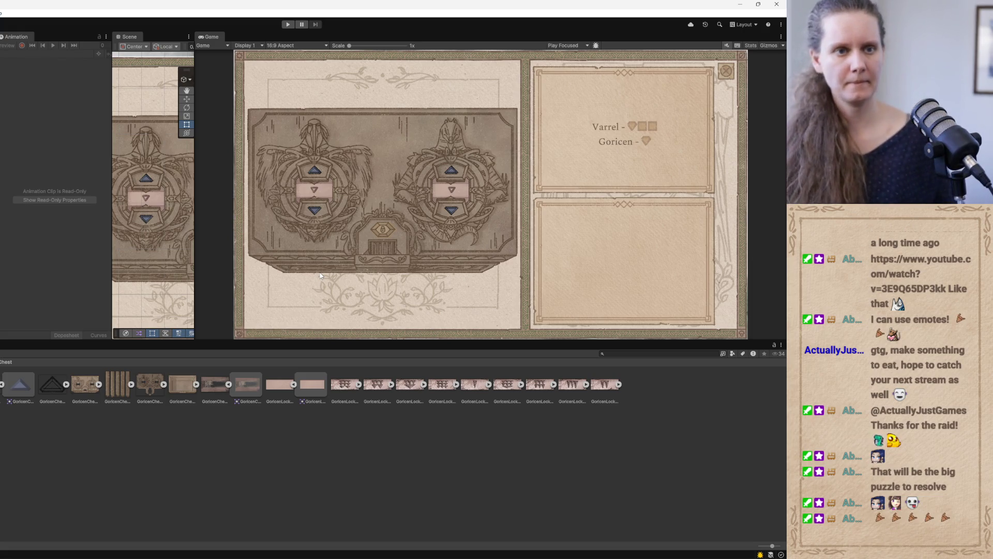
pyautogui.hotkey('alt', 'Tab')
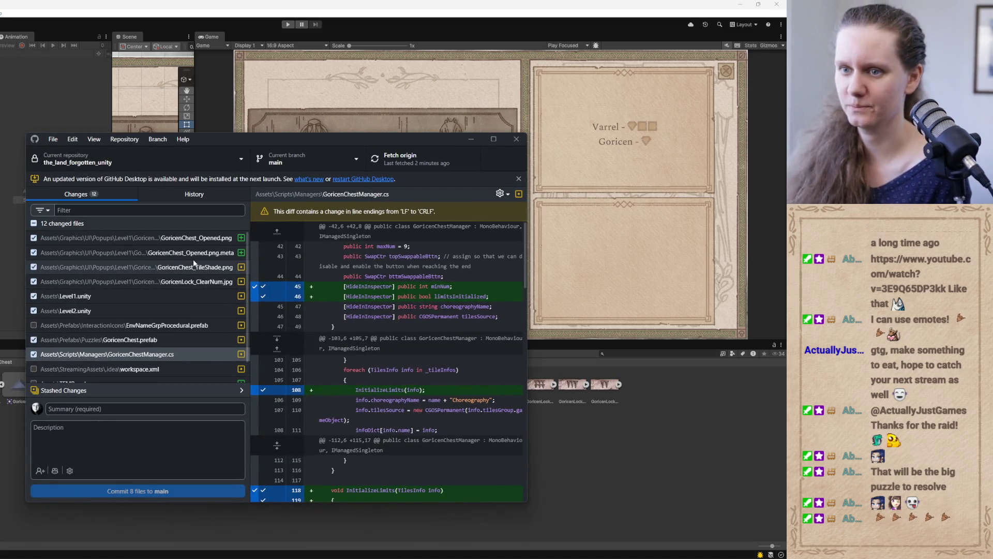
pyautogui.click(165, 356)
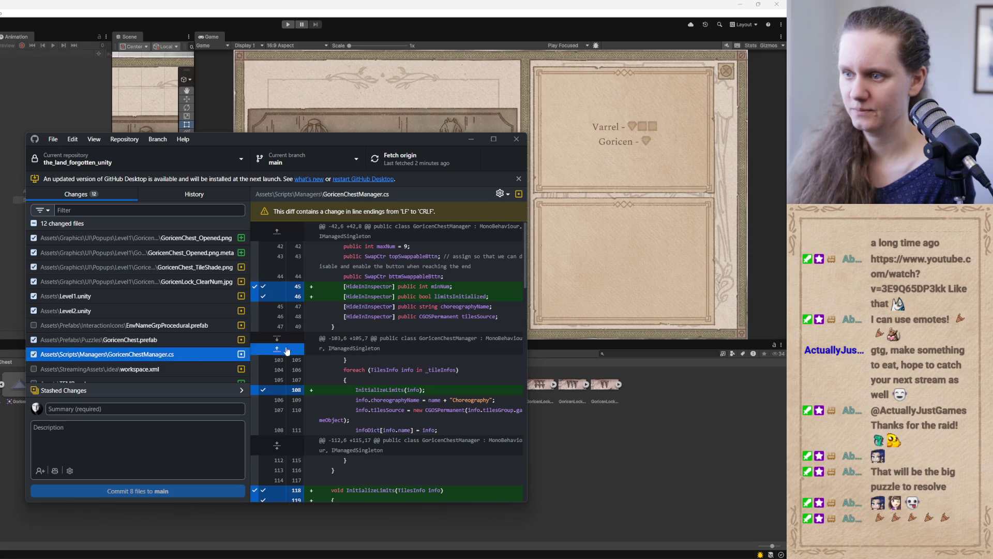
pyautogui.scroll(-3, 388, 350)
pyautogui.scroll(-10, 387, 351)
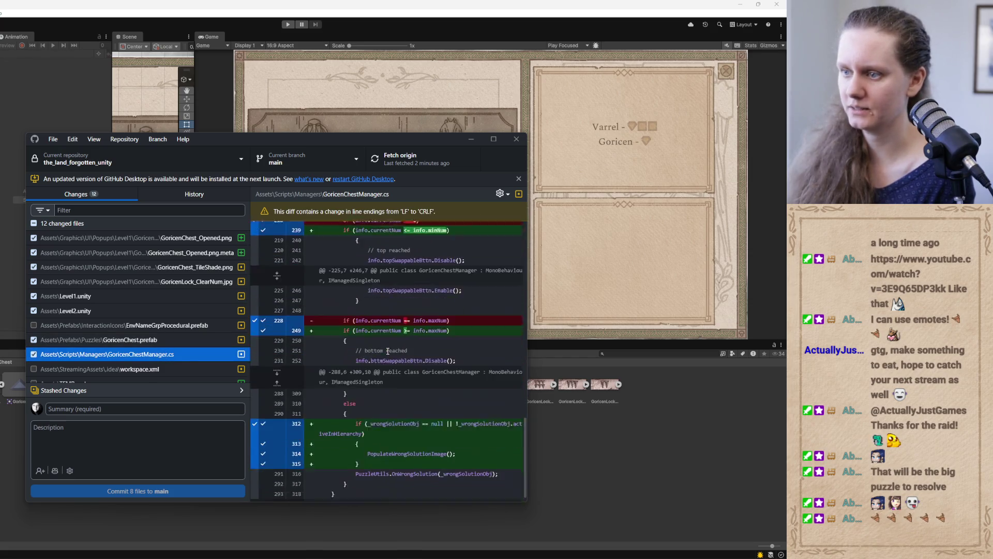
pyautogui.scroll(10, 388, 351)
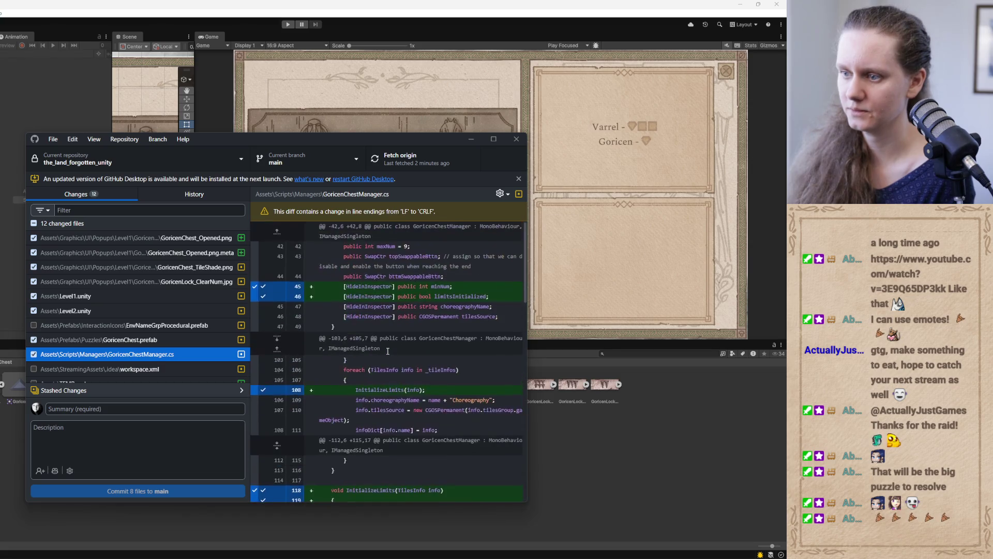
pyautogui.scroll(-2, 196, 293)
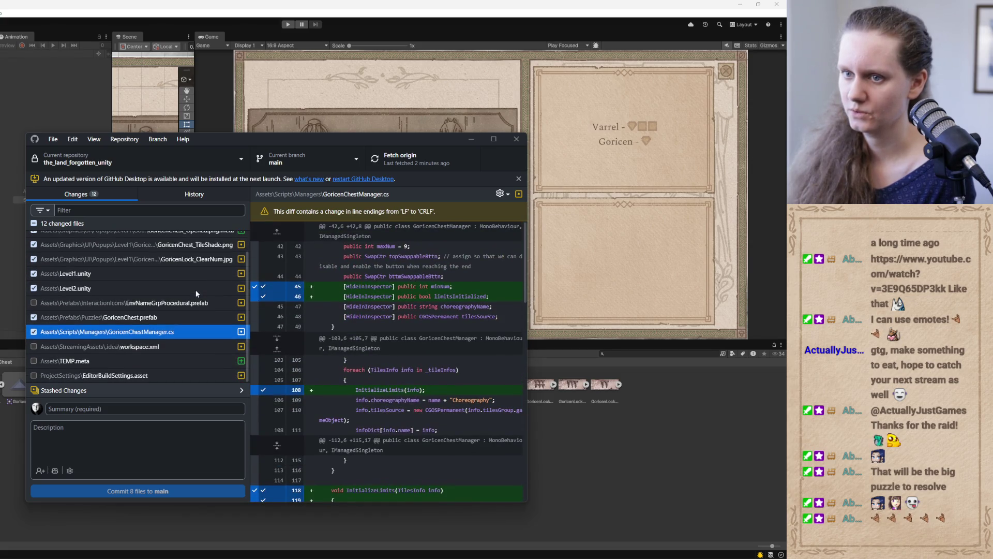
pyautogui.scroll(2, 168, 308)
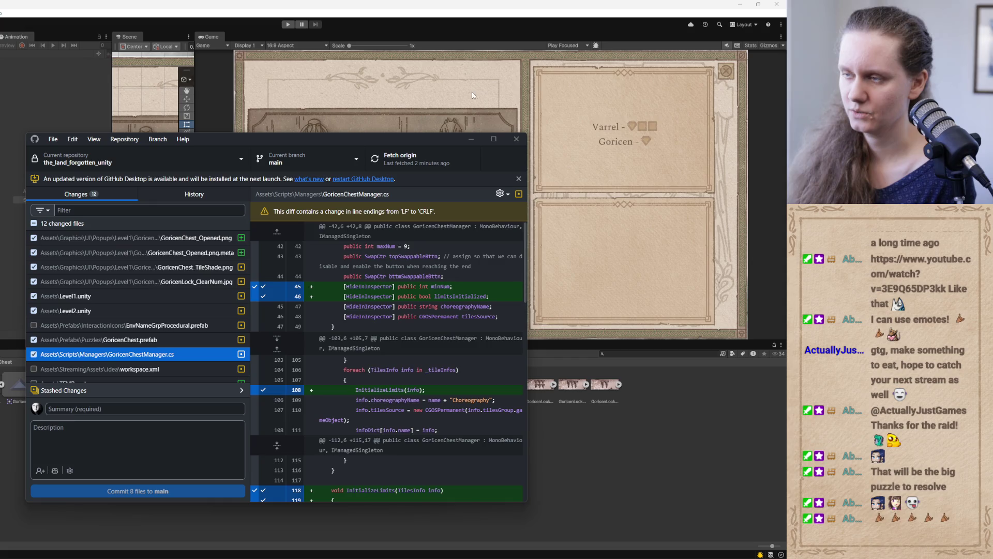
pyautogui.click(471, 139)
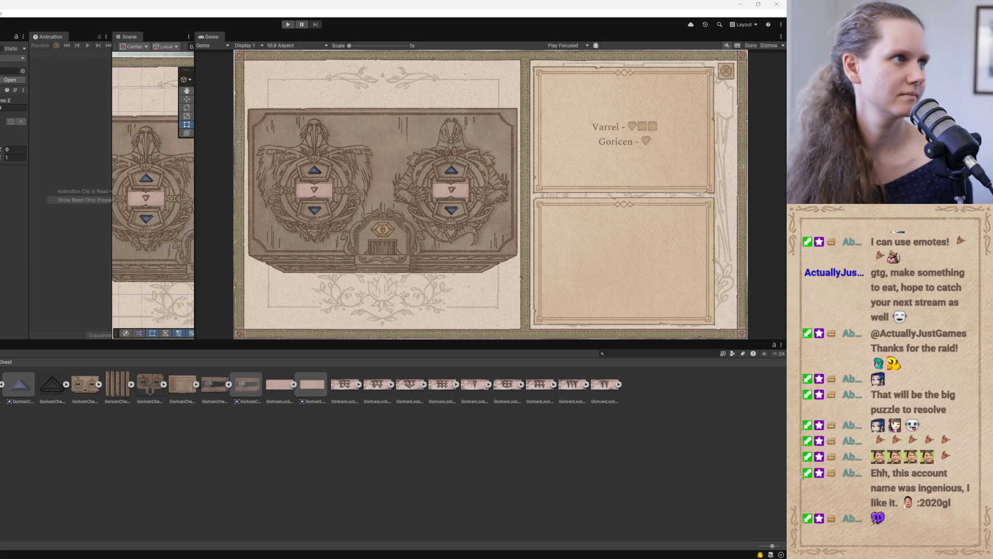
# - In Chrome, run a 'spanish to english' Google search and enter 'ba' in the translate box
pyautogui.hotkey('alt', 'Tab')
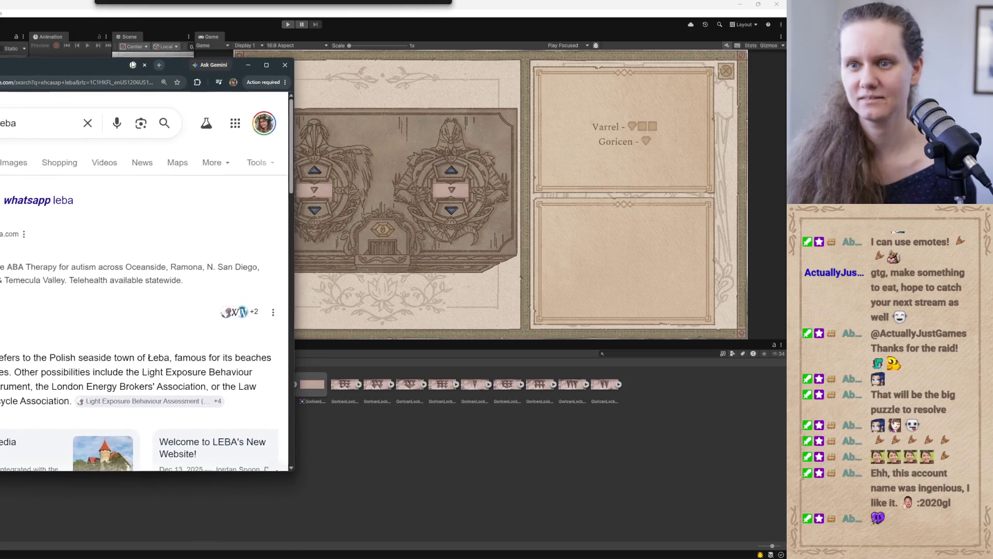
pyautogui.scroll(-3, 96, 221)
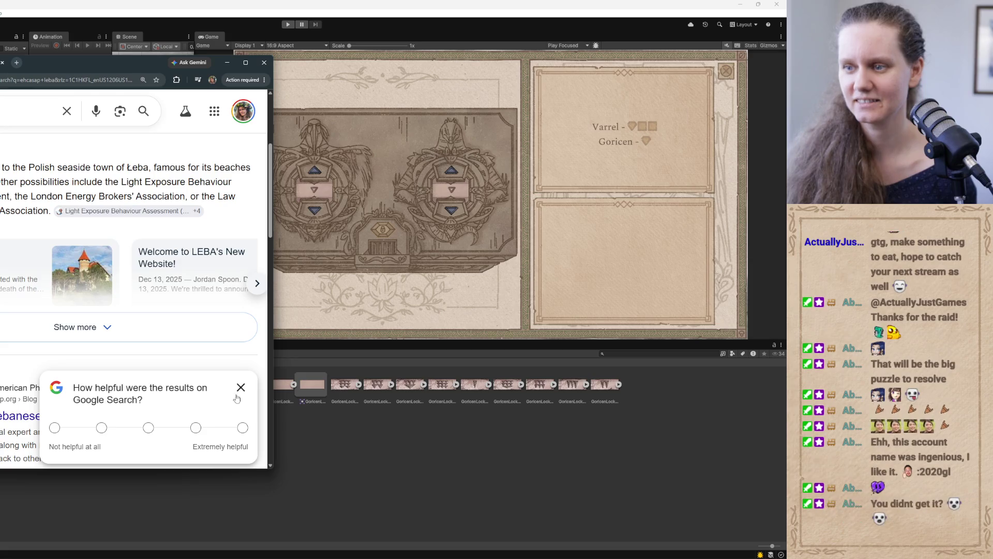
pyautogui.scroll(3, 135, 280)
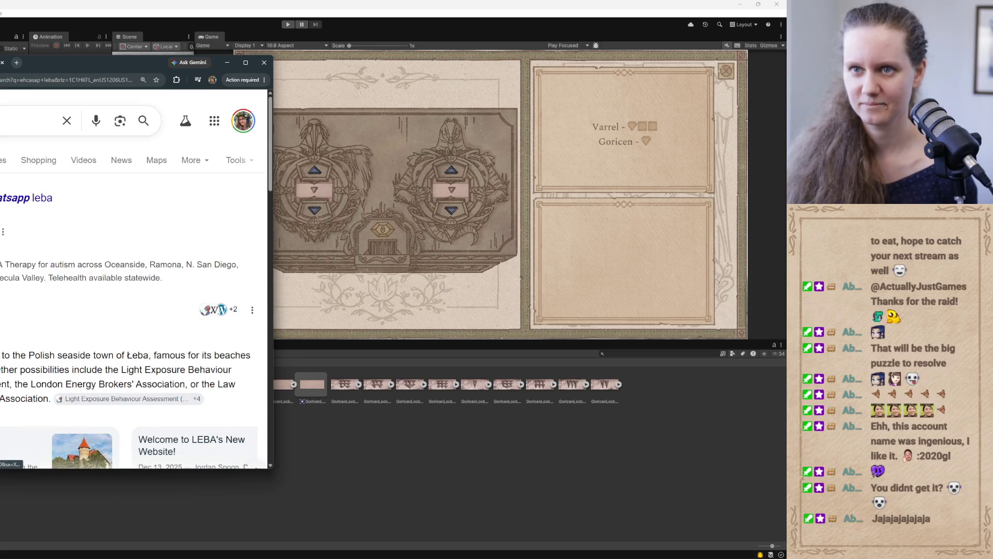
pyautogui.click(31, 121)
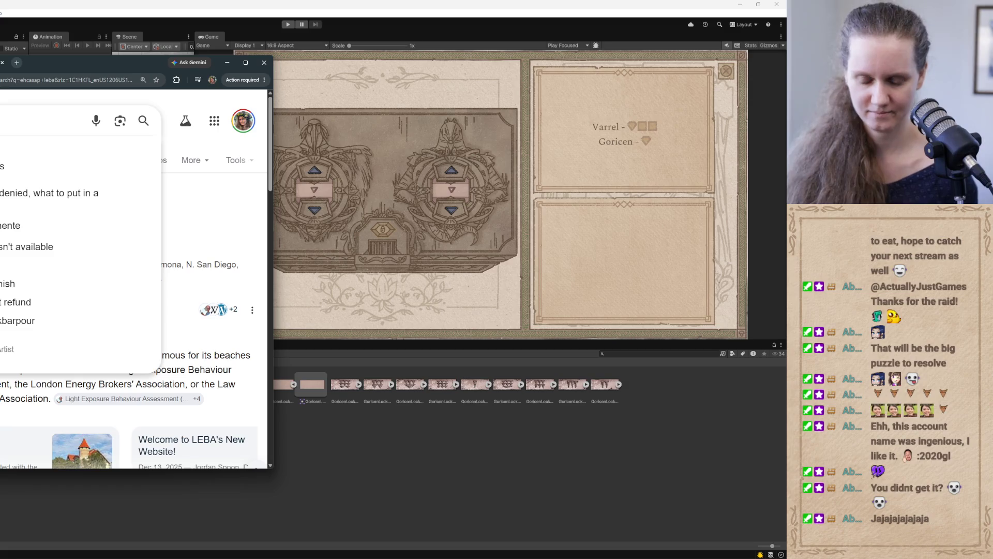
pyautogui.write('spanish')
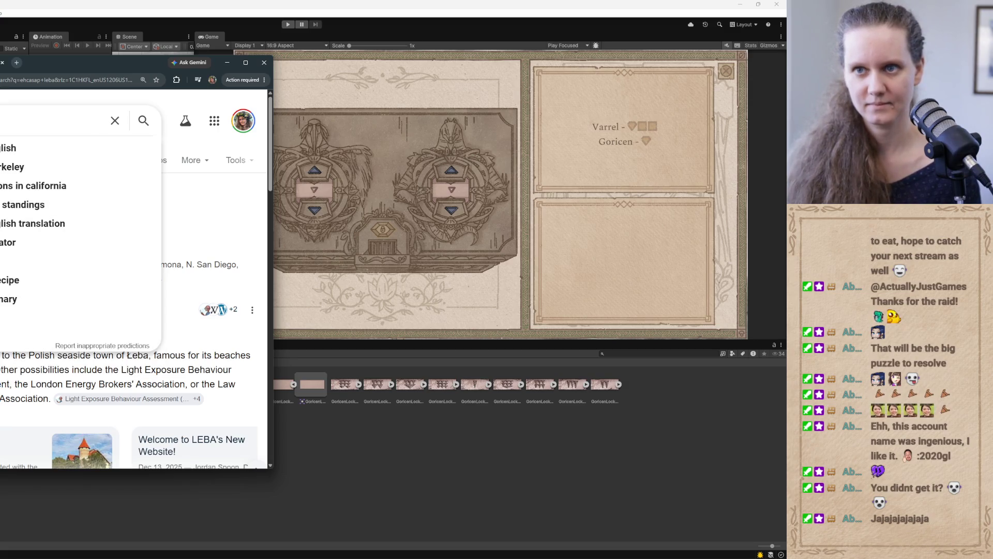
pyautogui.press('Down')
pyautogui.press('Return')
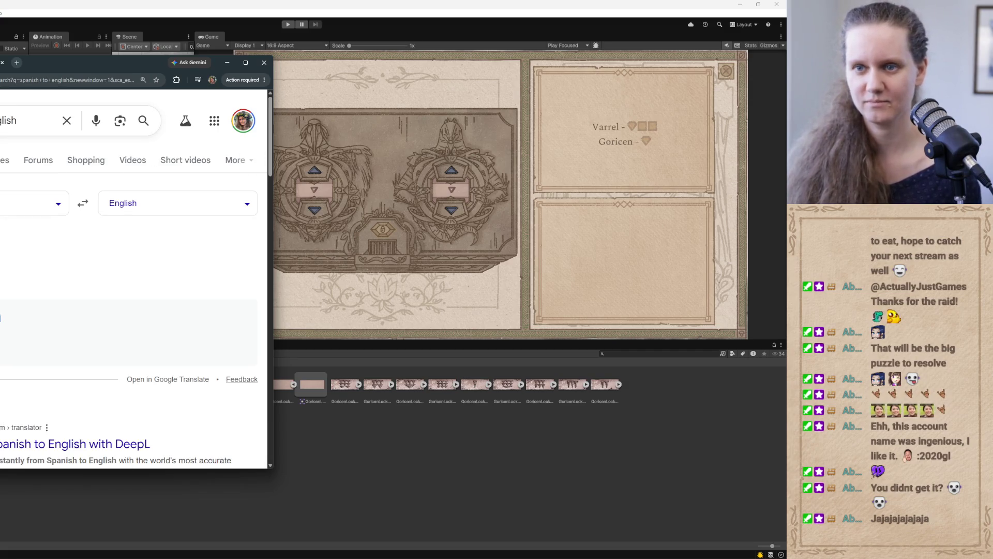
pyautogui.write('ba')
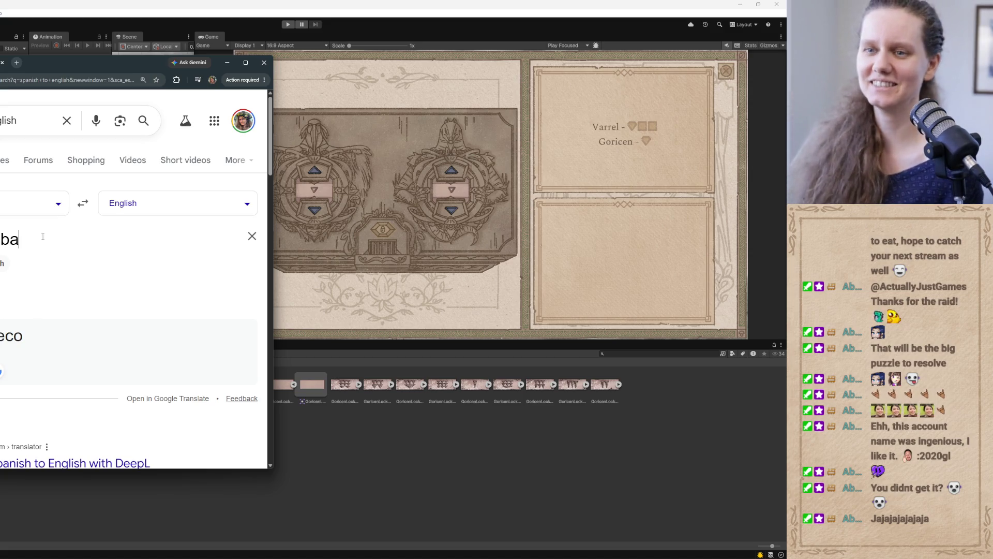
pyautogui.doubleClick(19, 239)
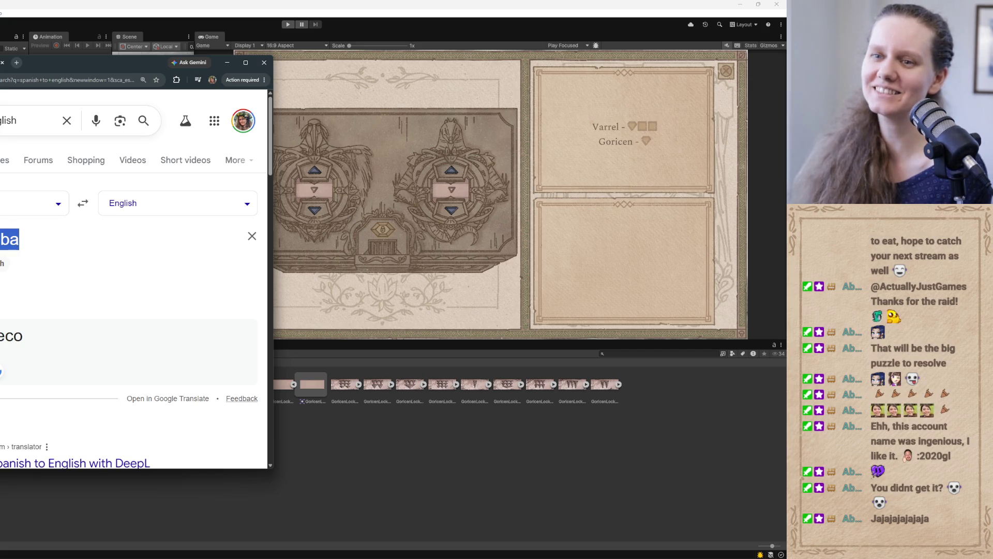
# - Close Chrome and return to the Codex chat to read its finished GoricenChest.prefab reply
pyautogui.click(265, 64)
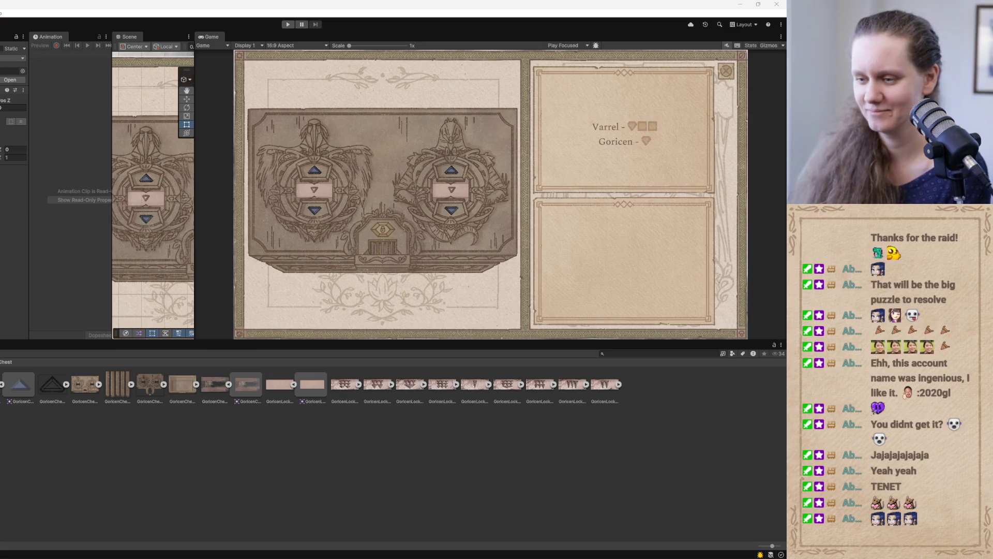
pyautogui.hotkey('alt', 'Tab')
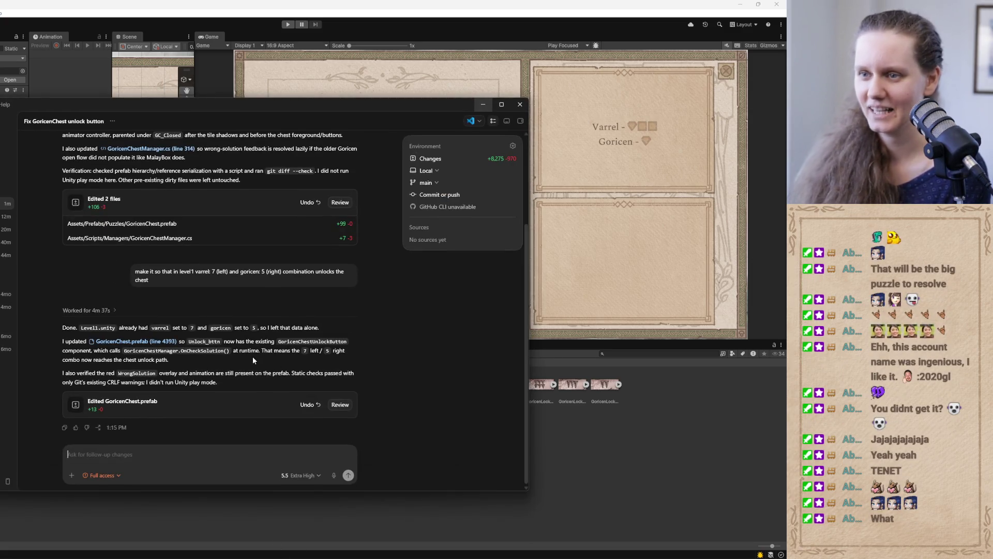
pyautogui.scroll(2, 252, 356)
pyautogui.scroll(-2, 253, 356)
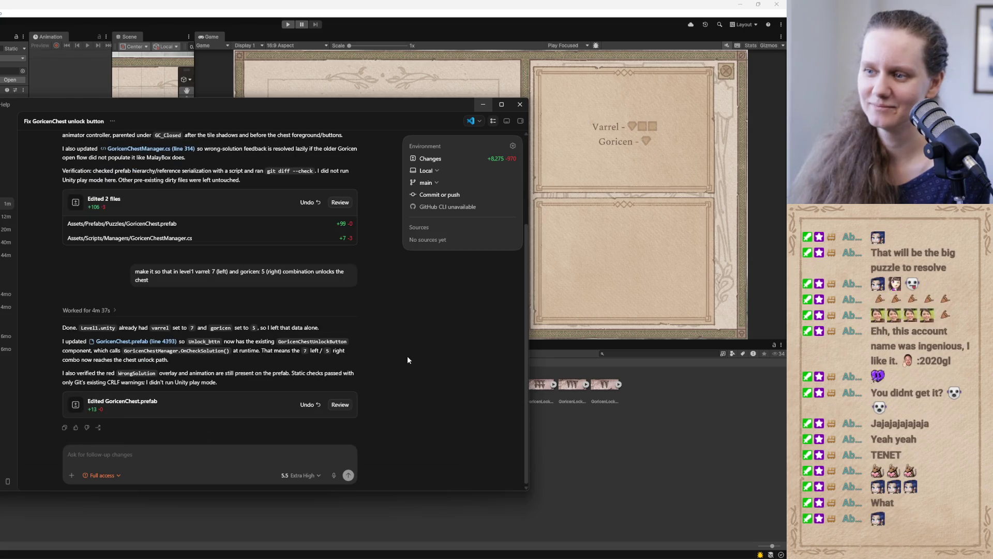
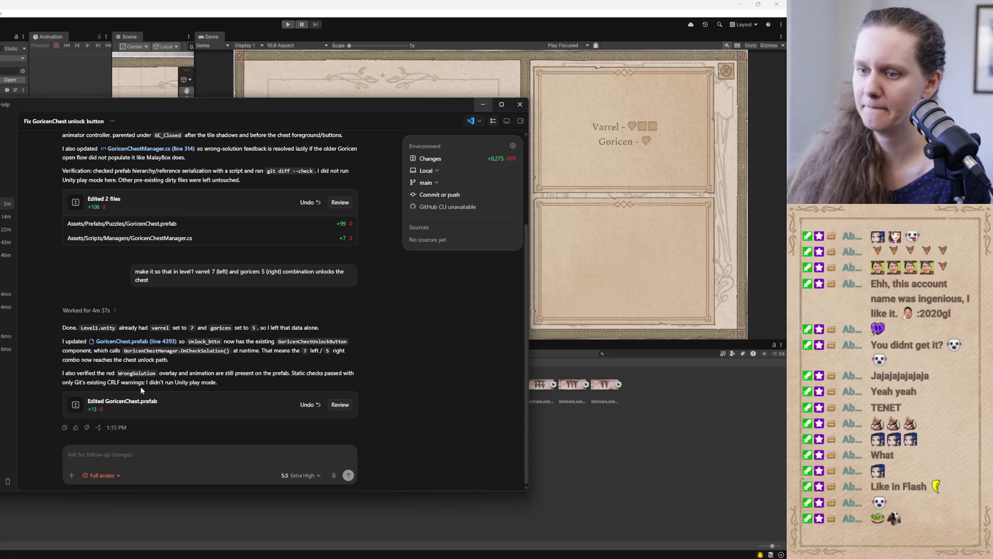
# - Hide the Codex chat, start play mode, and walk the character toward the shrine
pyautogui.click(481, 105)
pyautogui.click(288, 25)
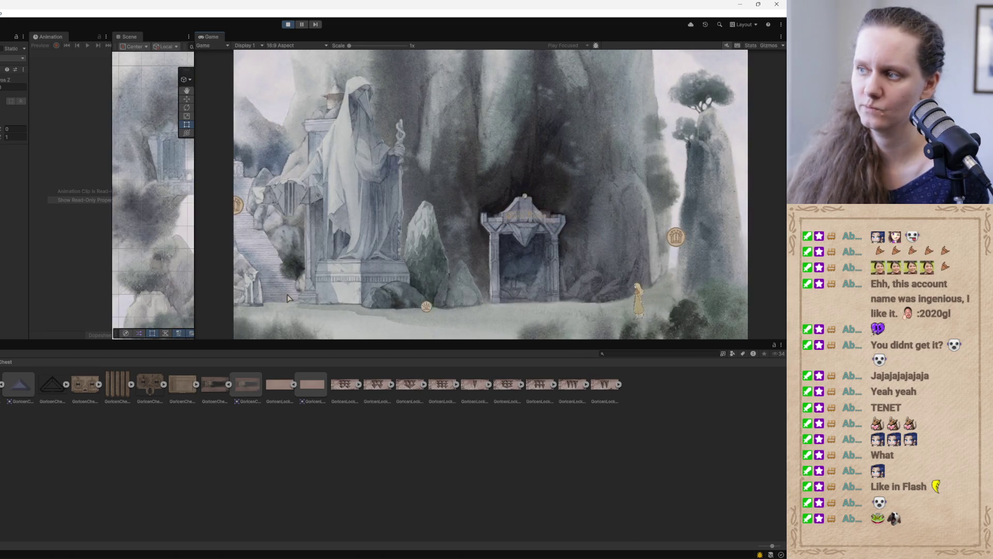
pyautogui.click(283, 309)
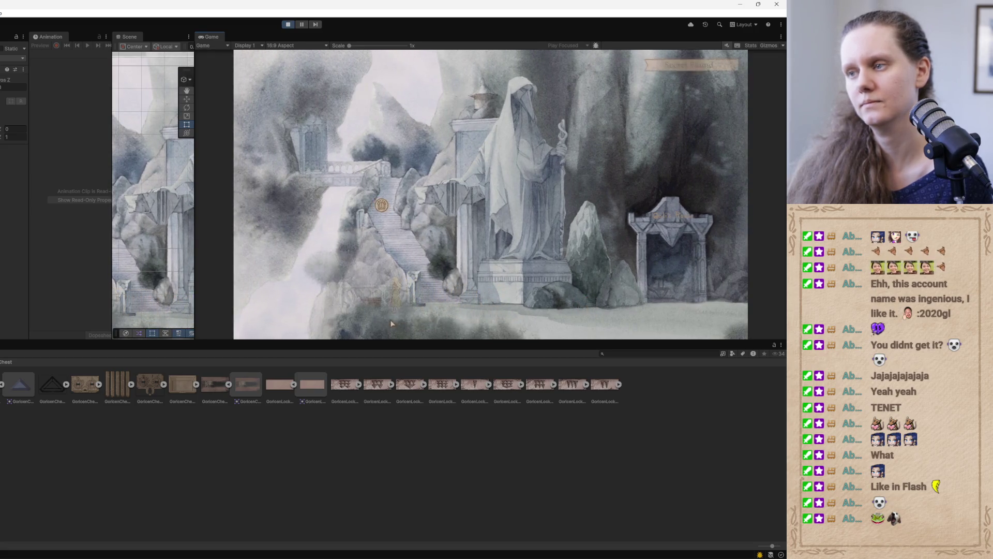
# - Open the chest puzzle and try the lock with the current dial combination
pyautogui.click(367, 274)
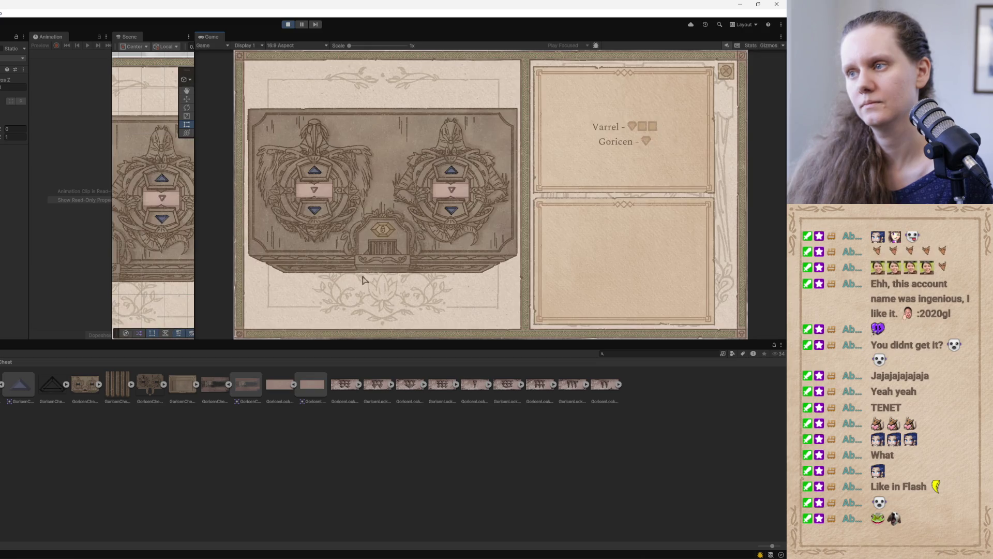
pyautogui.click(384, 232)
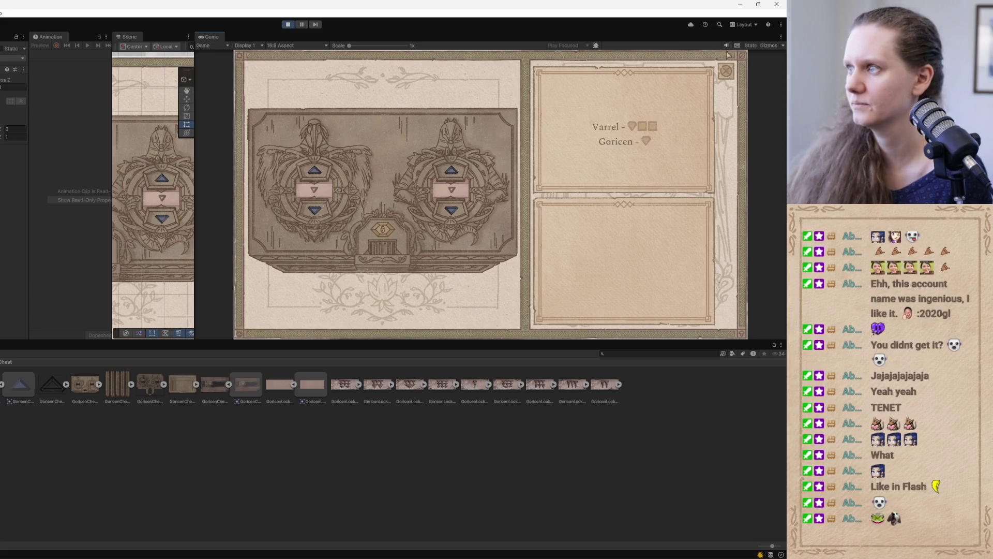
pyautogui.click(376, 246)
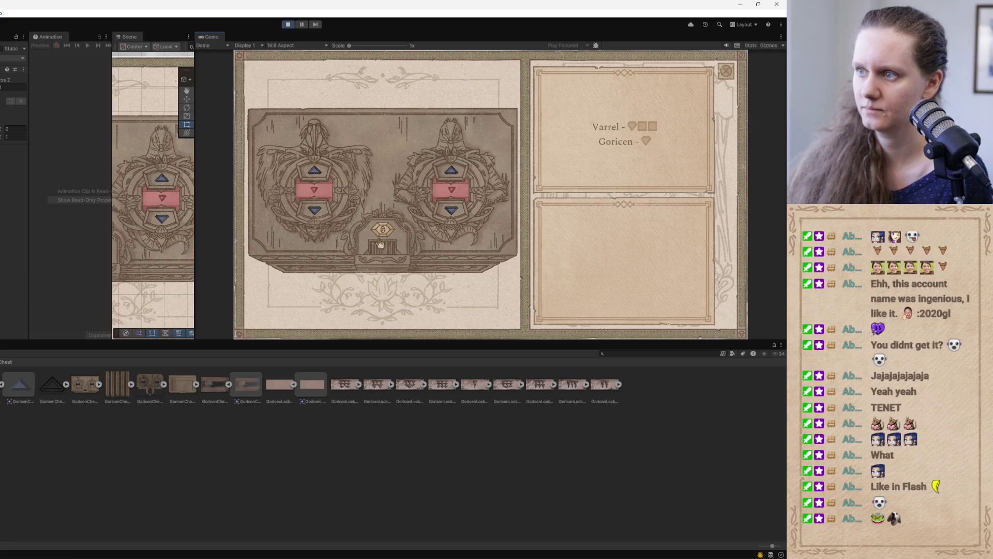
pyautogui.click(377, 241)
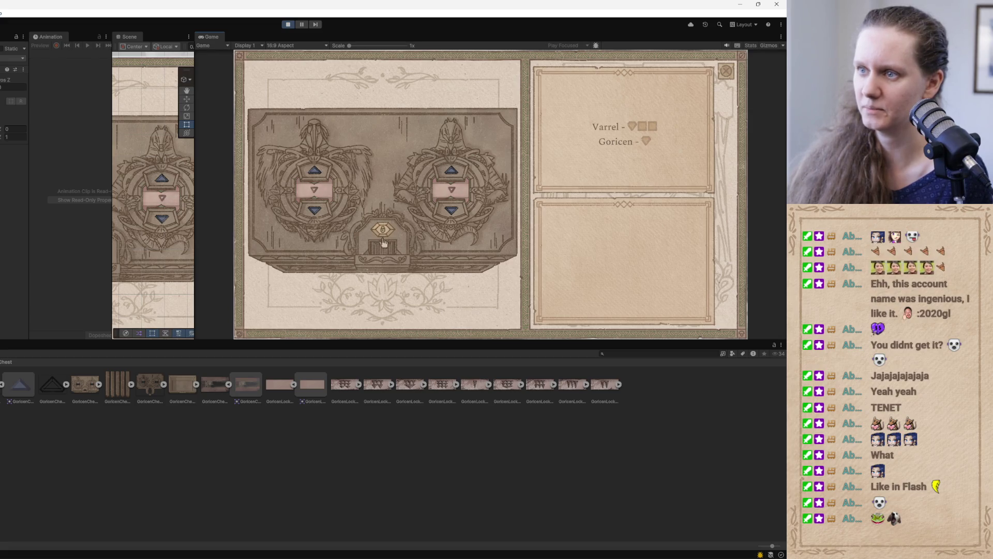
# - Advance the left dial three symbols and the right dial one, open the chest, then stop playing
pyautogui.click(315, 173)
pyautogui.click(315, 172)
pyautogui.click(316, 172)
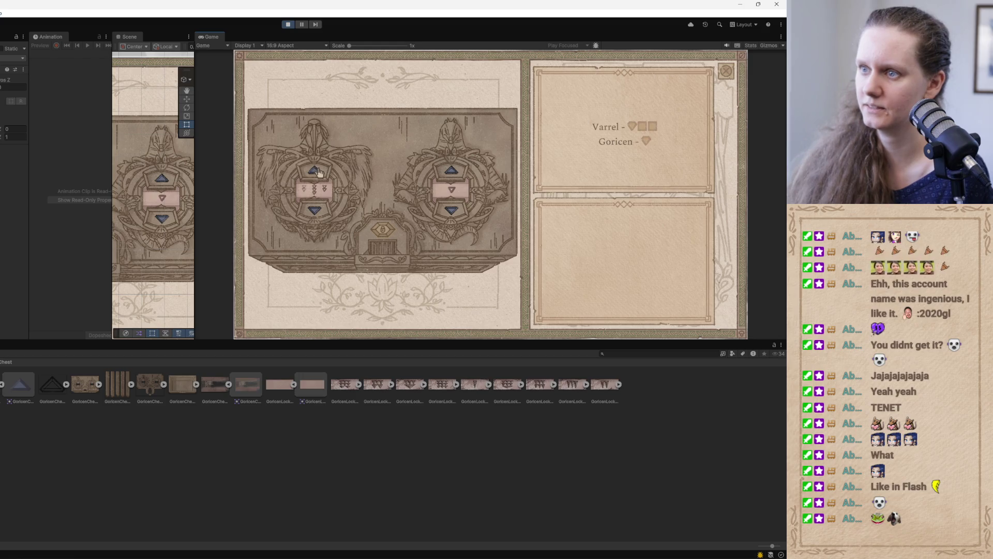
pyautogui.click(453, 173)
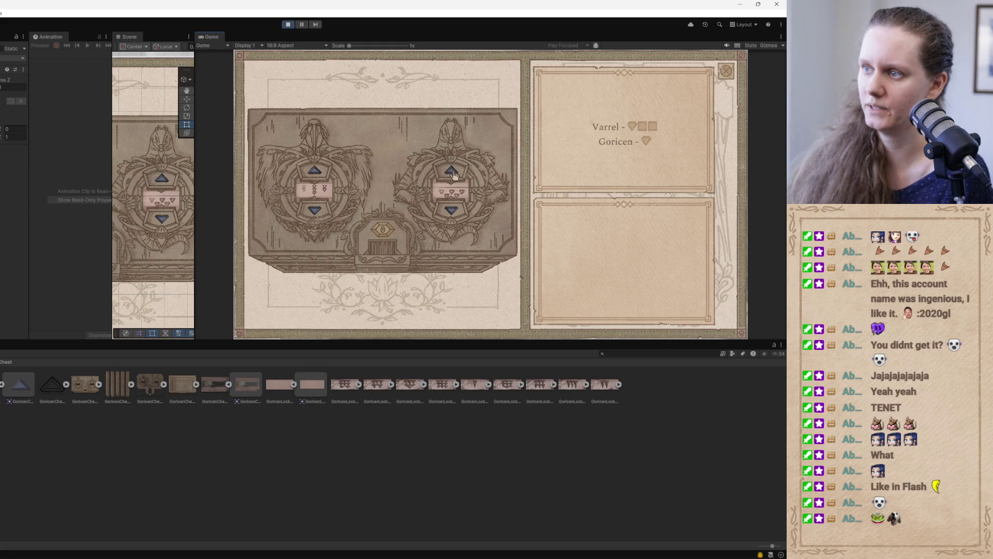
pyautogui.click(403, 233)
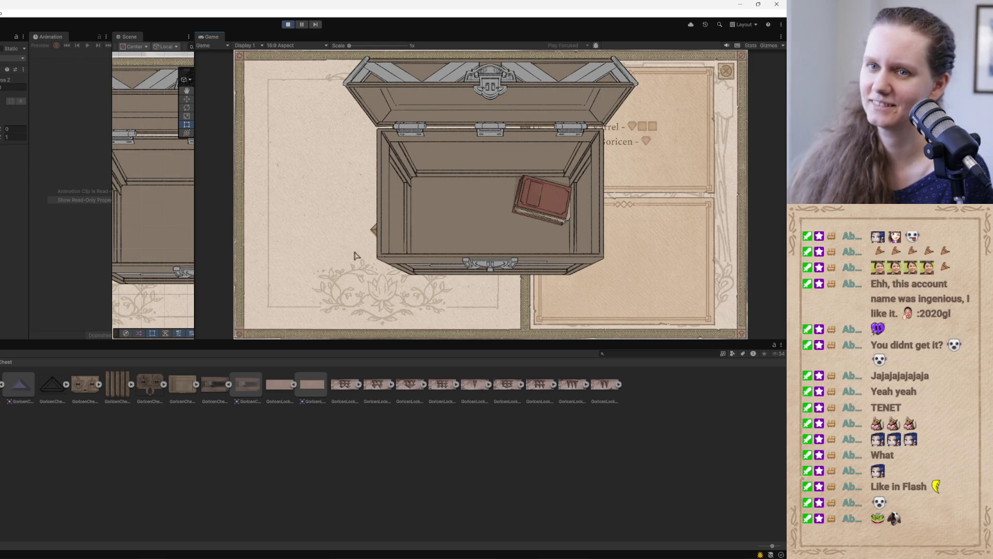
pyautogui.click(289, 24)
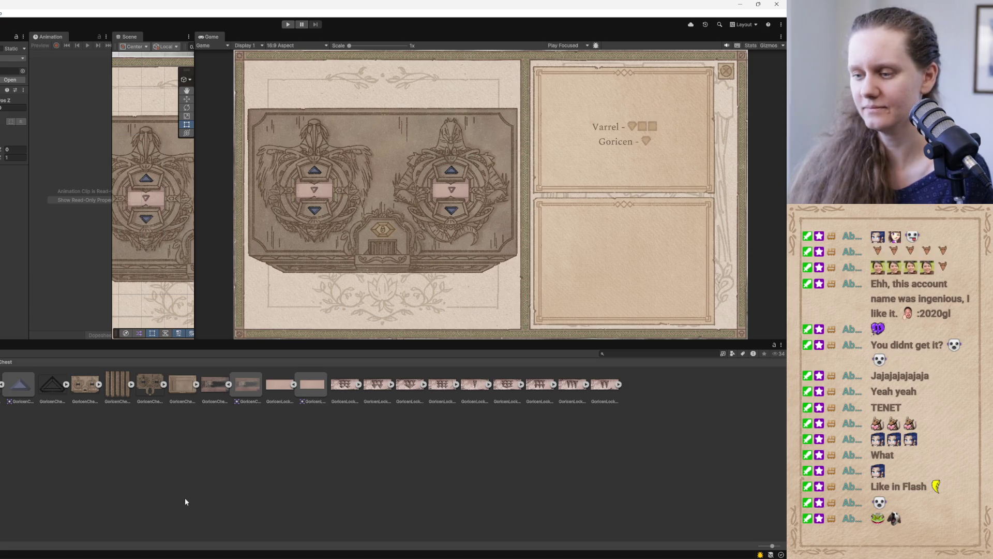
pyautogui.moveTo(272, 556)
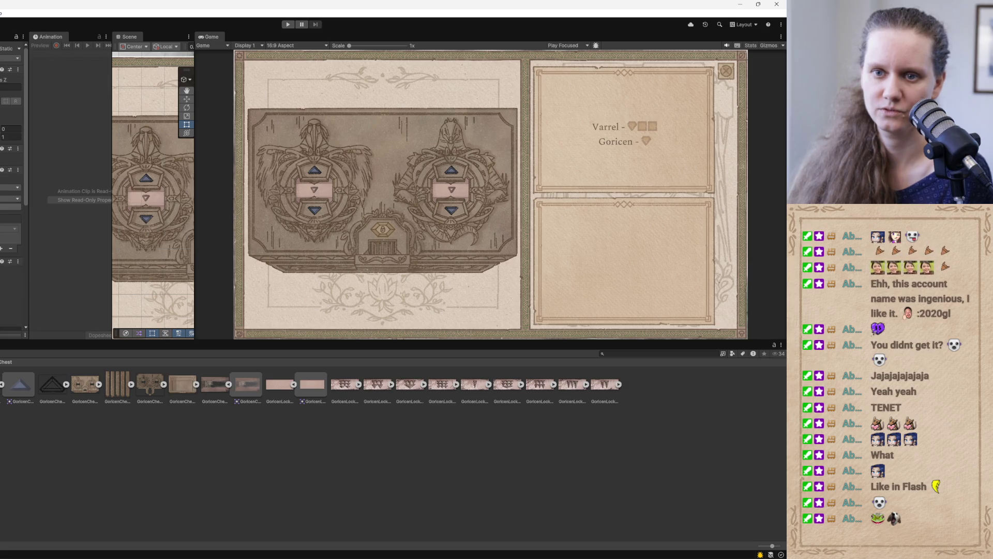
pyautogui.click(283, 309)
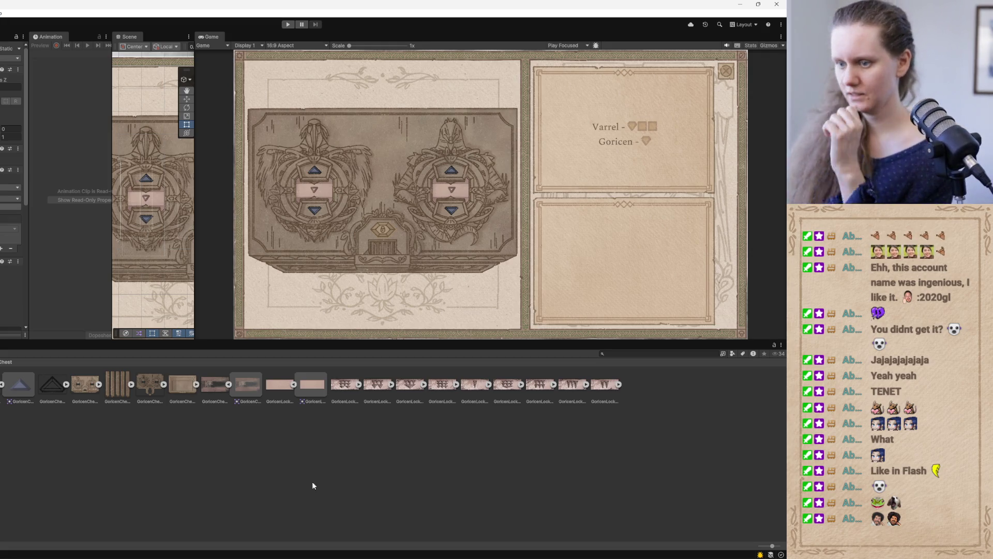
pyautogui.hotkey('alt', 'Tab')
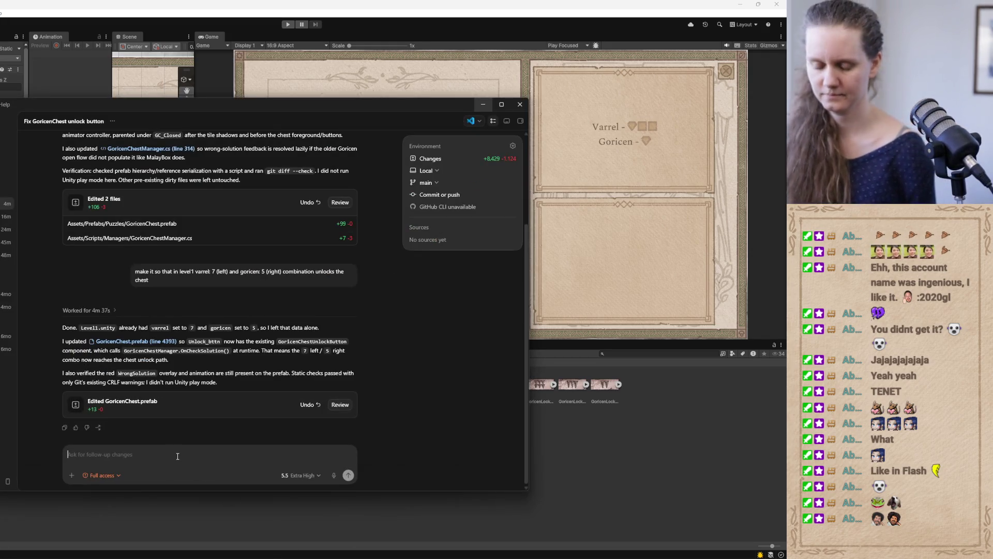
# - Ask Codex to also play the wrong-solution sound on wrong combinations, then leave the chat
pyautogui.write('make it also s')
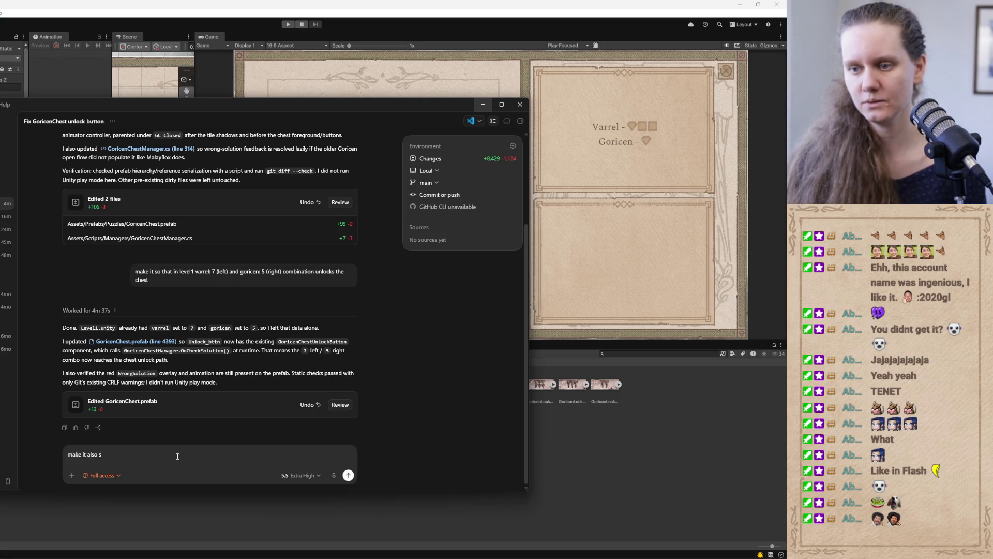
pyautogui.write('o that un')
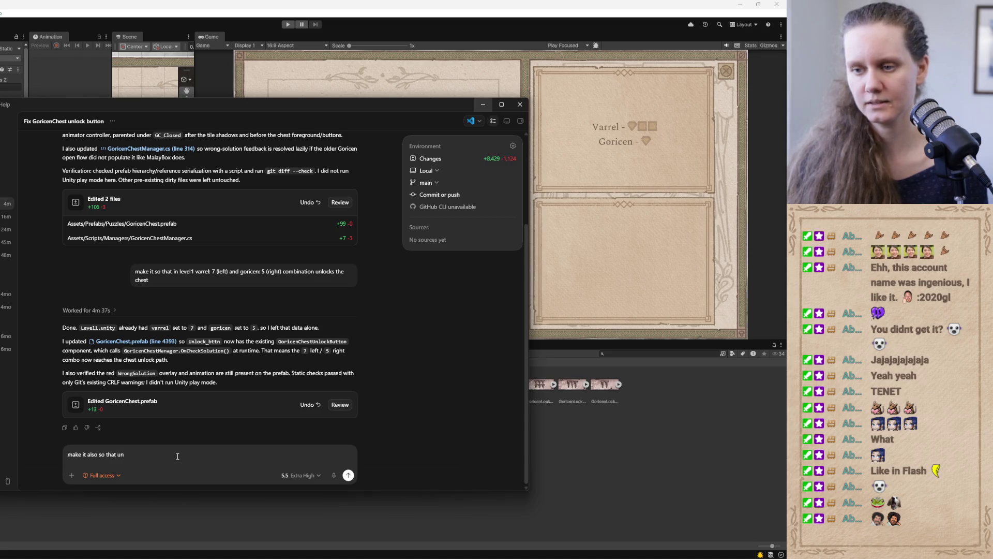
pyautogui.write('lock sound p')
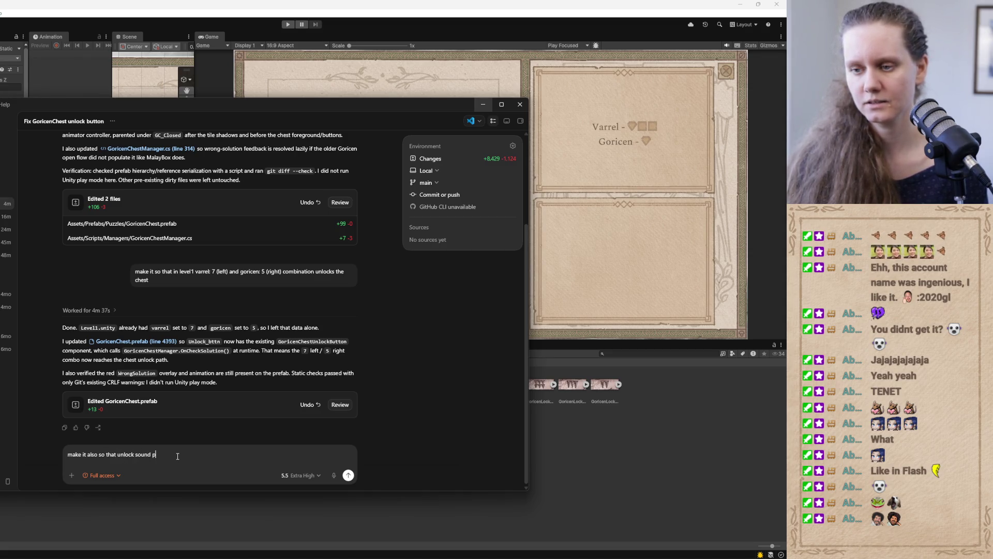
pyautogui.write('lays when')
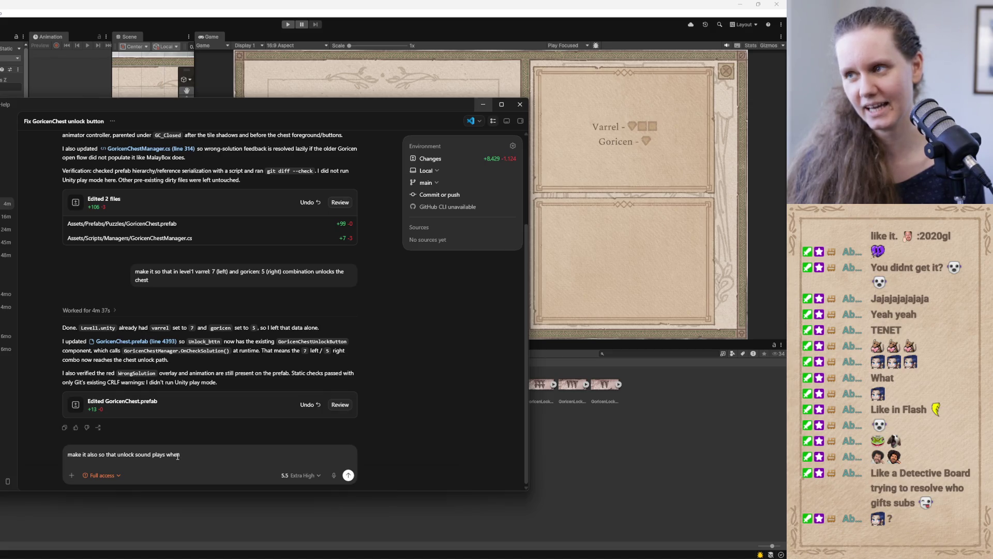
pyautogui.press('BackSpace')
pyautogui.press('BackSpace')
pyautogui.press('BackSpace')
pyautogui.write('the wrong s')
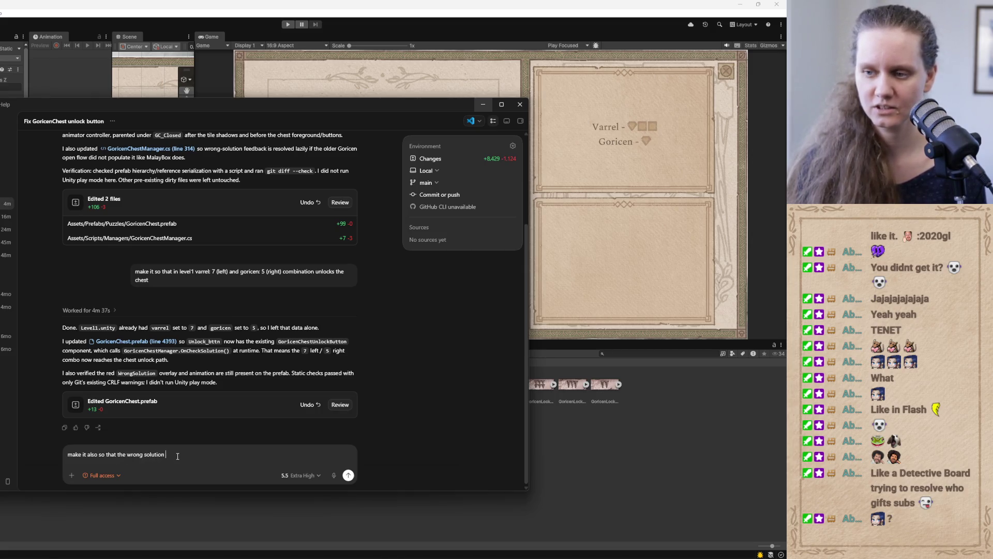
pyautogui.write(' play')
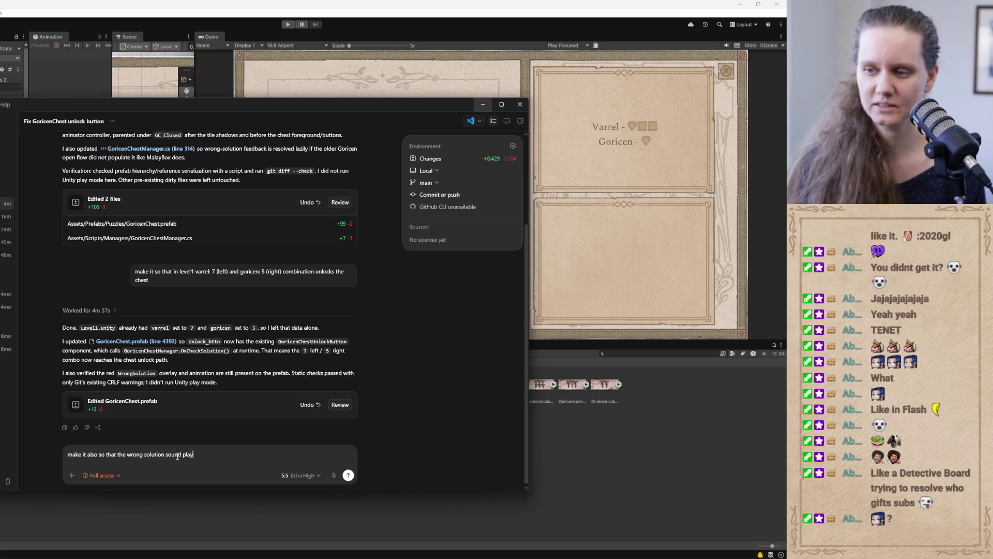
pyautogui.write('s on')
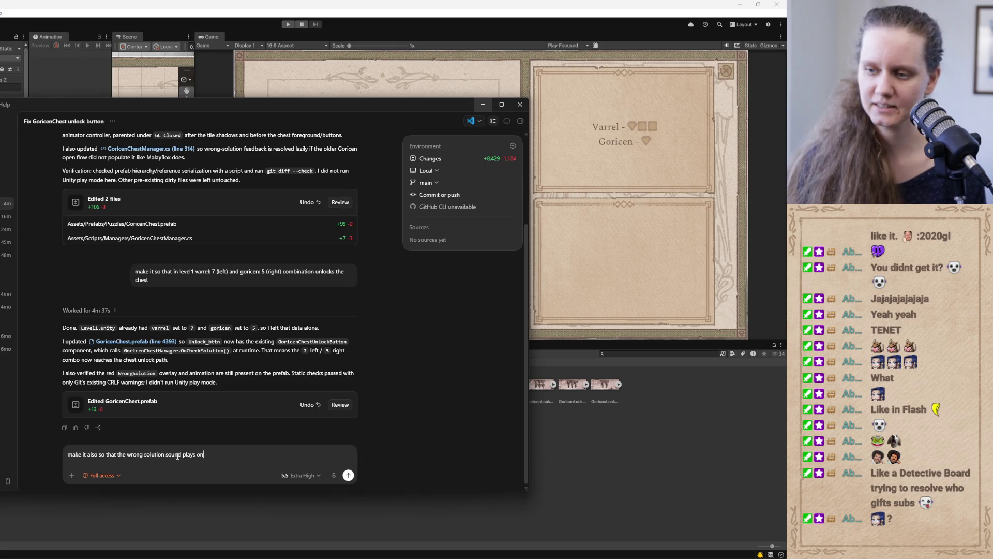
pyautogui.write(' the wrong solut')
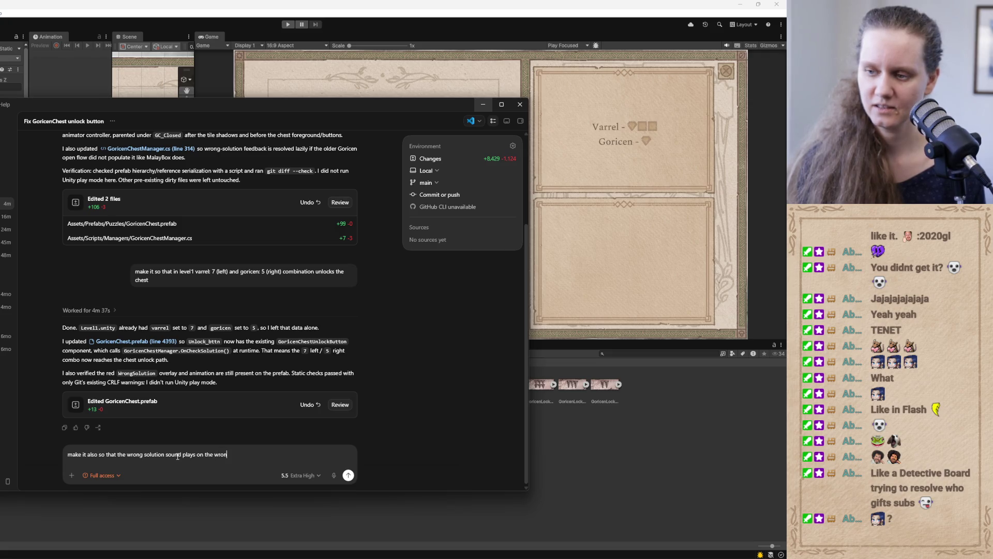
pyautogui.write('ion')
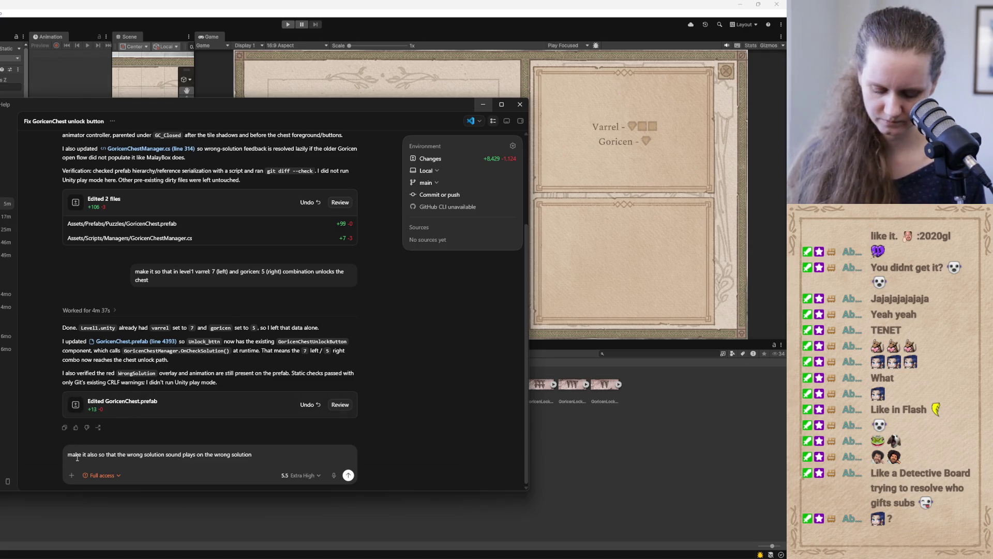
pyautogui.write('works grea')
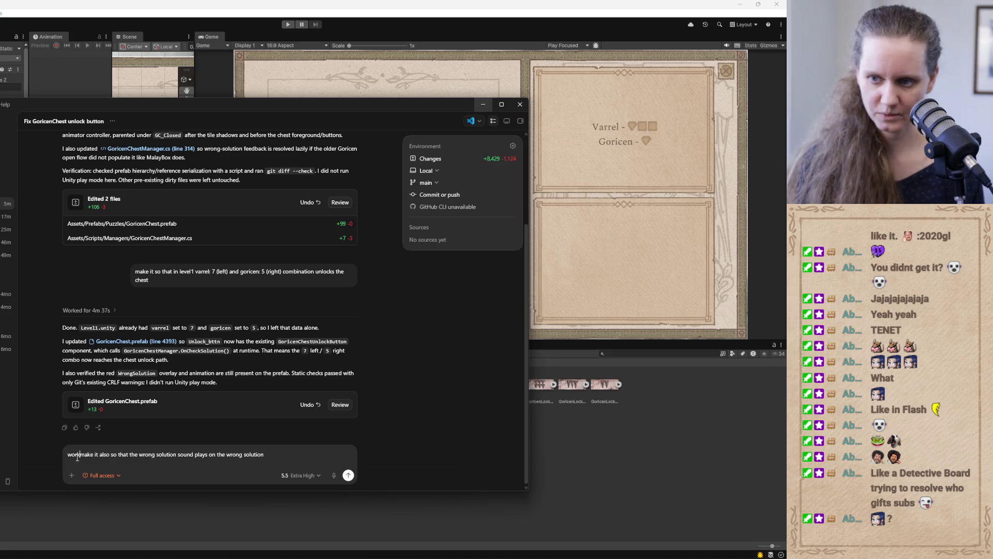
pyautogui.write('t.')
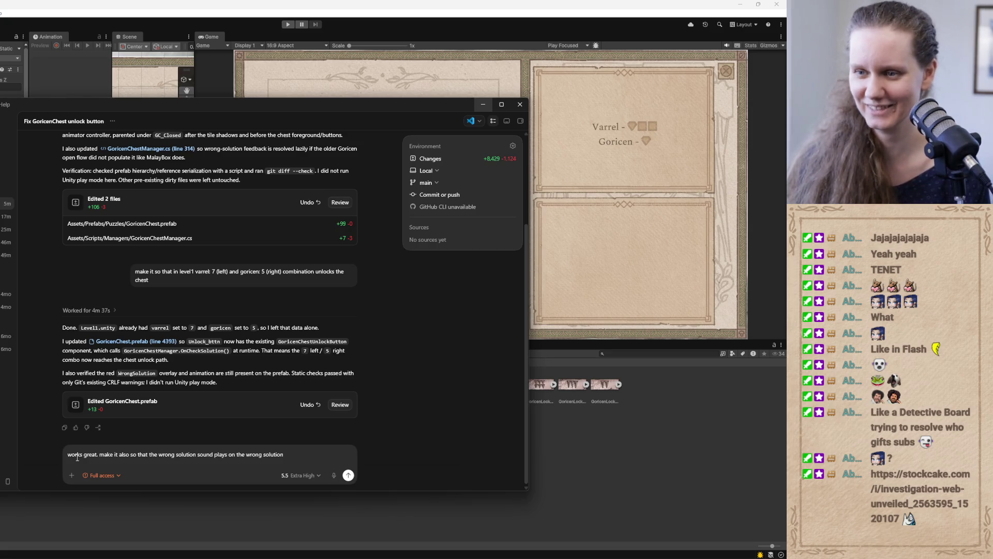
pyautogui.press('Return')
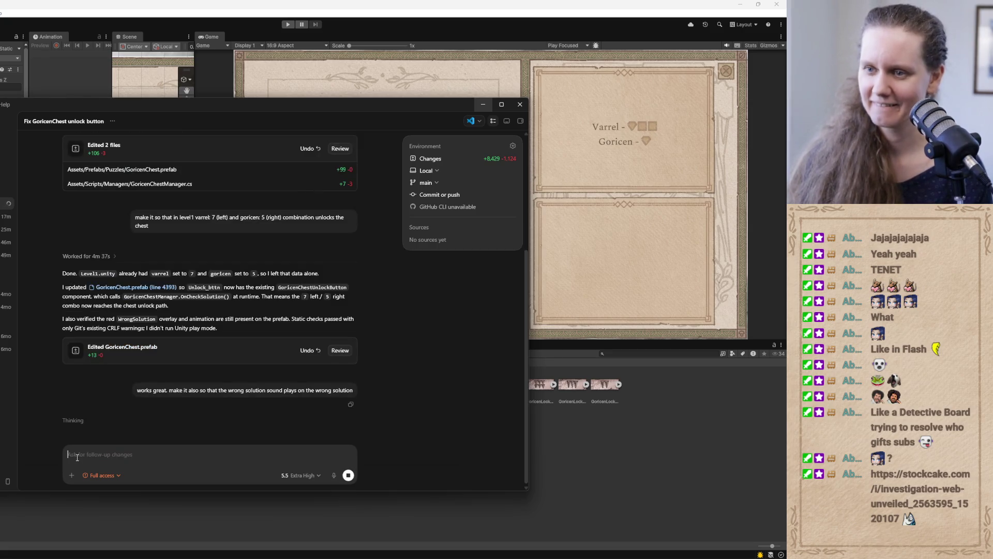
pyautogui.click(484, 104)
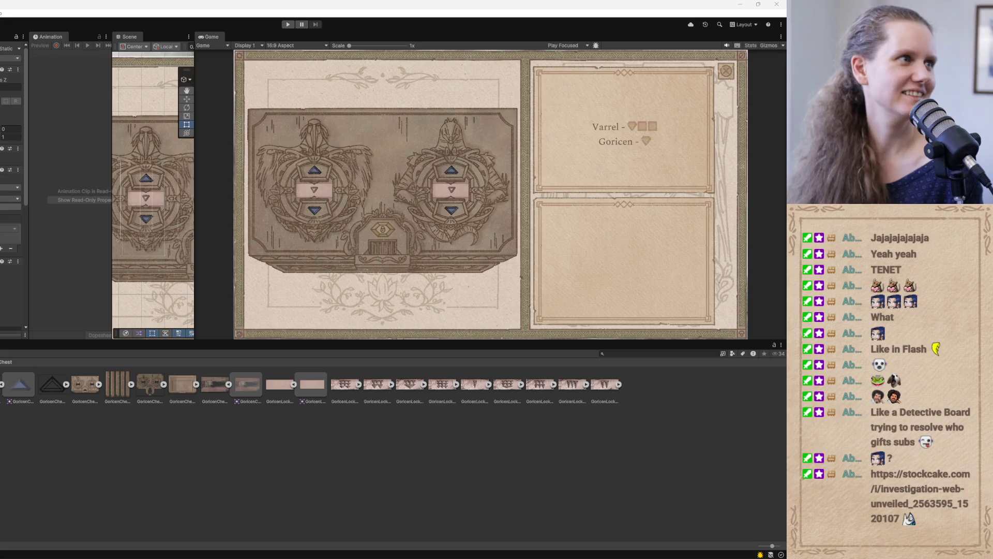
pyautogui.hotkey('alt', 'Tab')
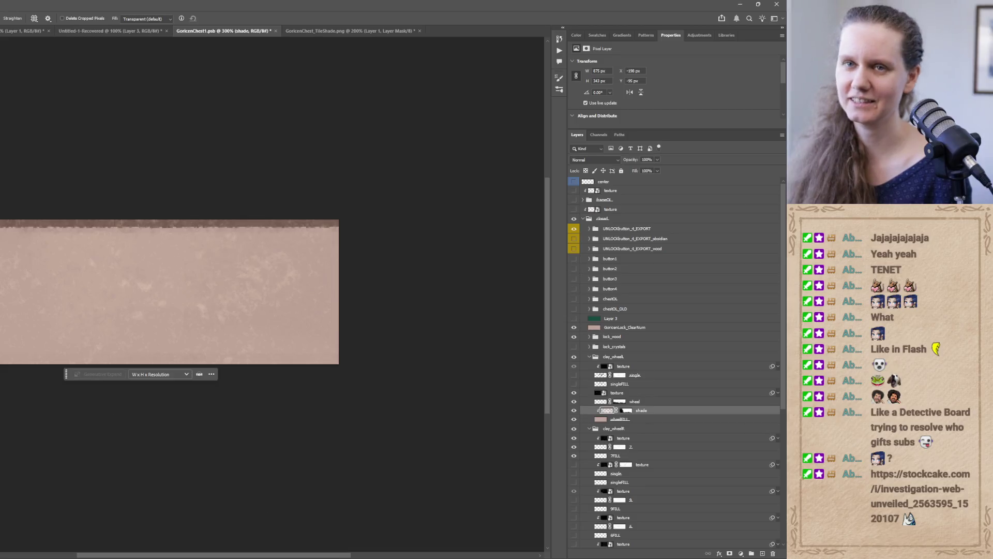
# - Create a new 1920x1080 document with an empty Layer 1 above the background
pyautogui.hotkey('ctrl', 'n')
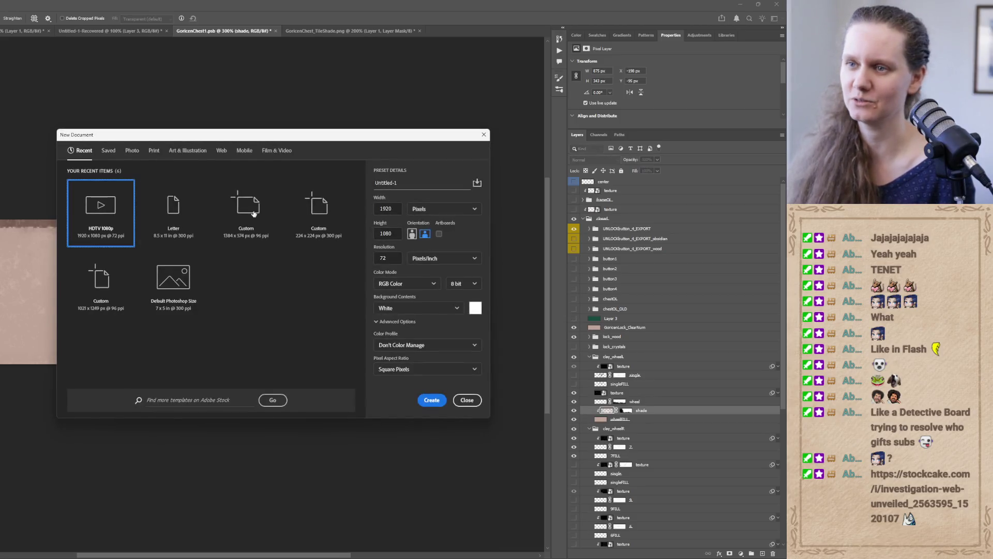
pyautogui.click(431, 403)
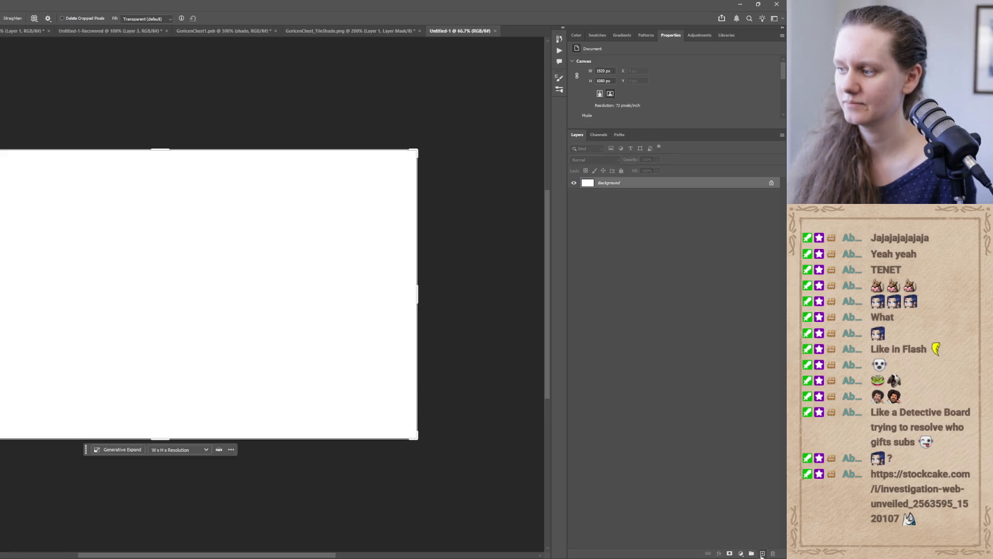
pyautogui.click(763, 552)
pyautogui.press('super+a')
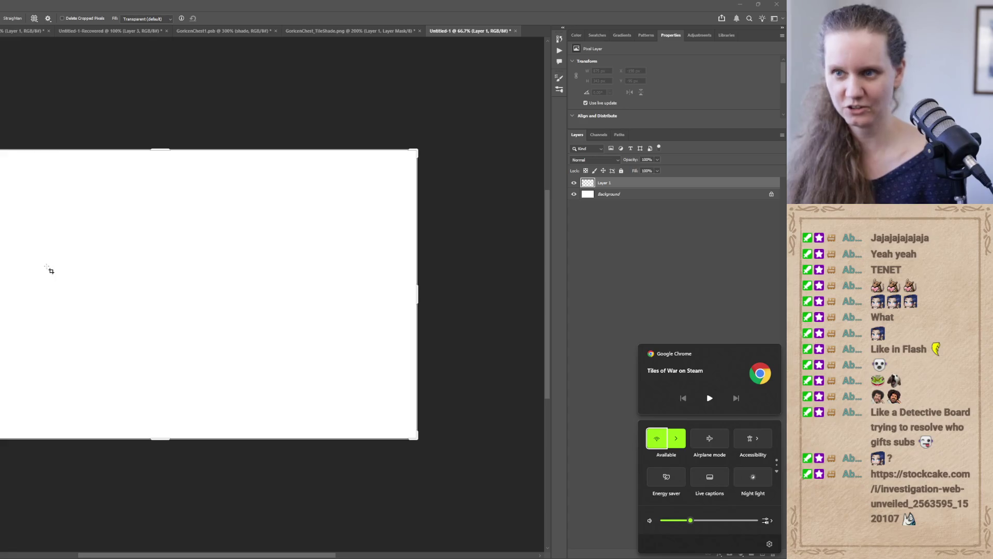
pyautogui.click(530, 295)
# - Choose the Brush tool with a hard round tip and shrink it to a small size
pyautogui.press('b')
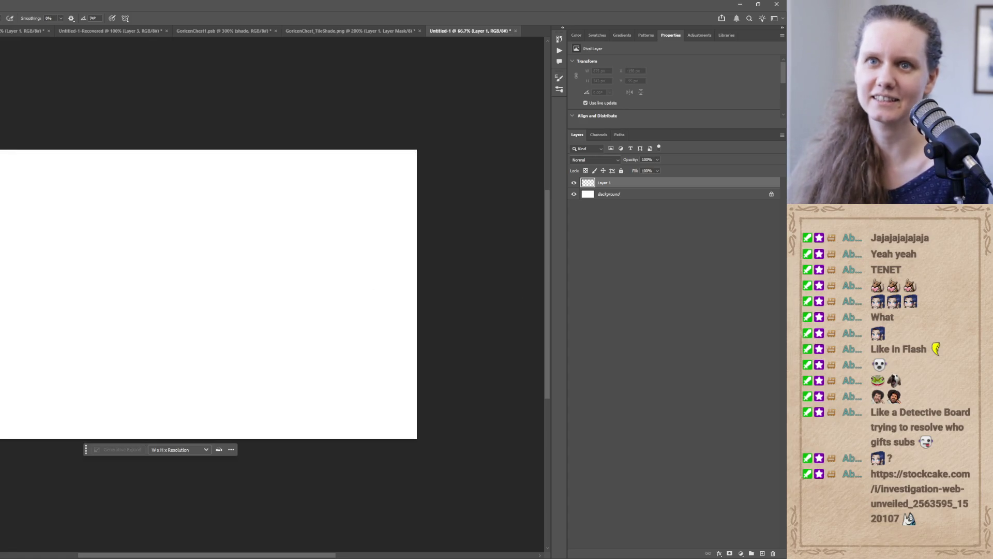
pyautogui.click(559, 77)
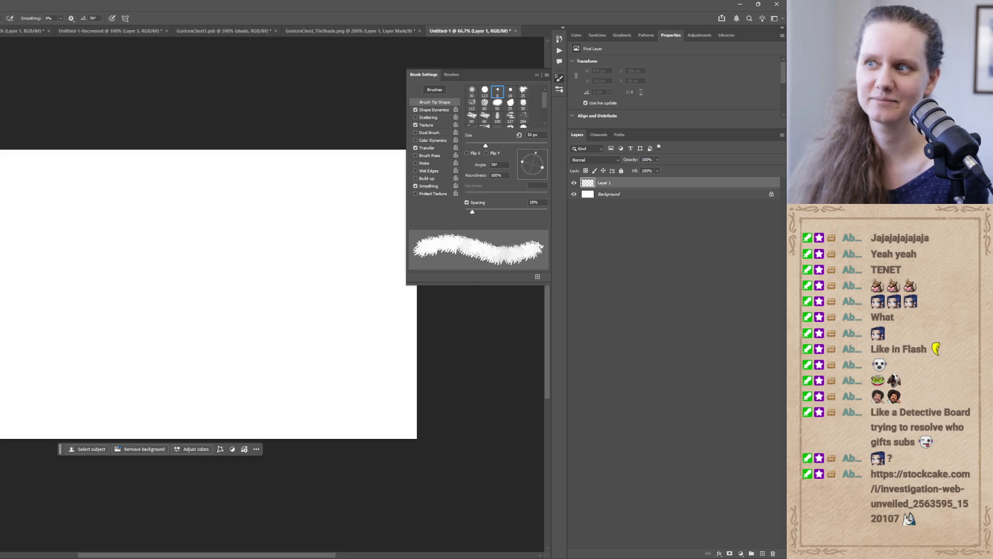
pyautogui.click(485, 91)
pyautogui.click(537, 75)
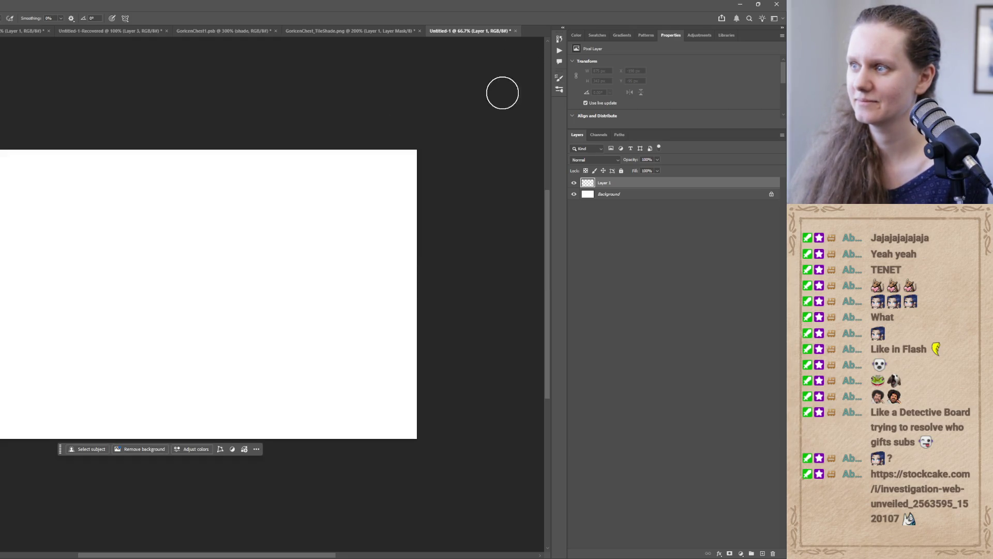
pyautogui.press('[')
pyautogui.press('[')
pyautogui.press('[')
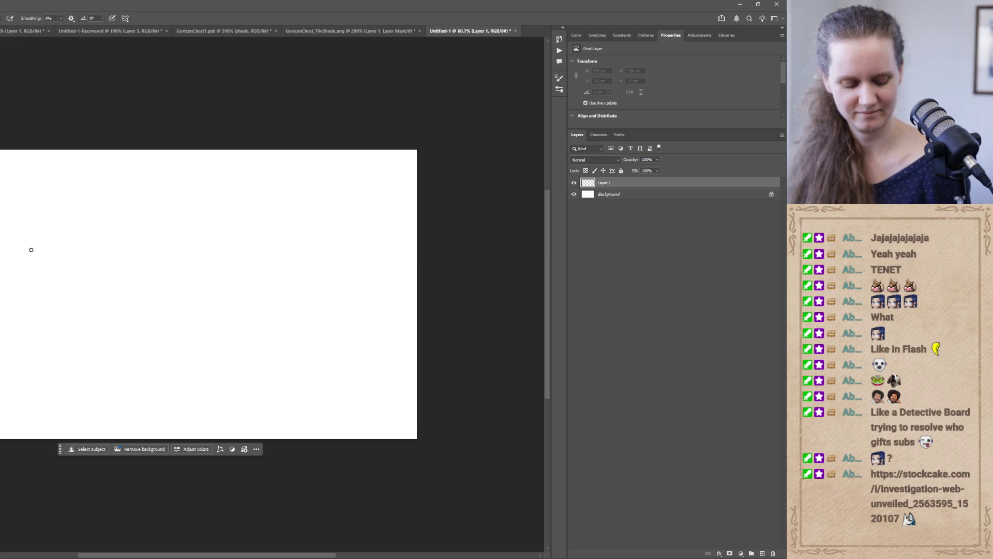
# - Sketch two hatted figures in brown, with dress, legs, collar and hair
pyautogui.moveTo(36, 255)
pyautogui.mouseDown()
pyautogui.moveTo(80, 238)
pyautogui.moveTo(49, 242)
pyautogui.moveTo(57, 247)
pyautogui.moveTo(62, 234)
pyautogui.moveTo(59, 253)
pyautogui.moveTo(71, 243)
pyautogui.moveTo(34, 348)
pyautogui.mouseUp()
pyautogui.moveTo(65, 260)
pyautogui.mouseDown()
pyautogui.moveTo(69, 344)
pyautogui.moveTo(34, 345)
pyautogui.mouseUp()
pyautogui.moveTo(44, 347)
pyautogui.mouseDown()
pyautogui.moveTo(43, 372)
pyautogui.moveTo(55, 375)
pyautogui.mouseUp()
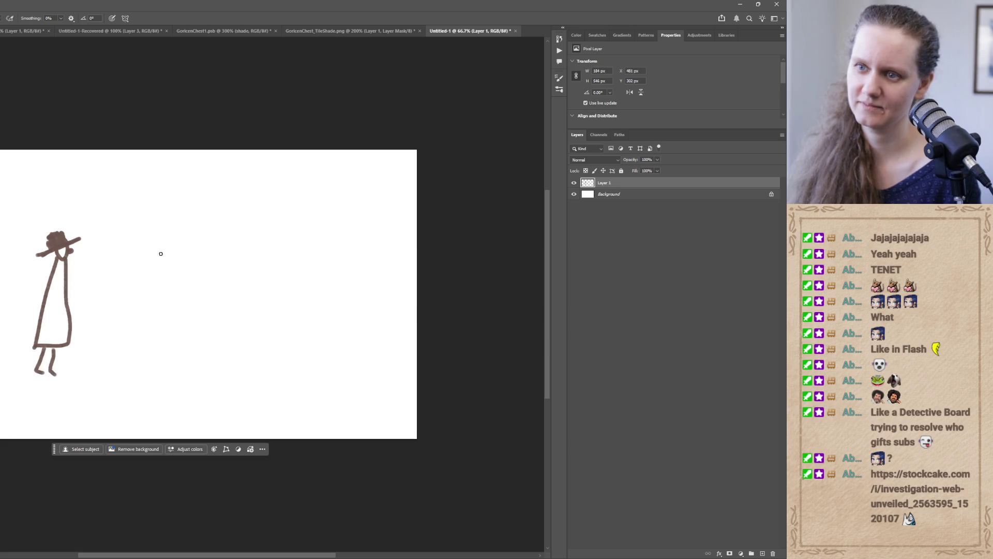
pyautogui.moveTo(182, 240)
pyautogui.mouseDown()
pyautogui.moveTo(191, 242)
pyautogui.moveTo(177, 246)
pyautogui.moveTo(199, 237)
pyautogui.moveTo(180, 237)
pyautogui.moveTo(194, 235)
pyautogui.moveTo(187, 223)
pyautogui.moveTo(199, 238)
pyautogui.moveTo(203, 228)
pyautogui.moveTo(178, 341)
pyautogui.moveTo(216, 324)
pyautogui.moveTo(197, 251)
pyautogui.mouseUp()
pyautogui.moveTo(195, 347)
pyautogui.mouseDown()
pyautogui.moveTo(193, 370)
pyautogui.moveTo(206, 376)
pyautogui.mouseUp()
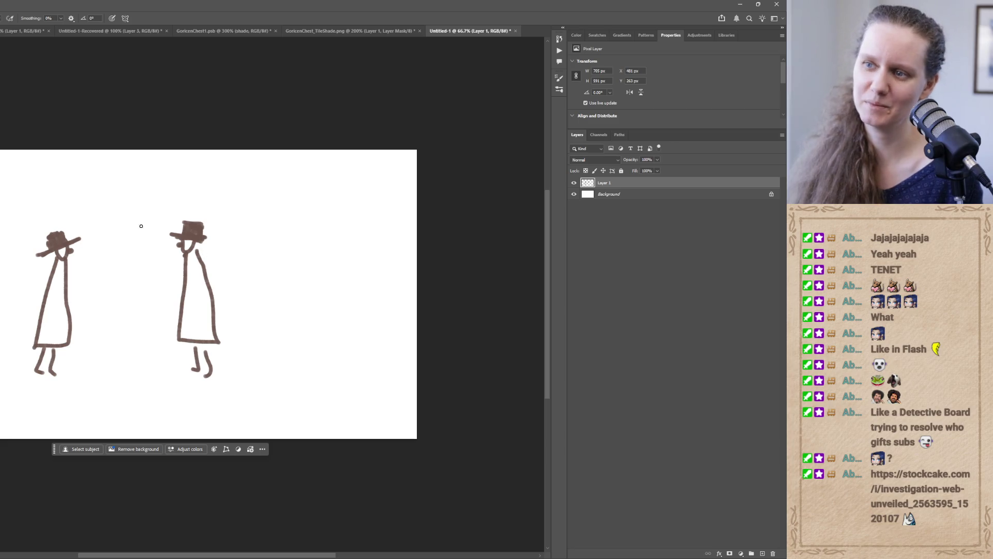
pyautogui.moveTo(185, 242)
pyautogui.mouseDown()
pyautogui.moveTo(202, 270)
pyautogui.moveTo(209, 255)
pyautogui.moveTo(199, 277)
pyautogui.mouseUp()
pyautogui.moveTo(194, 244); pyautogui.dragTo(199, 267)
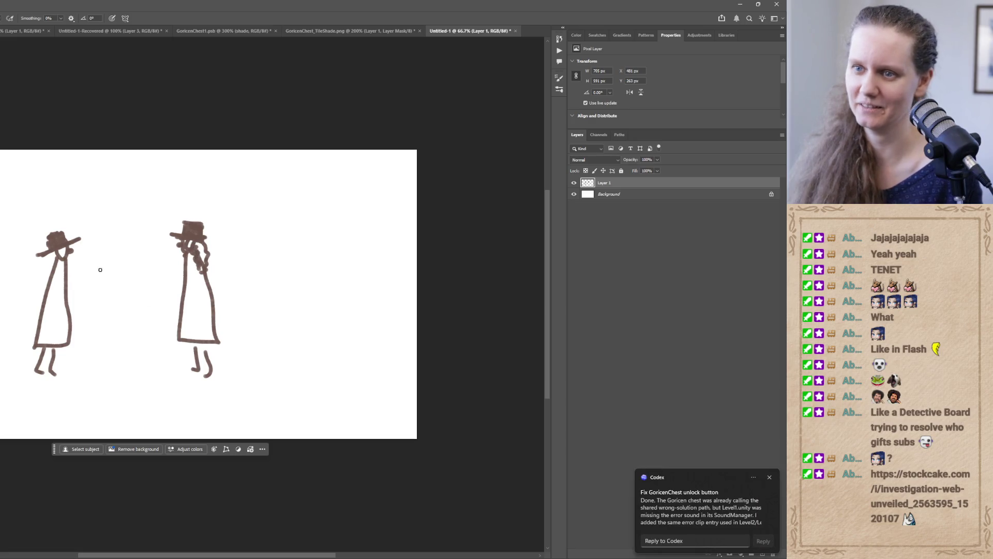
# - Draw the board's edges between the two figures, undoing two stray shapes inside it
pyautogui.moveTo(82, 268); pyautogui.dragTo(165, 272)
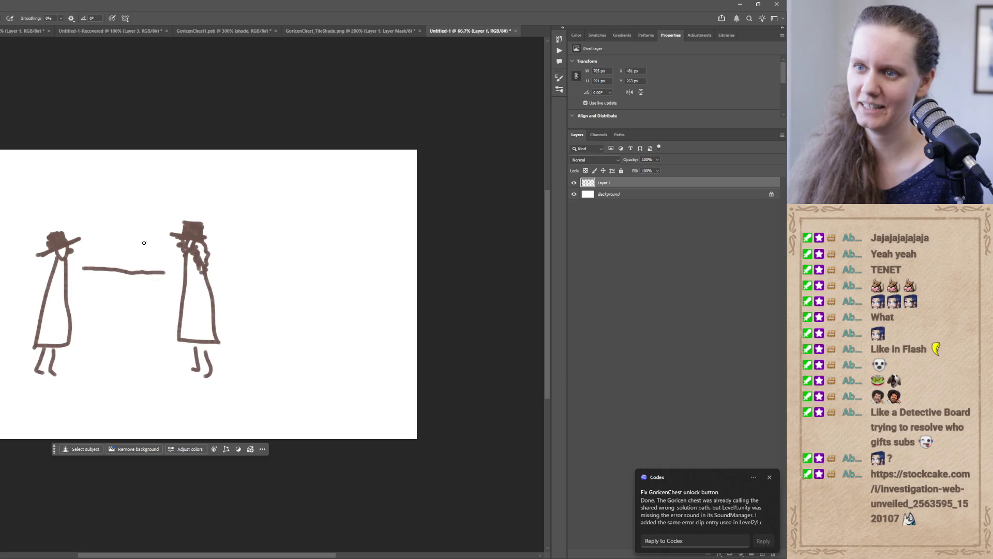
pyautogui.moveTo(90, 189)
pyautogui.mouseDown()
pyautogui.moveTo(180, 192)
pyautogui.moveTo(83, 218)
pyautogui.mouseUp()
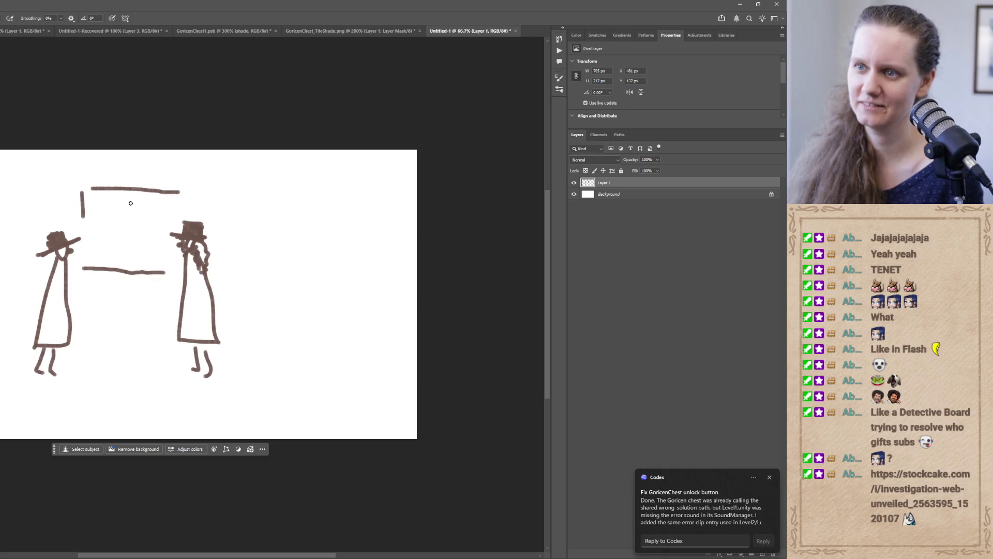
pyautogui.moveTo(185, 197); pyautogui.dragTo(187, 212)
pyautogui.moveTo(96, 203); pyautogui.dragTo(96, 220)
pyautogui.moveTo(151, 239); pyautogui.dragTo(150, 257)
pyautogui.moveTo(132, 209); pyautogui.dragTo(137, 223)
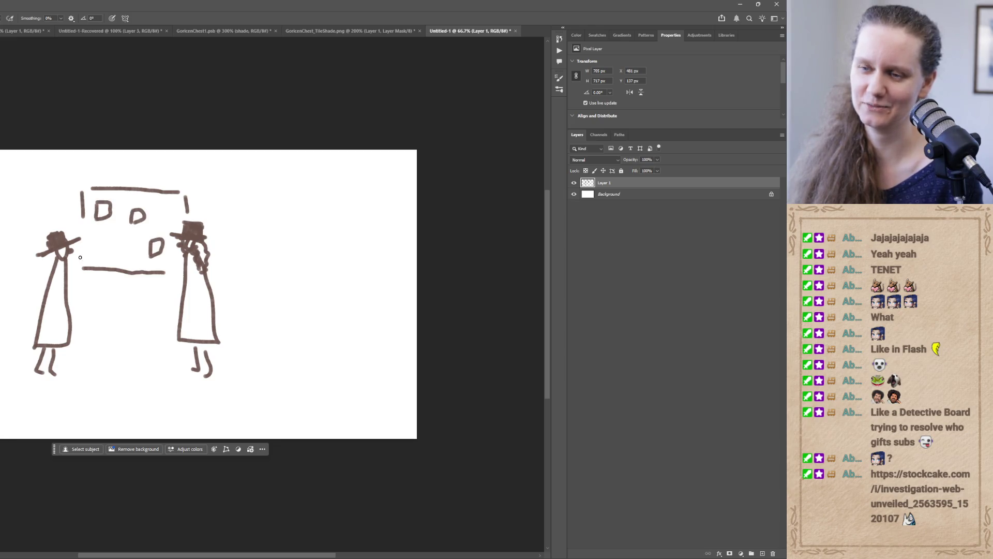
pyautogui.hotkey('ctrl', 'z')
pyautogui.hotkey('ctrl', 'z')
pyautogui.hotkey('ctrl', 'z')
pyautogui.hotkey('ctrl', 'z')
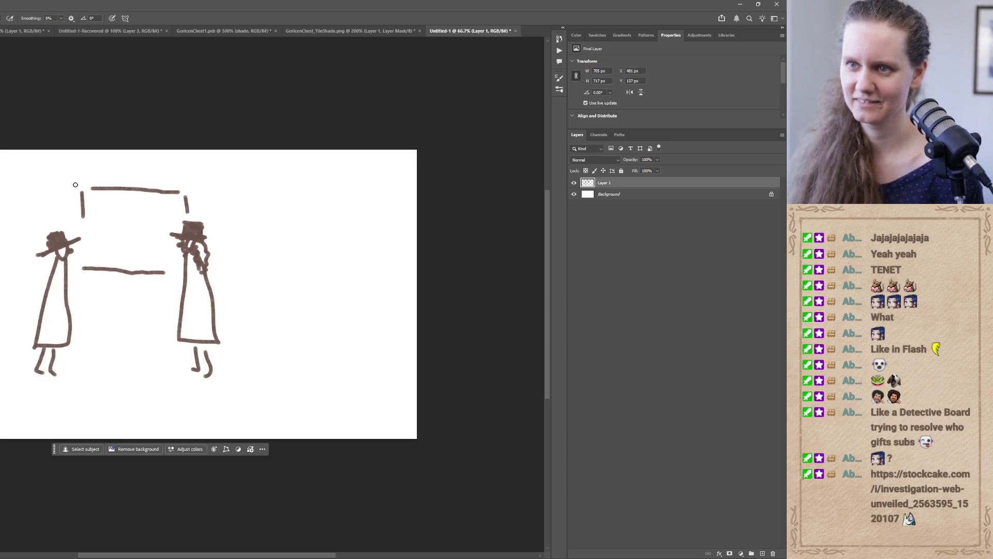
# - Write the names NOTABEL, LEBA and ABELZ on the board
pyautogui.moveTo(88, 207)
pyautogui.mouseDown()
pyautogui.moveTo(151, 201)
pyautogui.moveTo(156, 211)
pyautogui.mouseUp()
pyautogui.moveTo(123, 253)
pyautogui.mouseDown()
pyautogui.moveTo(172, 253)
pyautogui.moveTo(175, 264)
pyautogui.mouseUp()
pyautogui.moveTo(88, 228); pyautogui.dragTo(120, 232)
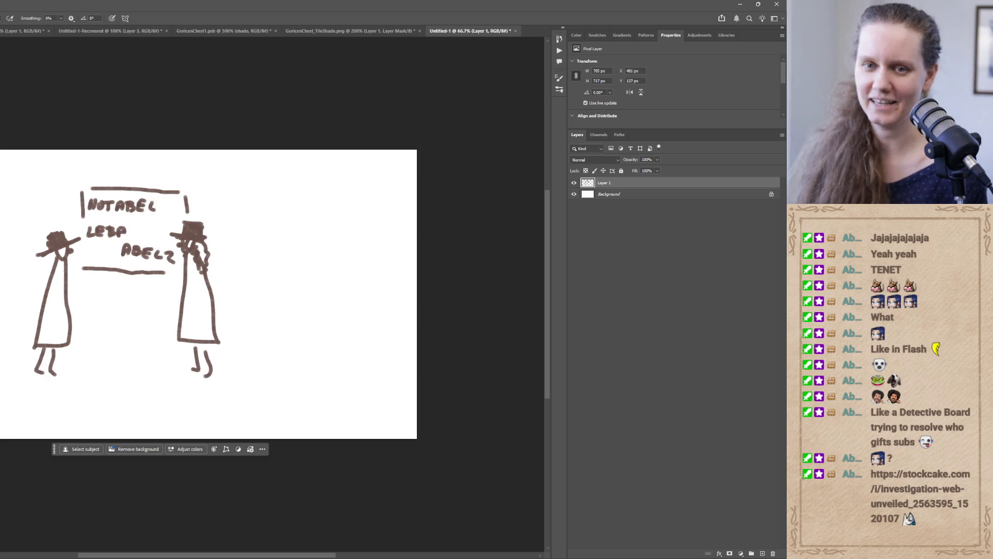
pyautogui.click(2, 310)
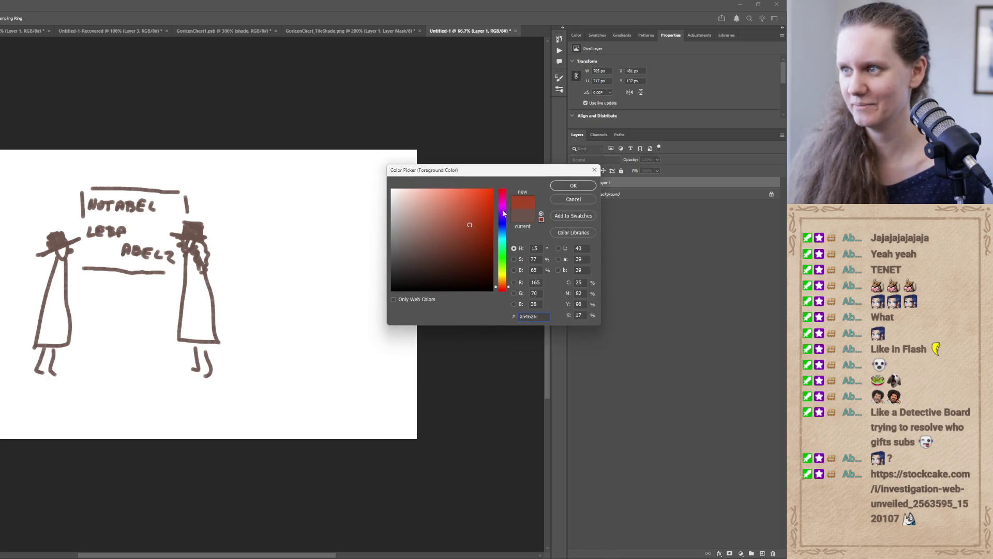
# - Switch the brush colour to a reddish brown and undo the stray red lettering
pyautogui.click(573, 185)
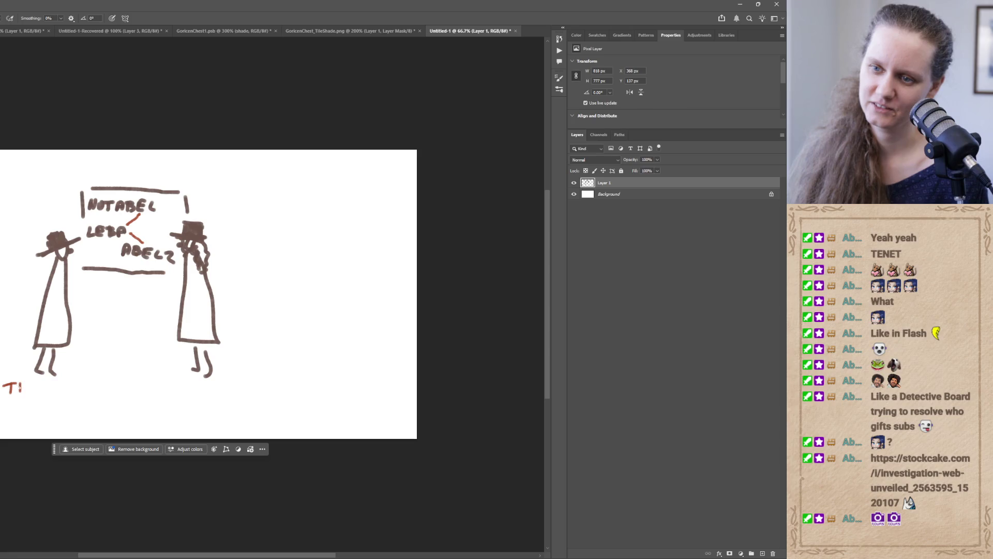
pyautogui.hotkey('ctrl', 'z')
pyautogui.hotkey('ctrl', 'z')
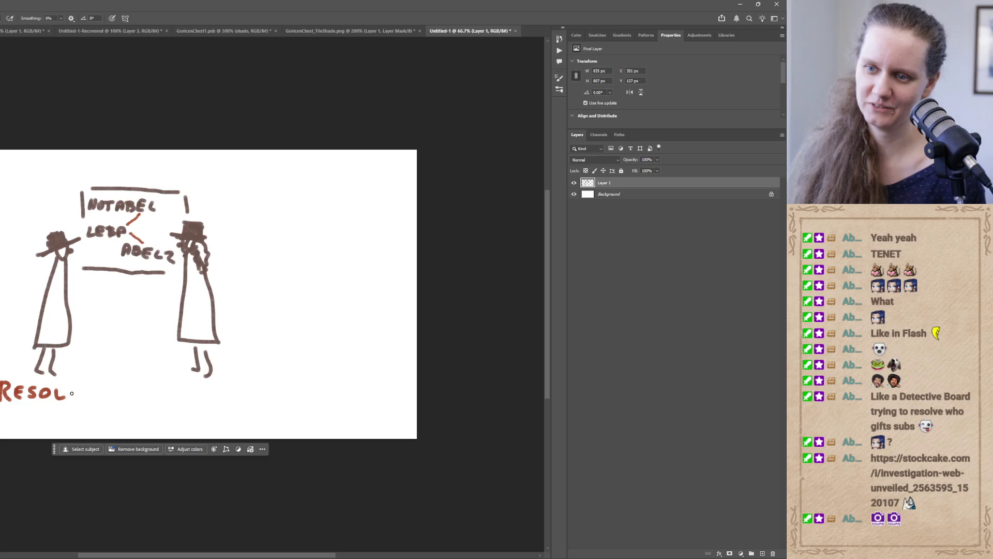
# - Paint the red caption 'SOLVING THE CASE OF GIFTED SUBS' on two lines beneath the figures
pyautogui.hotkey('ctrl', 'z')
pyautogui.hotkey('ctrl', 'z')
pyautogui.hotkey('ctrl', 'z')
pyautogui.hotkey('ctrl', 'z')
pyautogui.hotkey('ctrl', 'z')
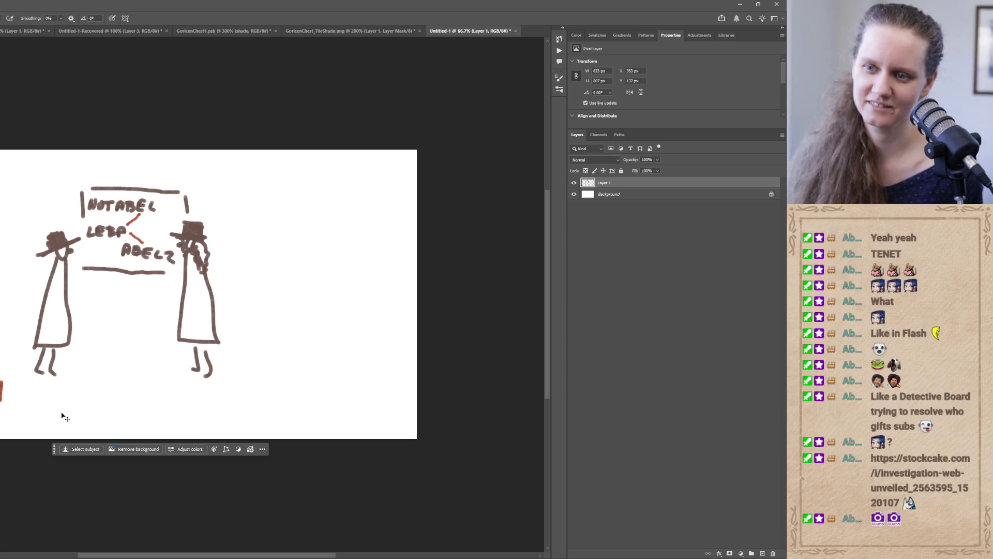
pyautogui.moveTo(22, 383)
pyautogui.mouseDown()
pyautogui.moveTo(7, 396)
pyautogui.moveTo(60, 385)
pyautogui.moveTo(65, 397)
pyautogui.mouseUp()
pyautogui.moveTo(71, 397)
pyautogui.mouseDown()
pyautogui.moveTo(82, 384)
pyautogui.moveTo(116, 398)
pyautogui.moveTo(122, 385)
pyautogui.mouseUp()
pyautogui.moveTo(127, 385)
pyautogui.mouseDown()
pyautogui.moveTo(126, 397)
pyautogui.moveTo(135, 390)
pyautogui.mouseUp()
pyautogui.moveTo(136, 385)
pyautogui.mouseDown()
pyautogui.moveTo(136, 398)
pyautogui.moveTo(148, 390)
pyautogui.mouseUp()
pyautogui.moveTo(139, 386)
pyautogui.mouseDown()
pyautogui.moveTo(174, 397)
pyautogui.moveTo(188, 386)
pyautogui.moveTo(198, 398)
pyautogui.mouseUp()
pyautogui.moveTo(210, 388); pyautogui.dragTo(217, 395)
pyautogui.moveTo(35, 413)
pyautogui.mouseDown()
pyautogui.moveTo(28, 419)
pyautogui.moveTo(34, 412)
pyautogui.mouseUp()
pyautogui.click(45, 421)
pyautogui.moveTo(48, 408)
pyautogui.mouseDown()
pyautogui.moveTo(46, 418)
pyautogui.moveTo(101, 424)
pyautogui.mouseUp()
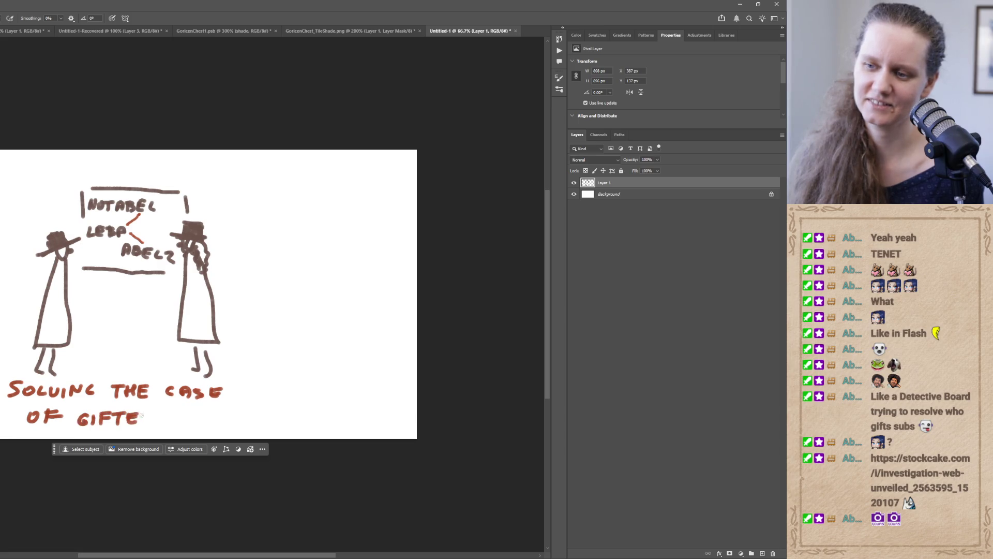
pyautogui.moveTo(144, 412)
pyautogui.mouseDown()
pyautogui.moveTo(145, 424)
pyautogui.moveTo(188, 417)
pyautogui.mouseUp()
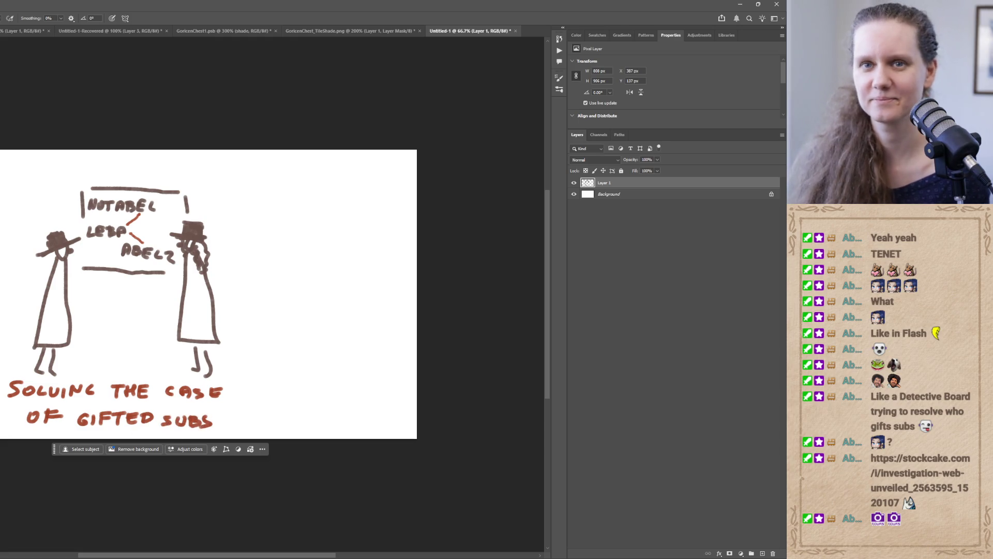
# - Start a crop, pulling the right and top edges in toward the drawing
pyautogui.press('c')
pyautogui.moveTo(417, 310); pyautogui.dragTo(305, 301)
pyautogui.moveTo(164, 149); pyautogui.dragTo(165, 171)
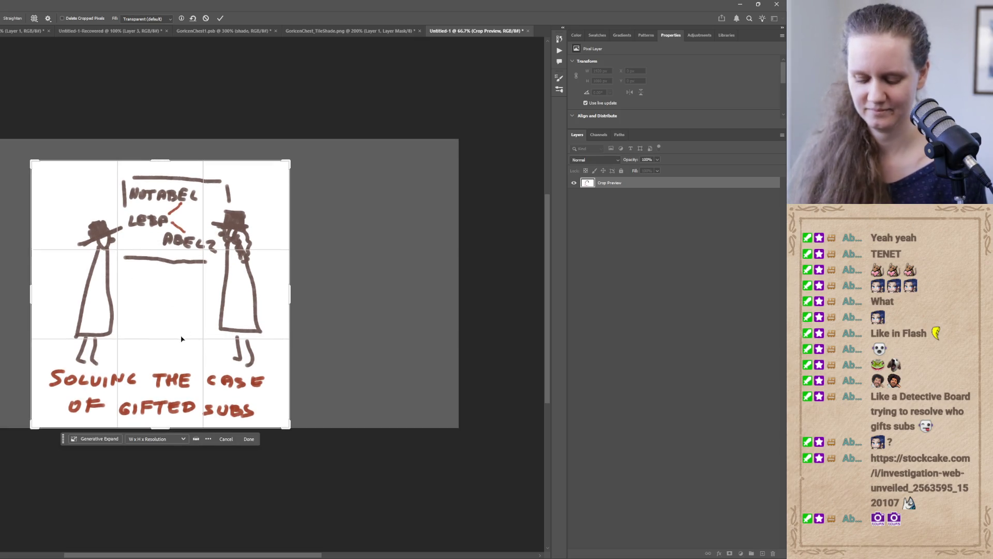
# - Finish with the crop, view the sketch at 100%, and snip the drawing region to the clipboard
pyautogui.click(206, 18)
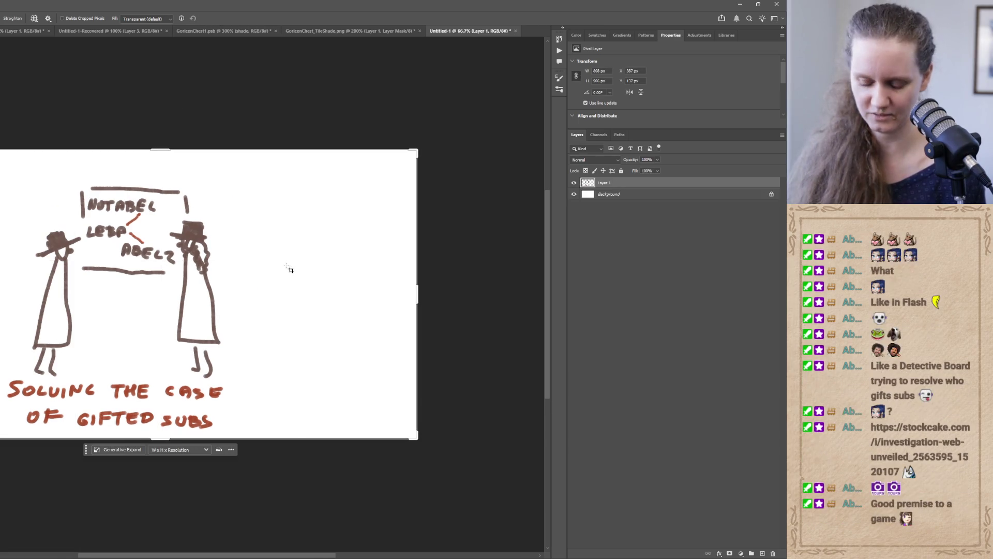
pyautogui.hotkey('ctrl', '1')
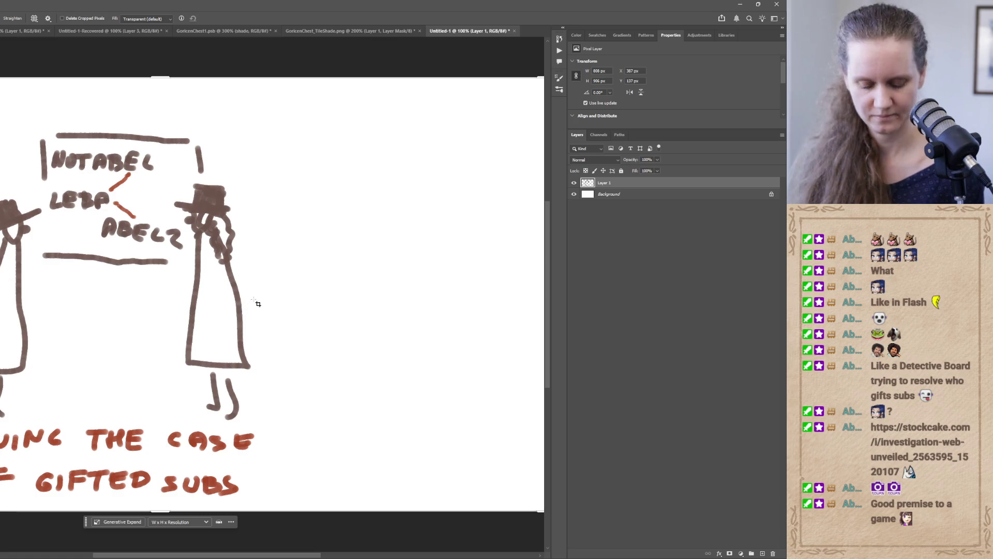
pyautogui.press('super+shift+s')
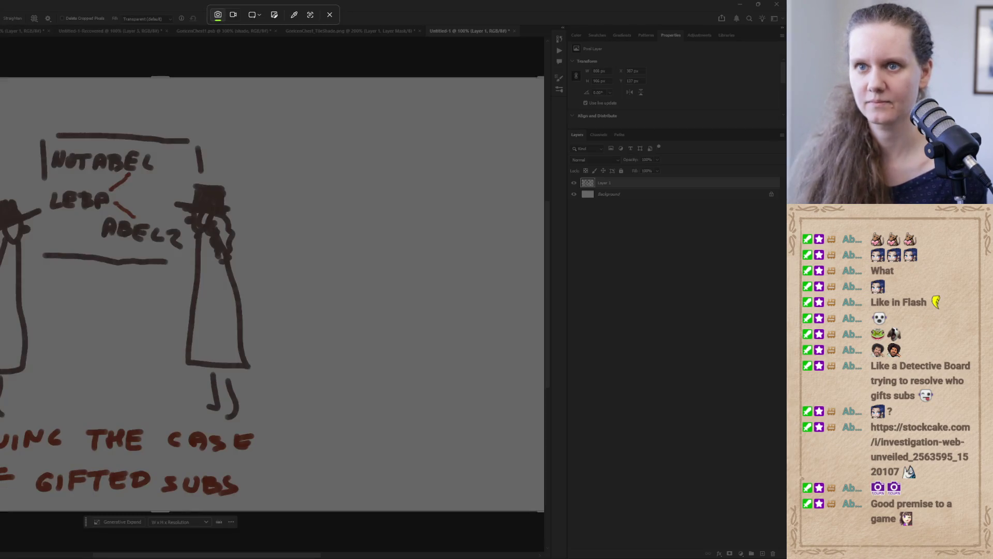
pyautogui.moveTo(0, 96)
pyautogui.mouseDown()
pyautogui.moveTo(207, 466)
pyautogui.moveTo(317, 506)
pyautogui.mouseUp()
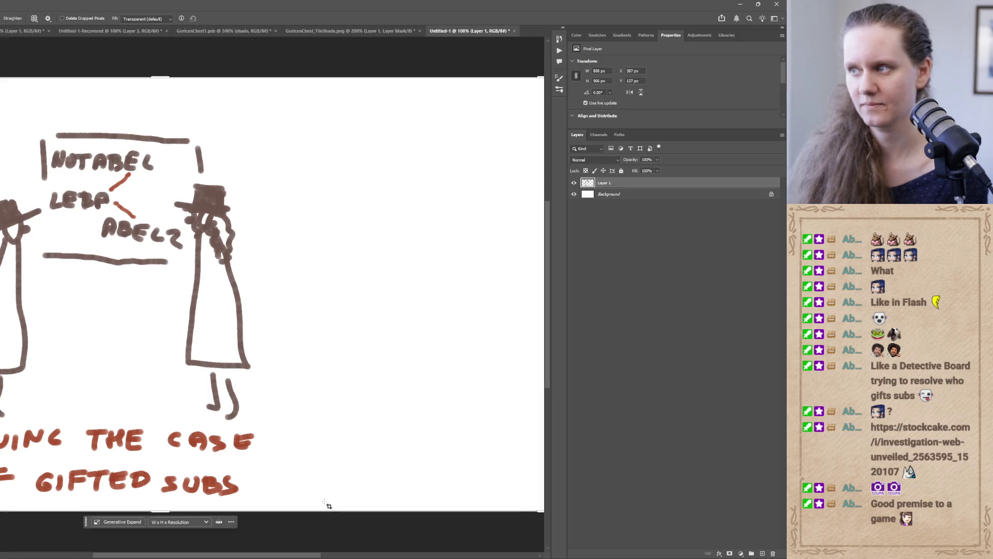
pyautogui.click(621, 194)
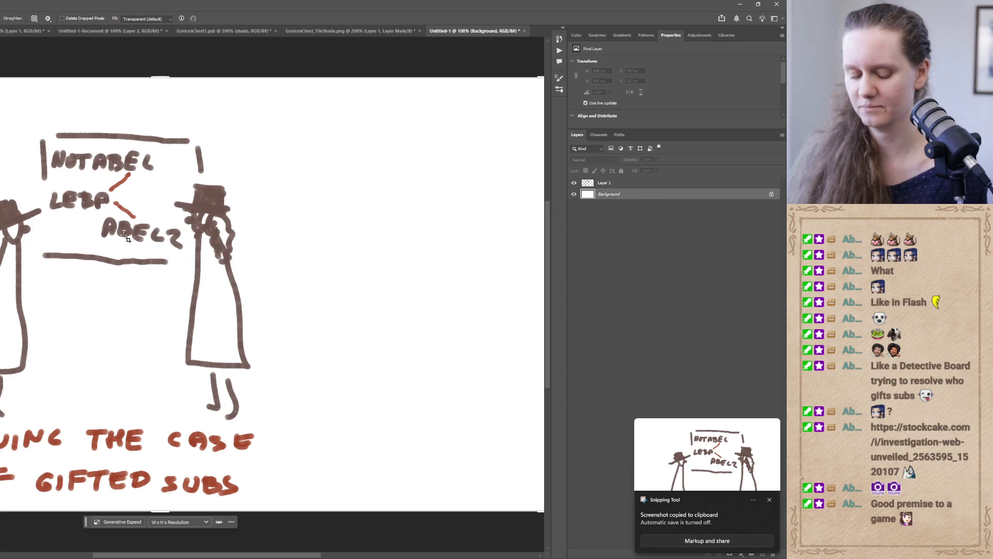
# - Convert the background to Layer 0 and fill it with a grey-green
pyautogui.doubleClick(682, 191)
pyautogui.click(363, 280)
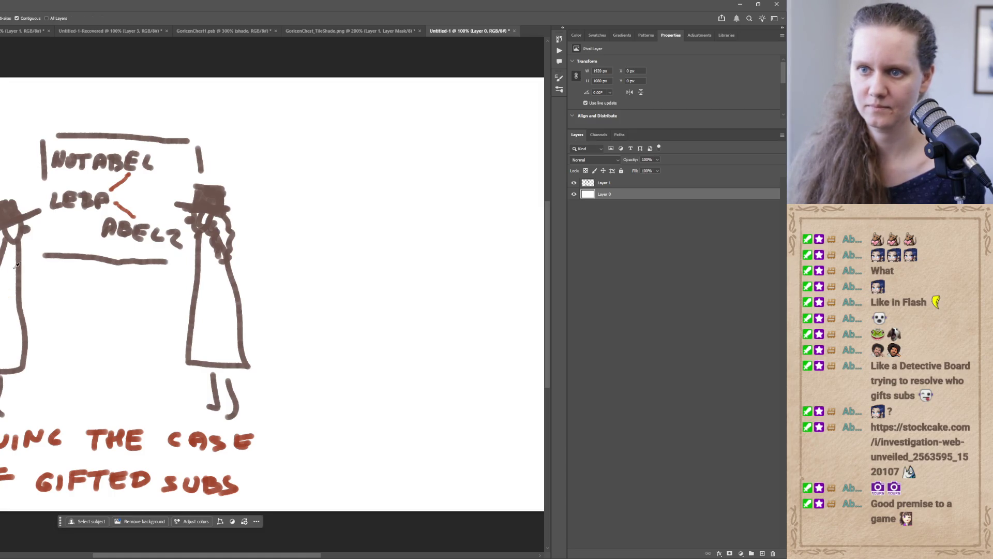
pyautogui.click(1, 310)
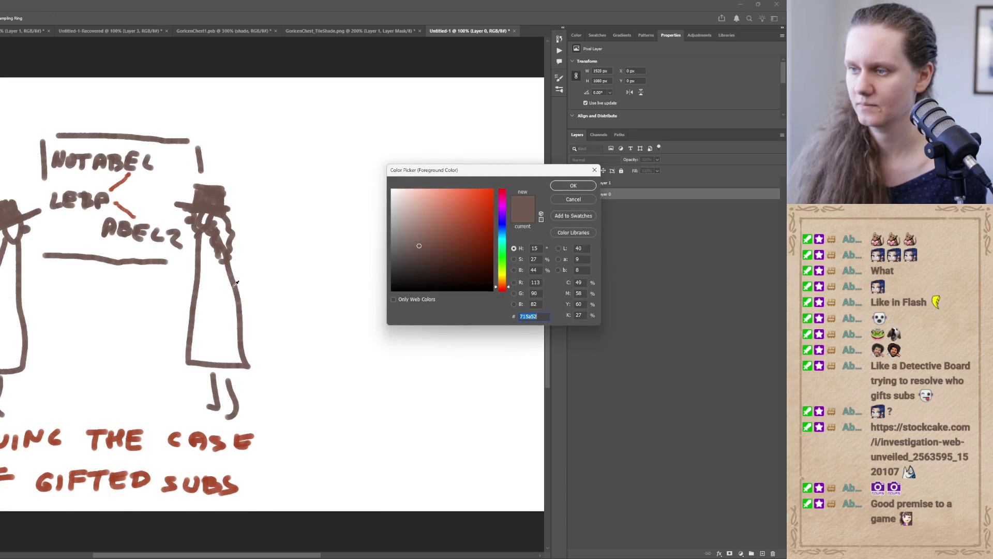
pyautogui.click(502, 243)
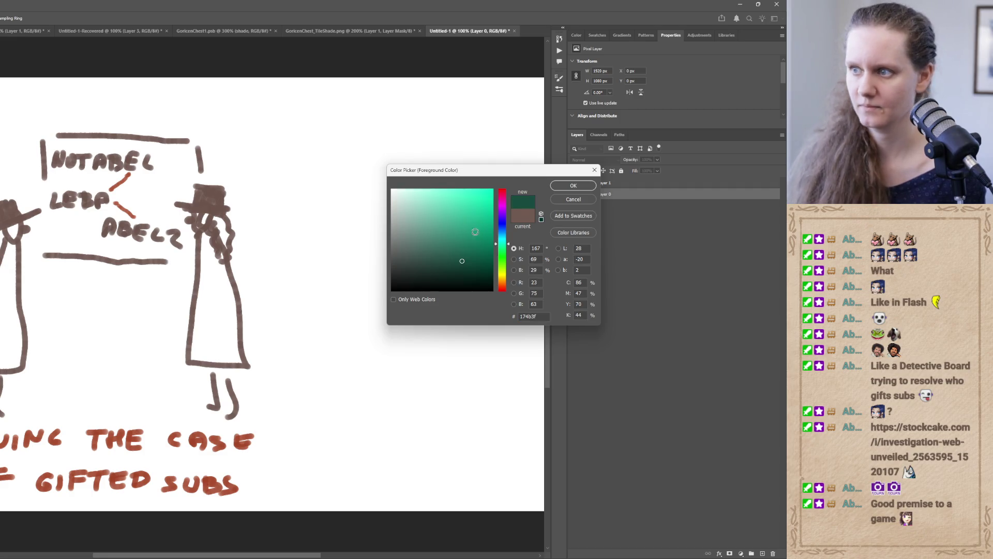
pyautogui.click(424, 264)
pyautogui.moveTo(424, 264); pyautogui.dragTo(404, 250)
pyautogui.click(559, 189)
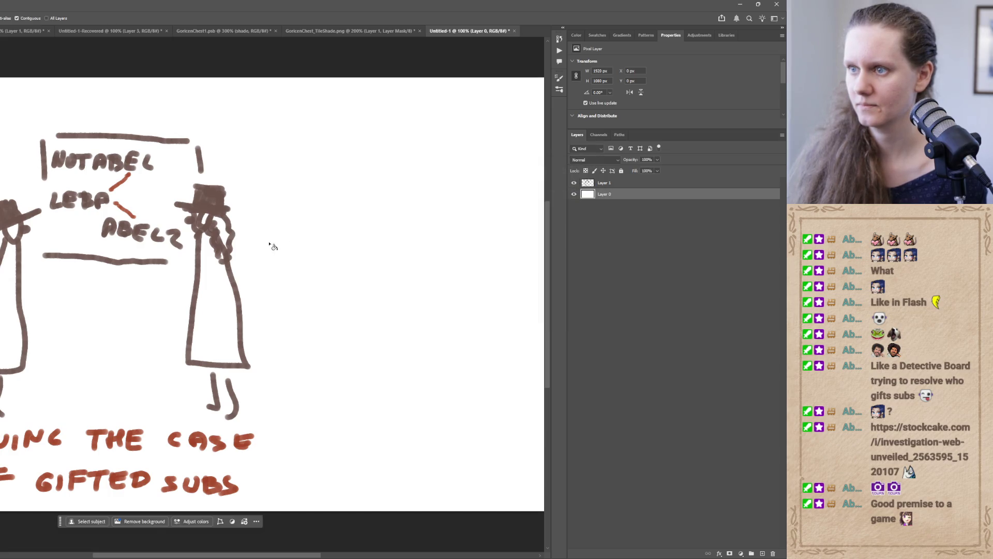
pyautogui.press('g')
pyautogui.click(235, 326)
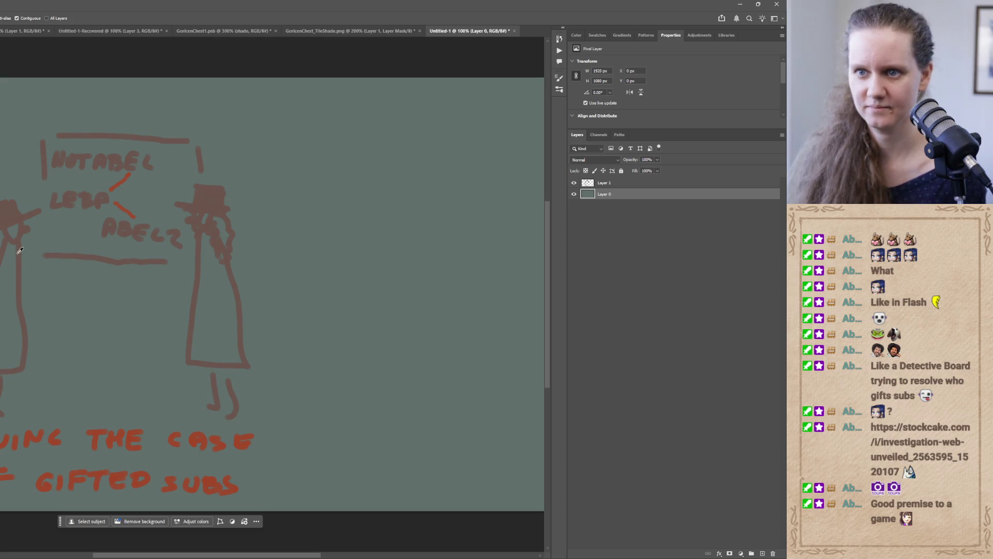
# - Refill the background with pale pink and snip the sketch to the clipboard
pyautogui.press('i')
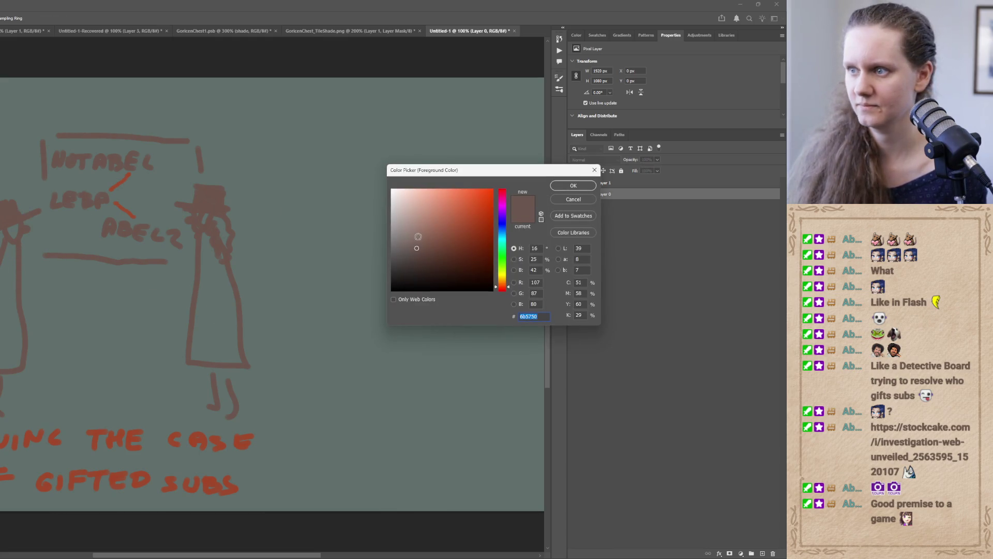
pyautogui.moveTo(403, 215); pyautogui.dragTo(402, 205)
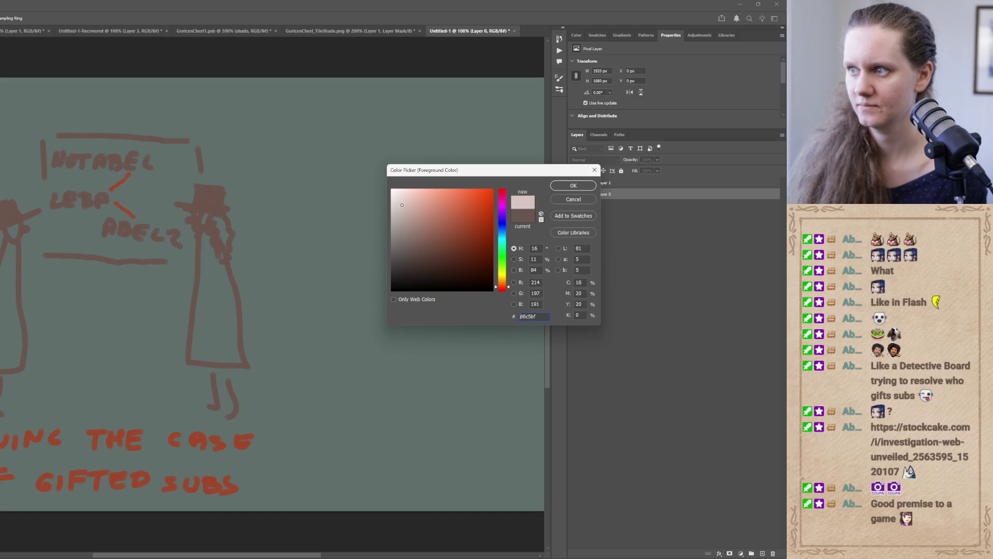
pyautogui.click(578, 189)
pyautogui.click(266, 282)
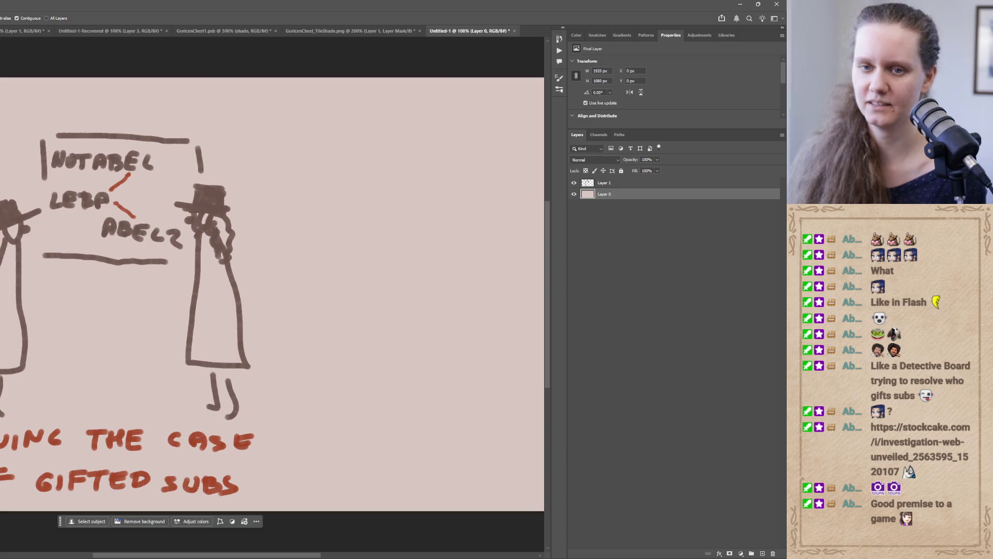
pyautogui.press('super+shift+s')
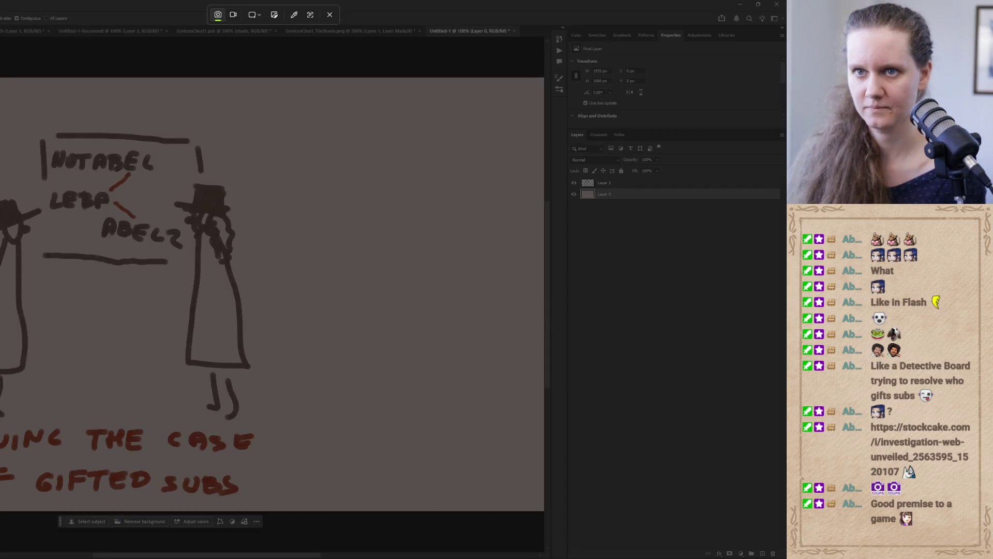
pyautogui.moveTo(1, 105)
pyautogui.mouseDown()
pyautogui.moveTo(262, 477)
pyautogui.moveTo(298, 506)
pyautogui.mouseUp()
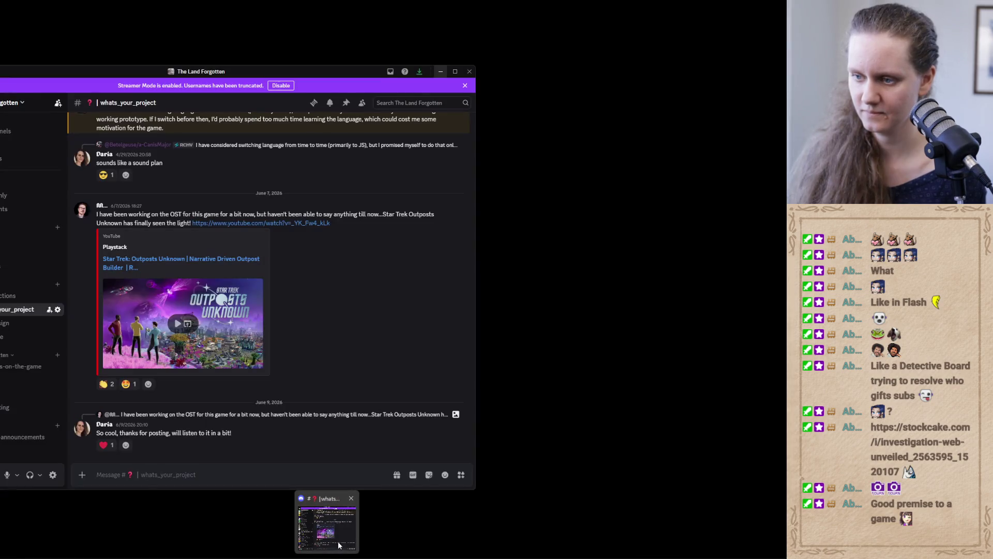
# - Paste and send the doodle in Discord's doodles channel, then return to Photoshop
pyautogui.click(336, 541)
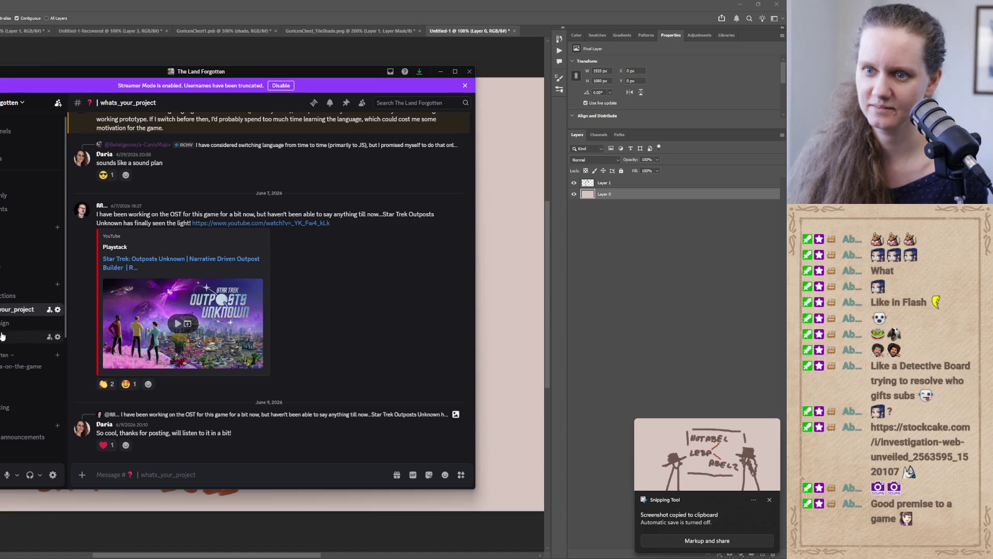
pyautogui.moveTo(65, 261)
pyautogui.mouseDown()
pyautogui.moveTo(63, 303)
pyautogui.moveTo(33, 357)
pyautogui.mouseUp()
pyautogui.click(33, 357)
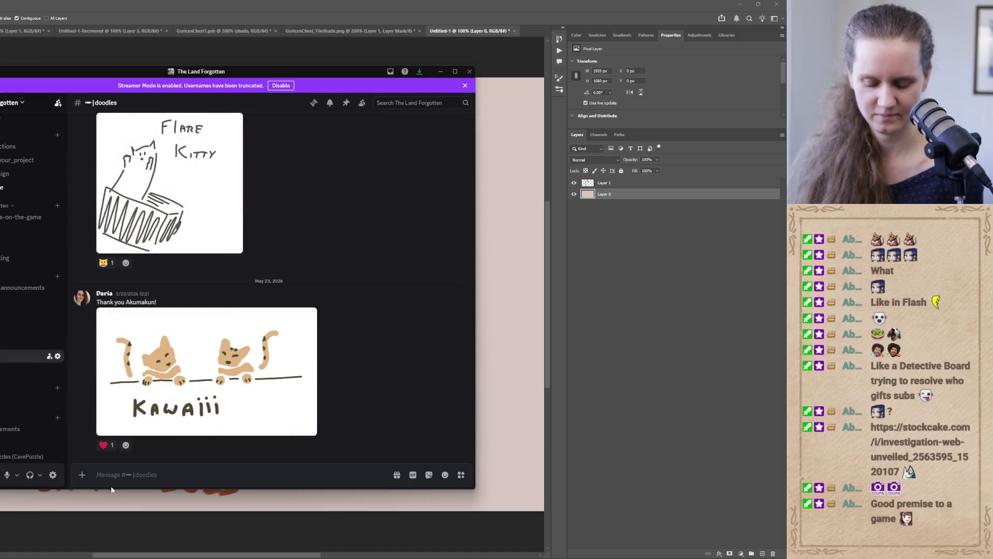
pyautogui.hotkey('ctrl', 'v')
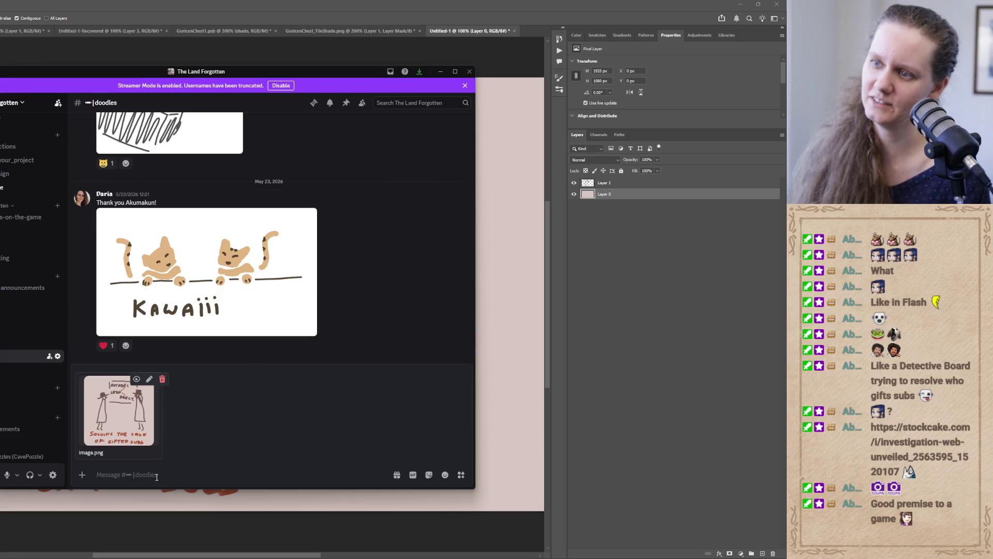
pyautogui.press('Return')
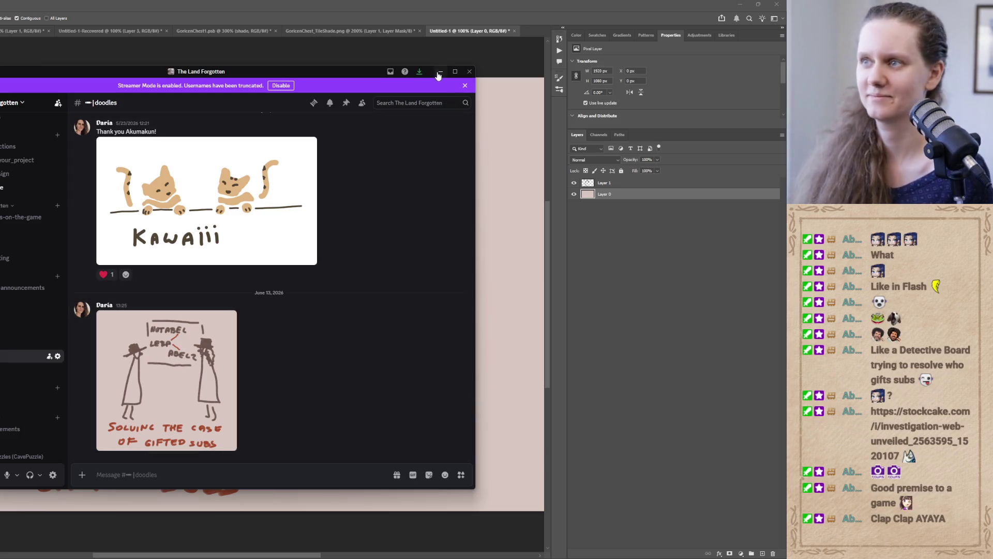
pyautogui.click(441, 72)
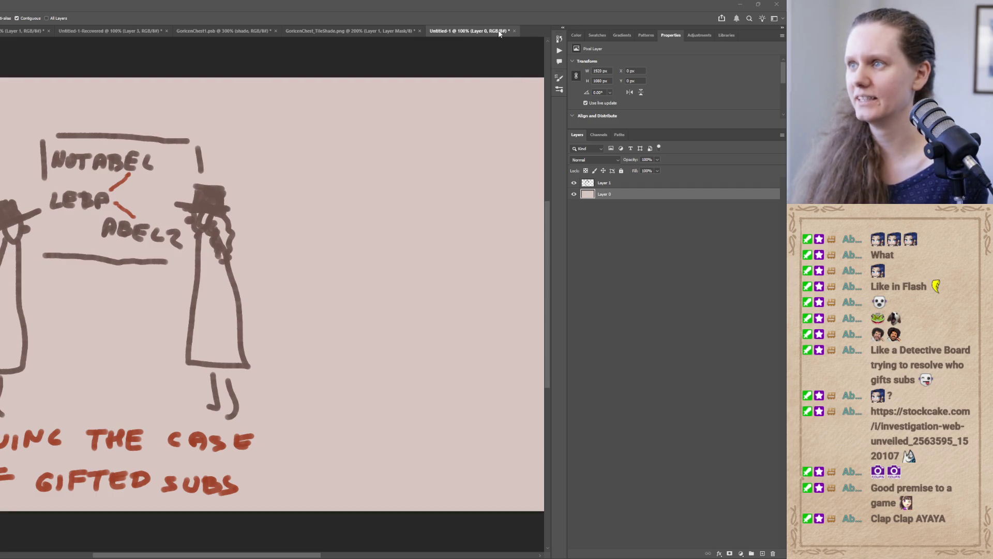
pyautogui.click(514, 45)
# - Discard the Untitled-1 doodle without saving and reload Level1.unity with its external changes
pyautogui.click(515, 31)
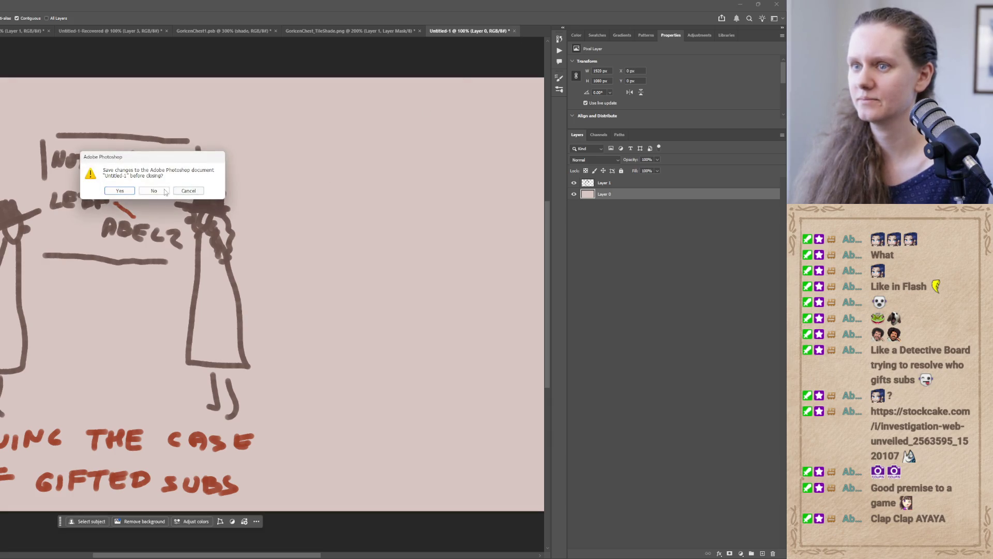
pyautogui.click(151, 193)
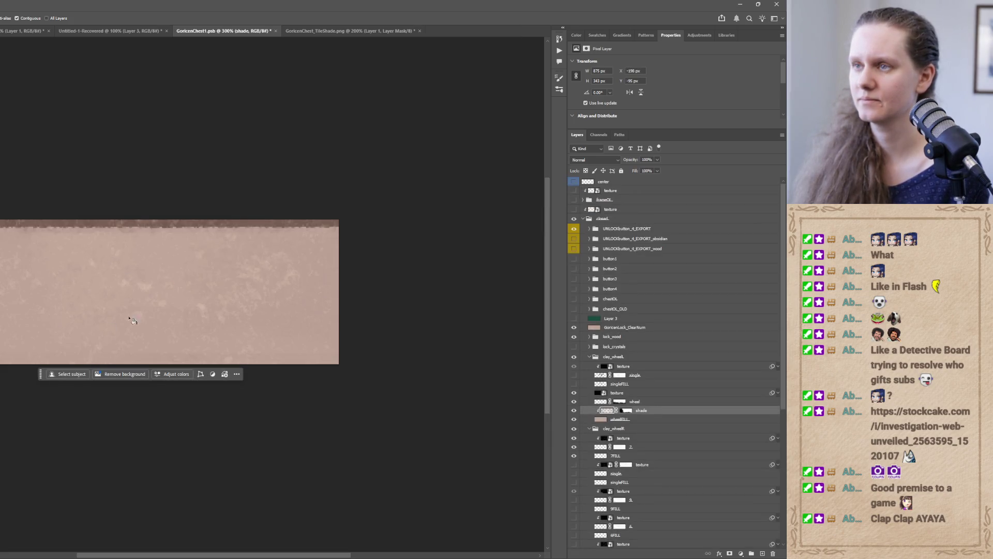
pyautogui.click(739, 5)
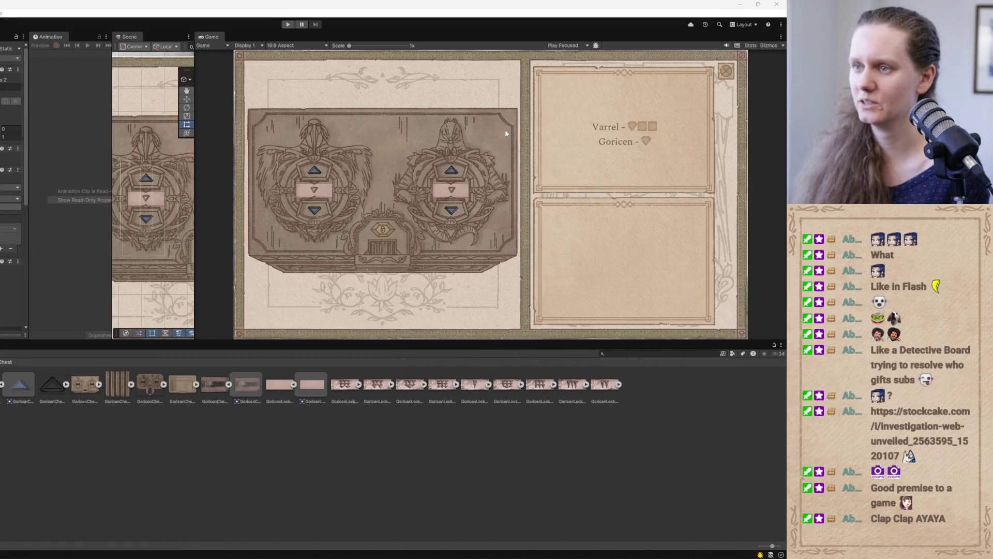
pyautogui.click(258, 557)
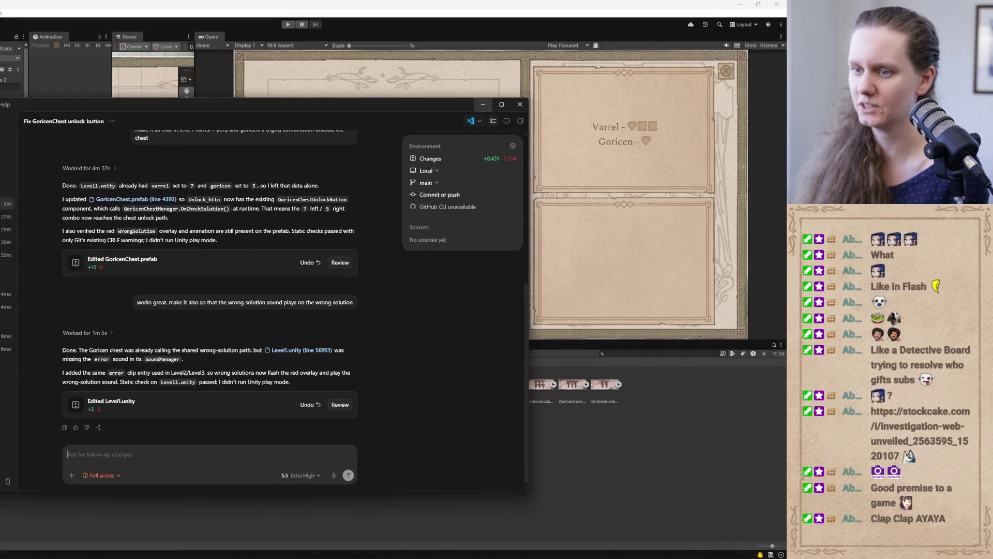
pyautogui.click(483, 104)
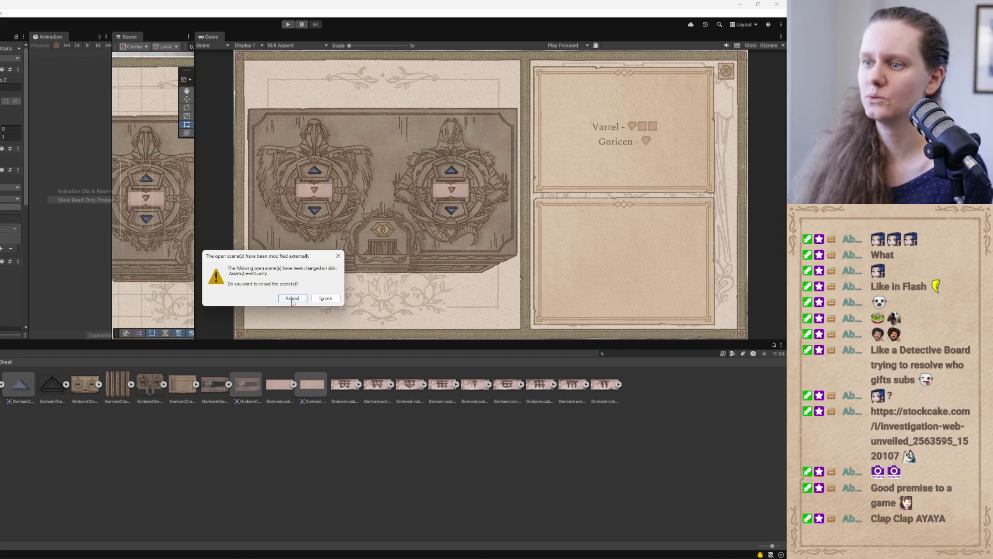
pyautogui.click(292, 298)
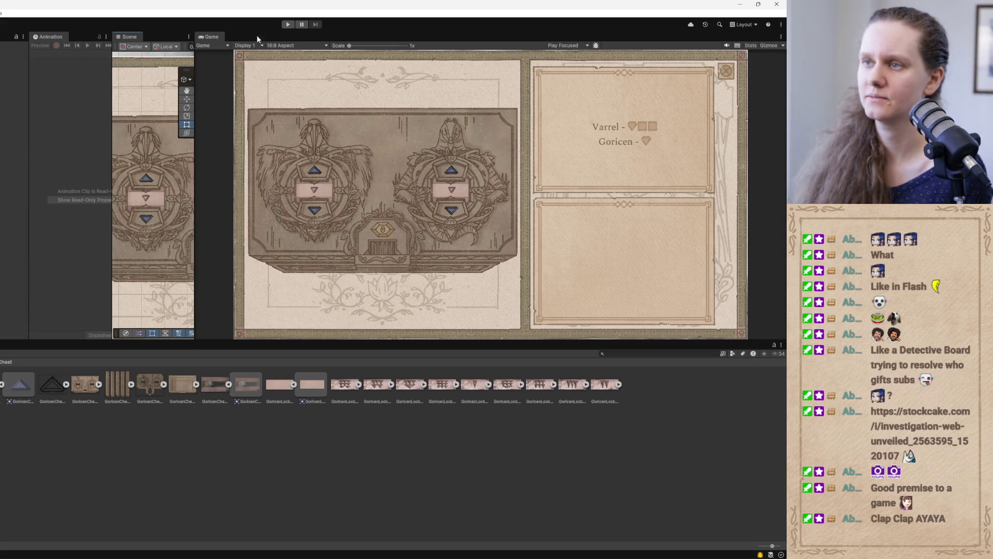
pyautogui.click(288, 25)
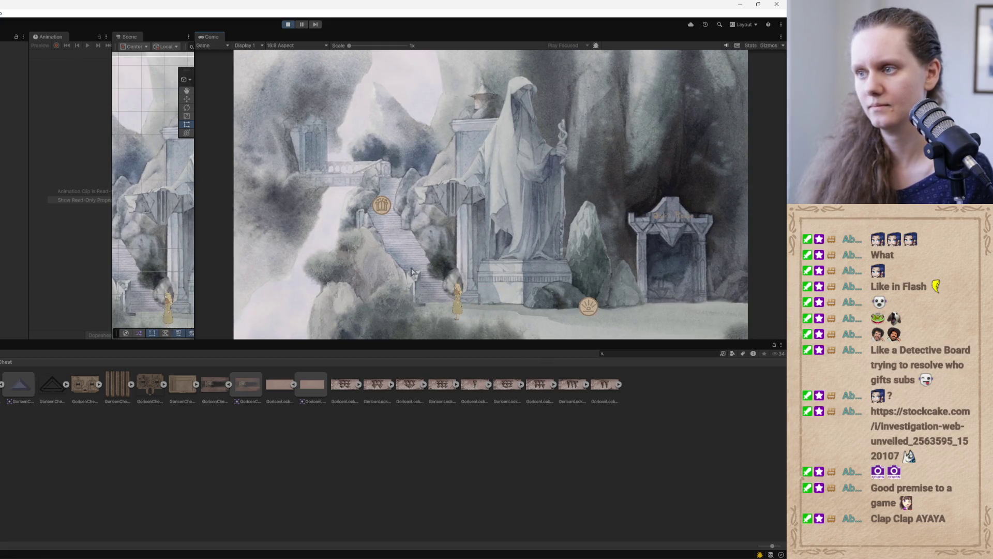
pyautogui.click(381, 287)
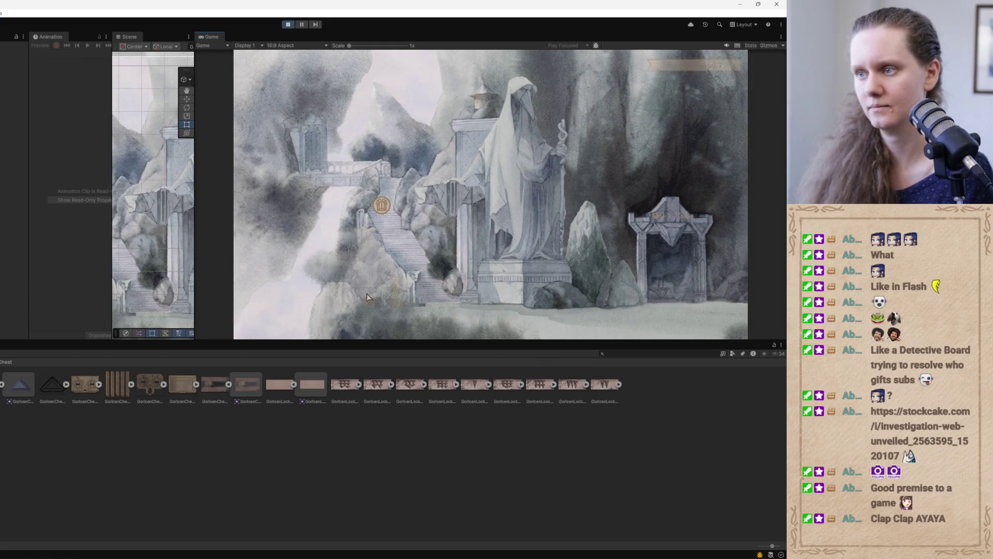
pyautogui.click(369, 280)
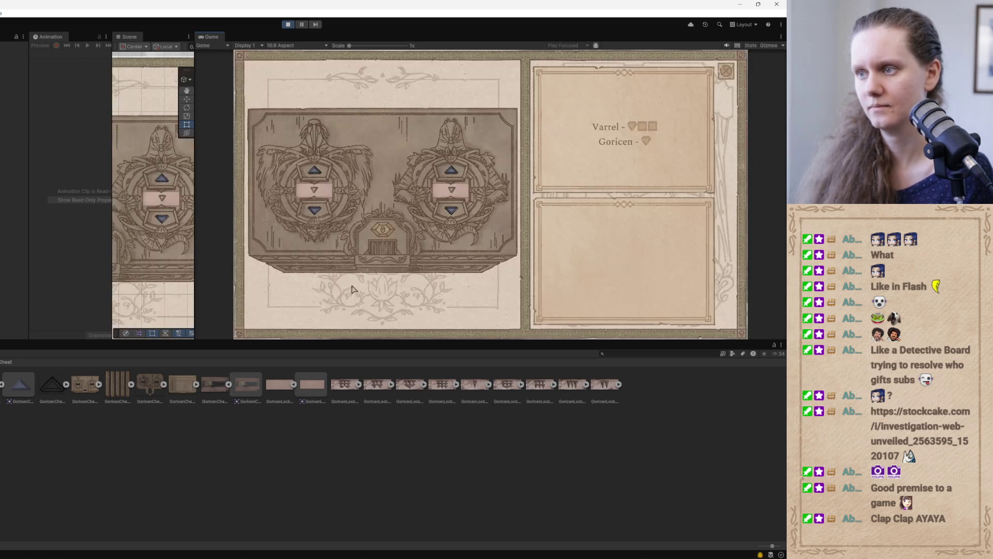
pyautogui.click(314, 173)
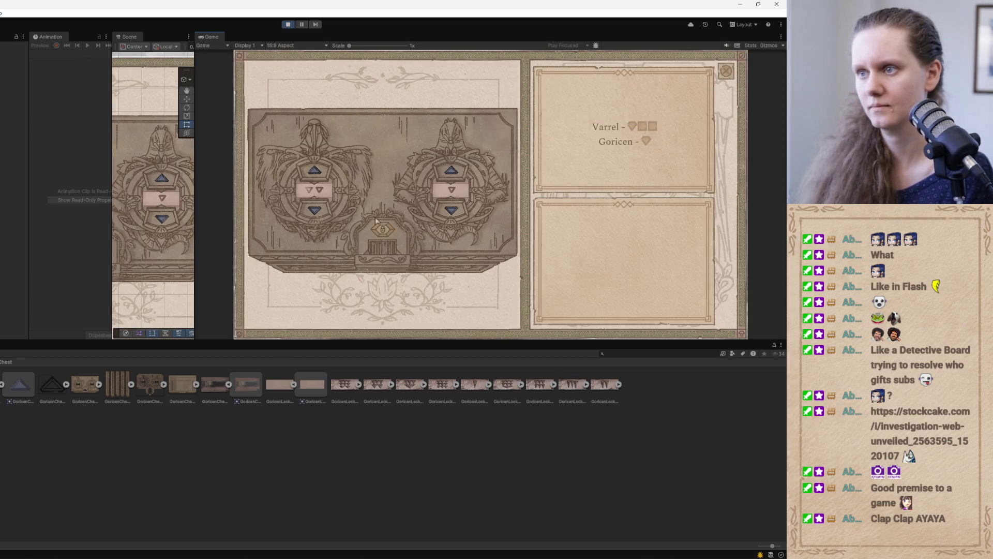
pyautogui.click(383, 233)
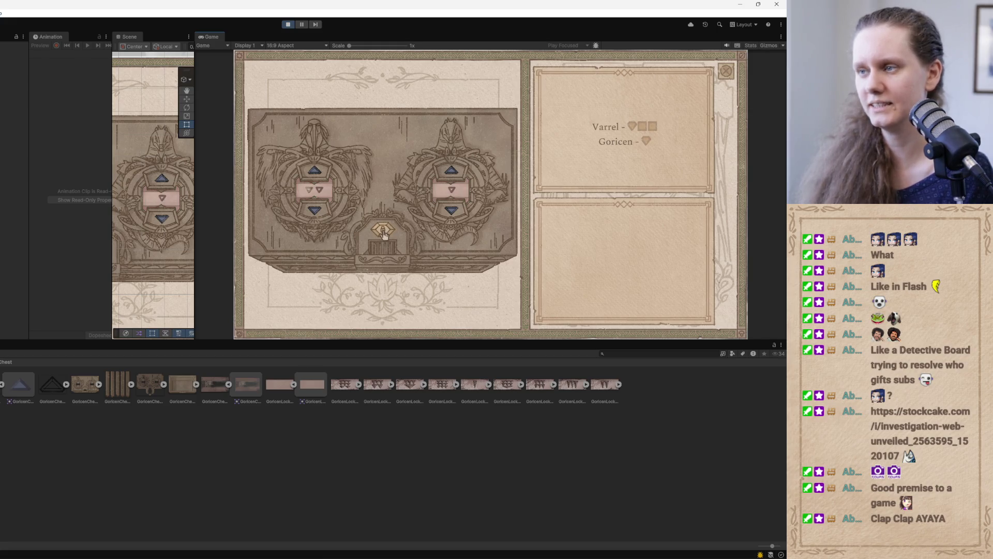
pyautogui.click(383, 234)
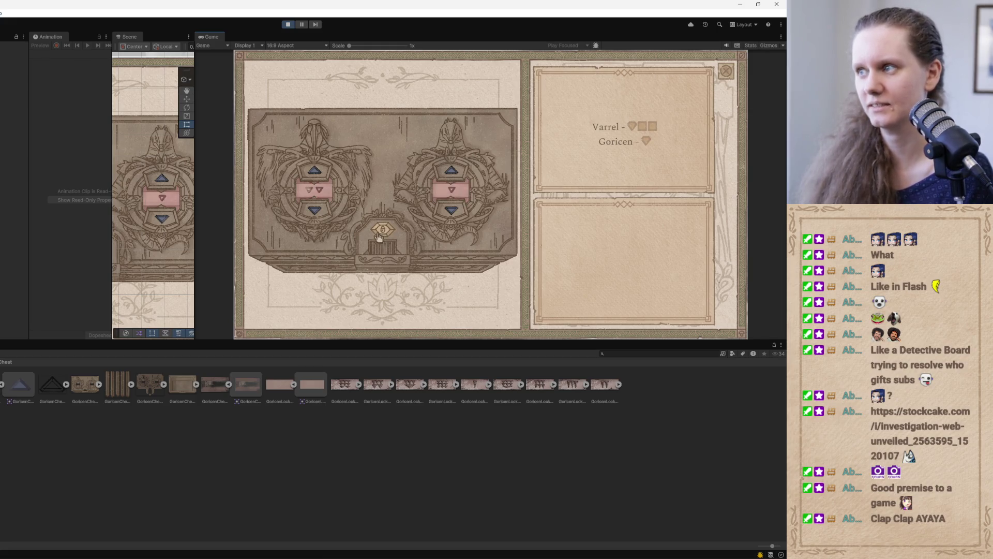
pyautogui.click(315, 172)
pyautogui.click(315, 173)
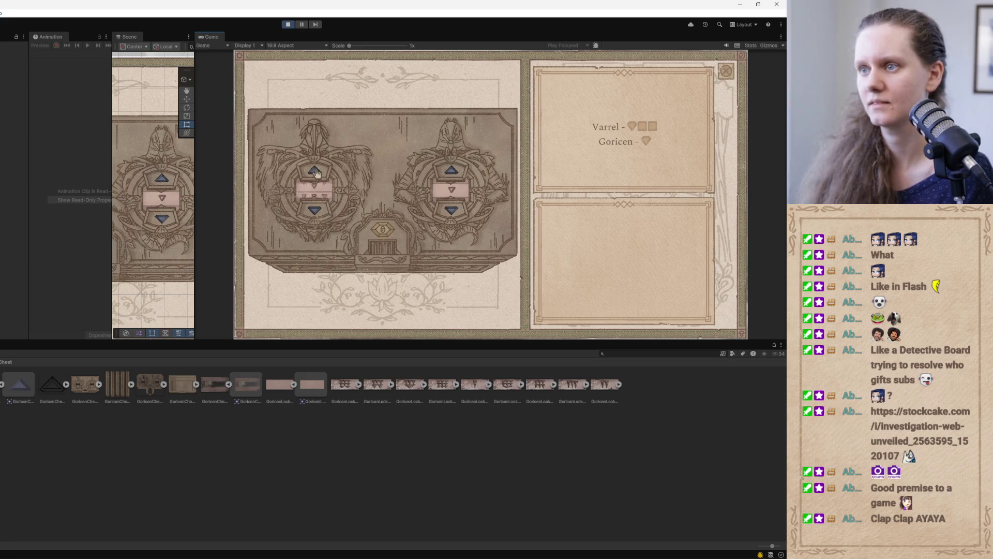
pyautogui.click(451, 172)
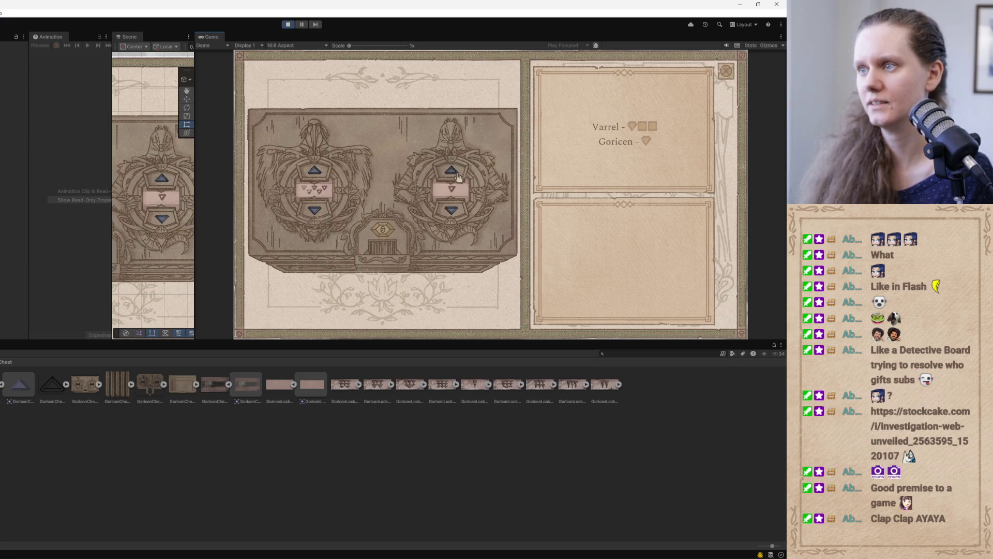
pyautogui.click(452, 173)
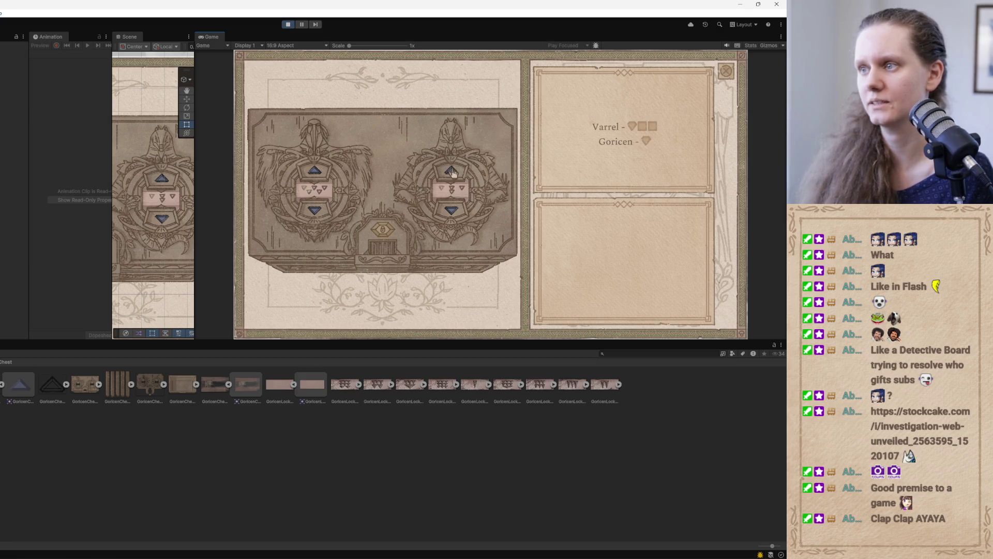
pyautogui.click(376, 241)
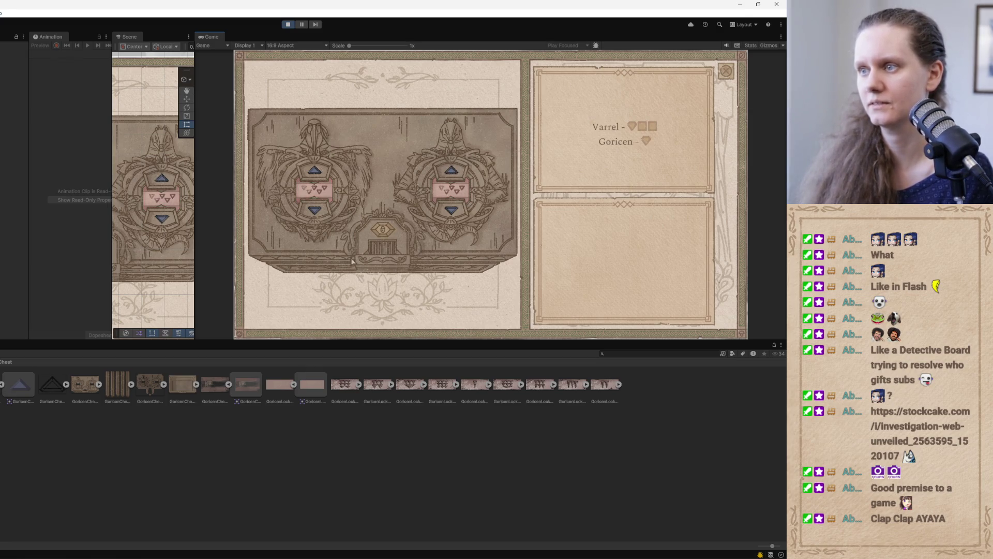
pyautogui.click(315, 169)
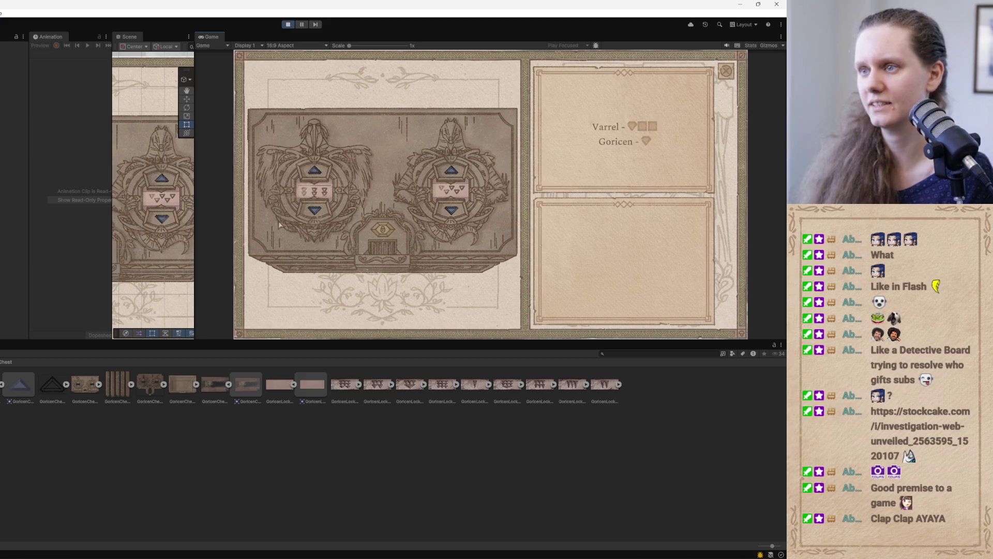
pyautogui.click(326, 171)
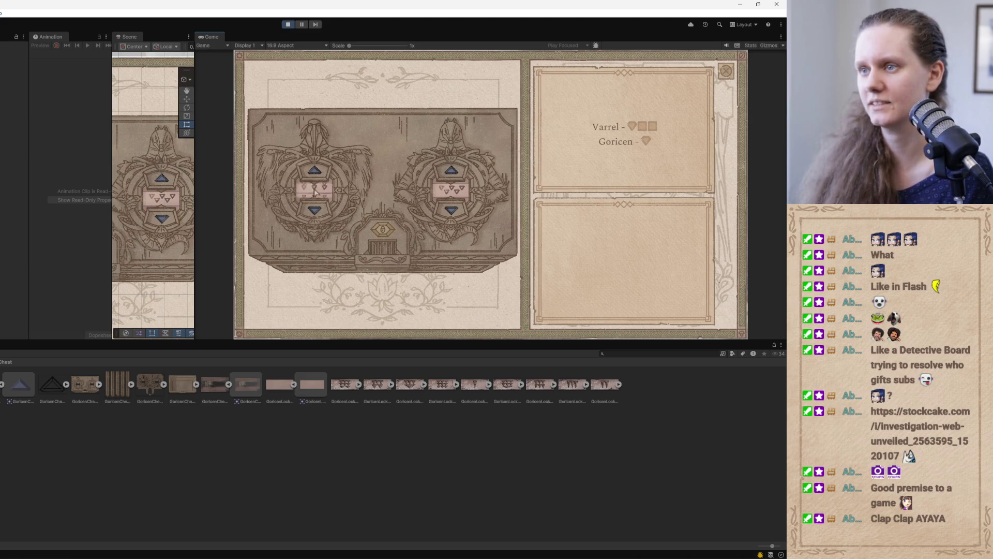
pyautogui.click(384, 236)
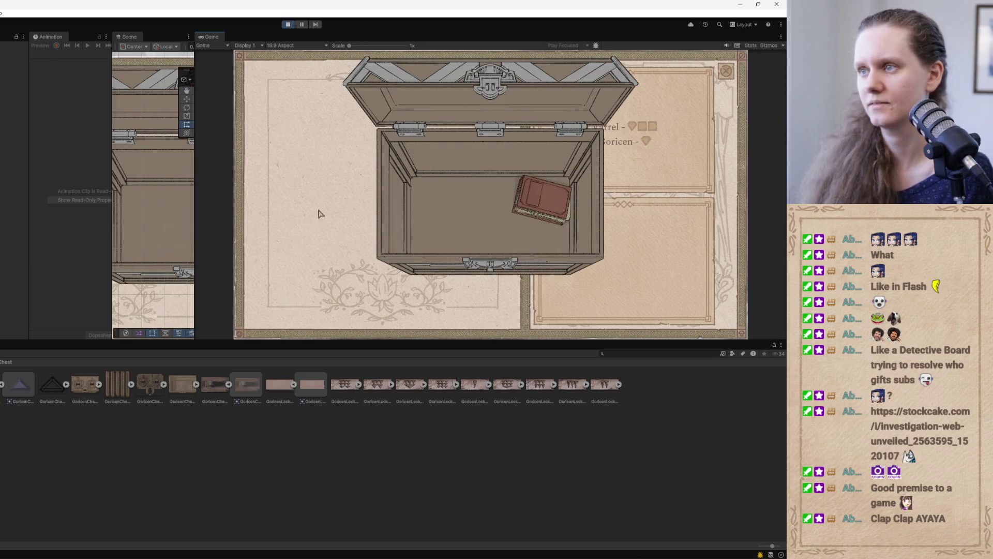
pyautogui.click(287, 25)
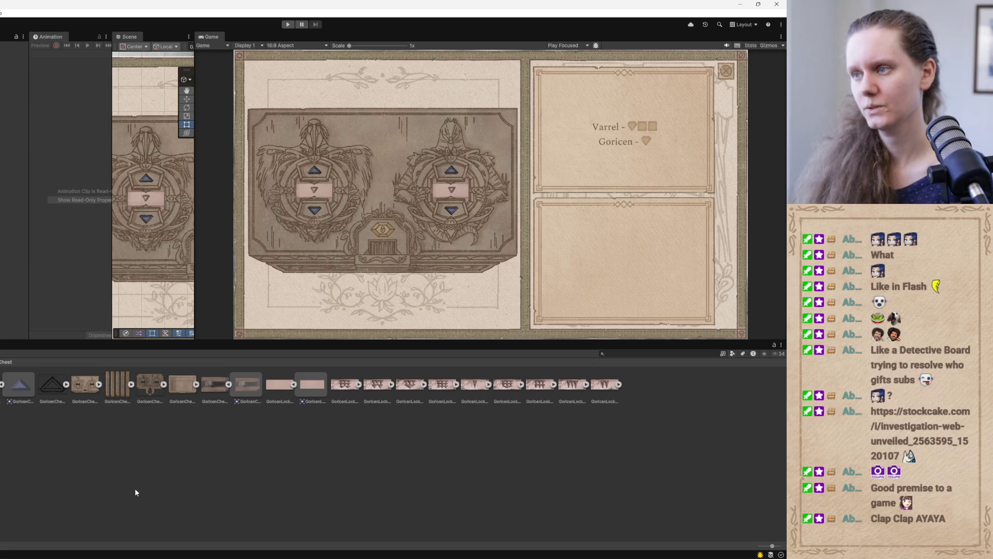
pyautogui.moveTo(309, 553)
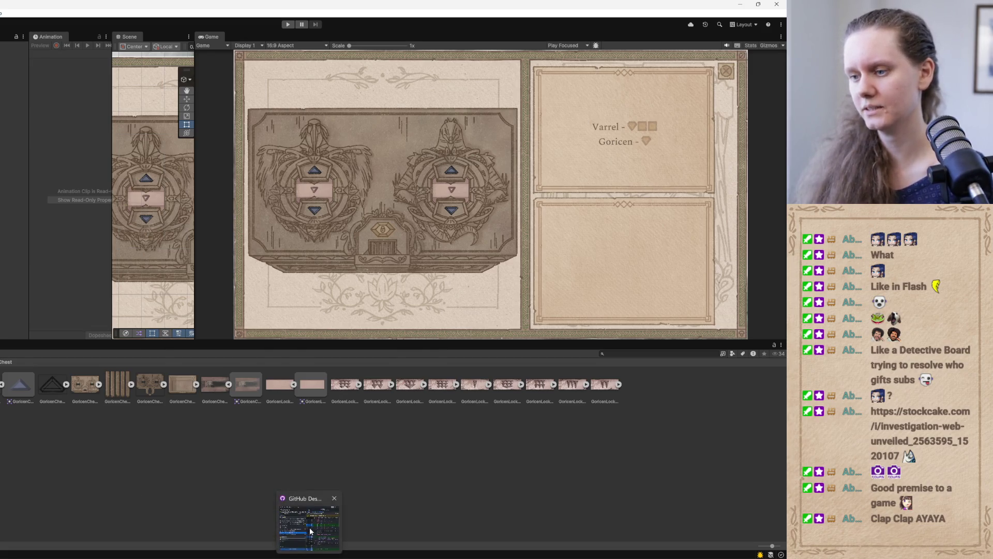
# - Review the 12 pending changes and the GoricenChestManager.cs diff, then start the commit summary
pyautogui.click(308, 523)
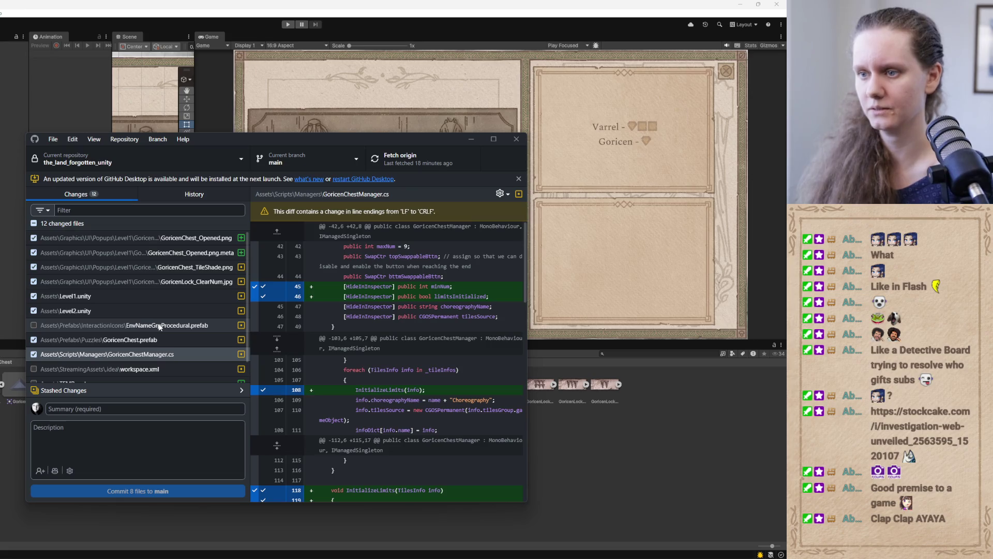
pyautogui.scroll(-1, 158, 323)
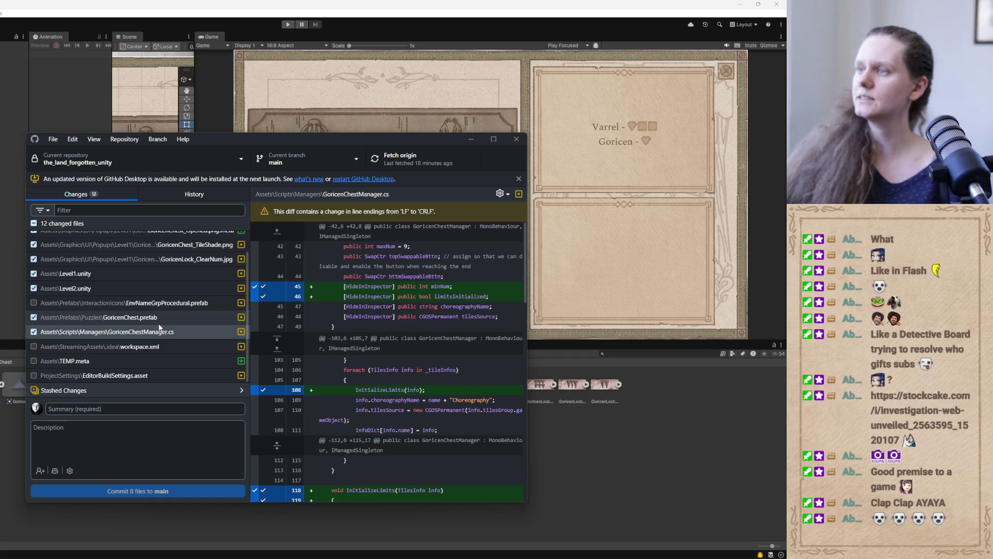
pyautogui.click(145, 411)
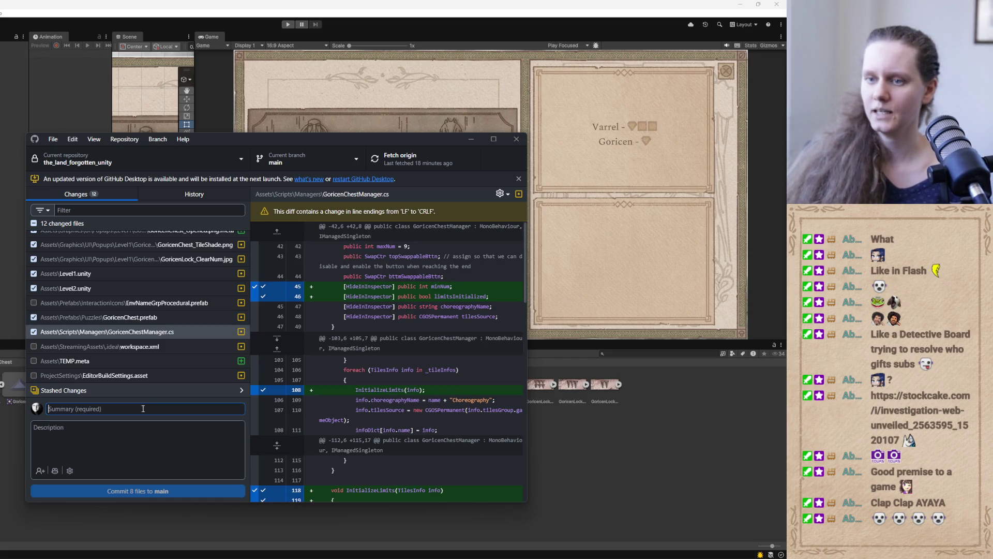
# - Write commit summary 'L1: Goricen chest puzzle' with description 'Made into prefab, updated tile functionality'
pyautogui.scroll(1, 181, 356)
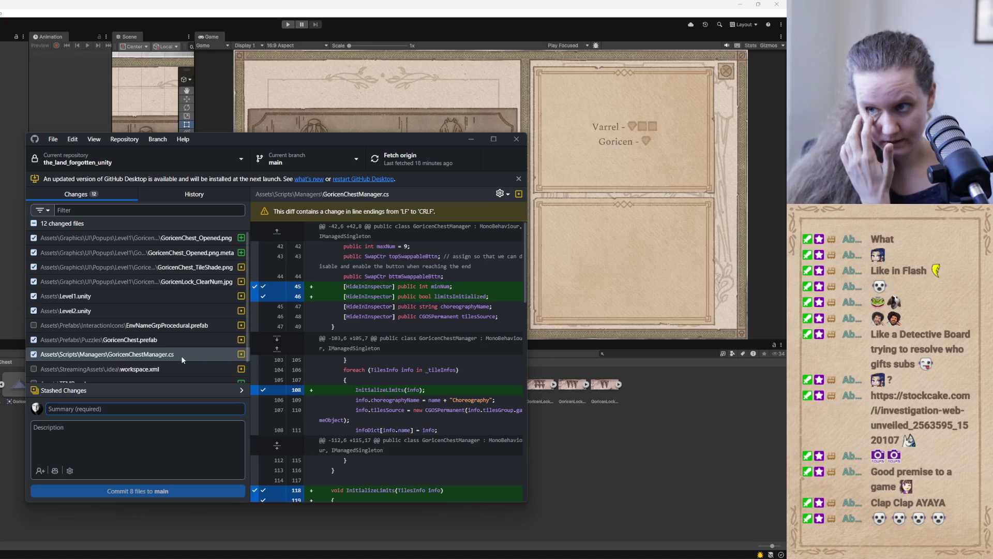
pyautogui.write('L')
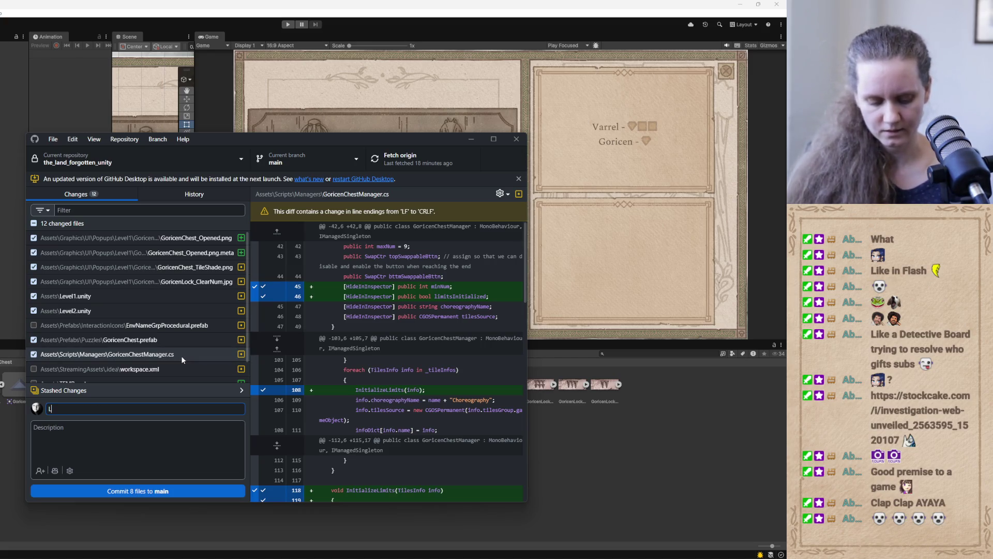
pyautogui.write('1: Goricen chest')
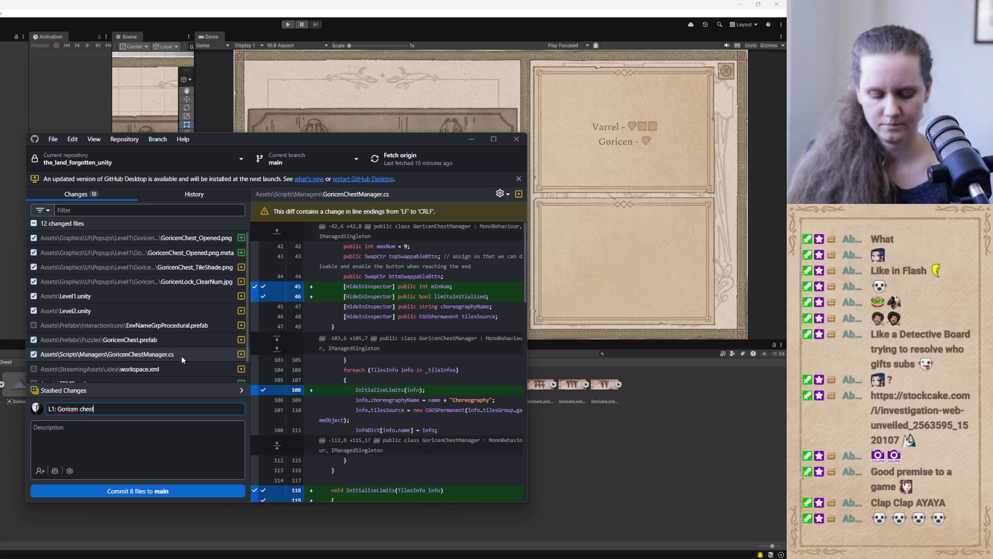
pyautogui.write(' puzzle')
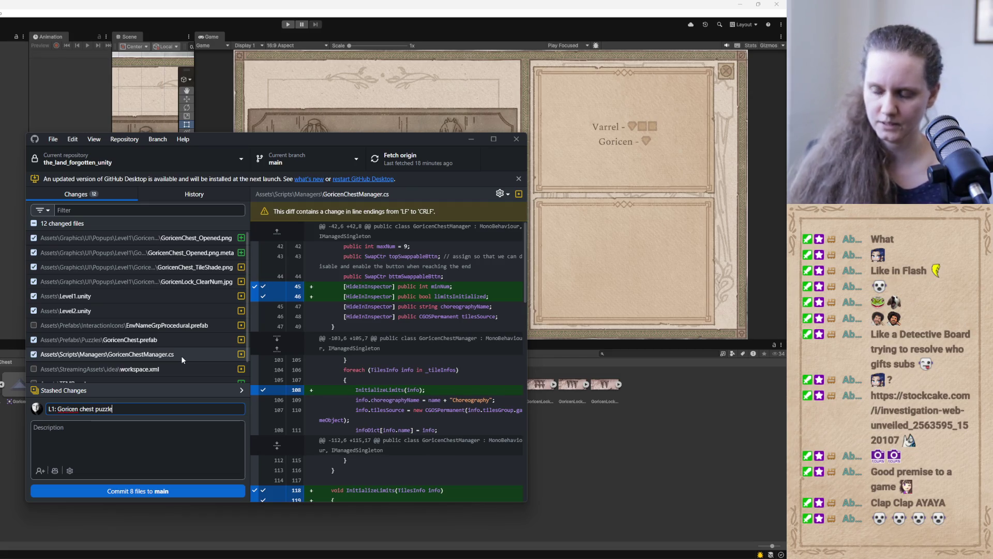
pyautogui.click(126, 427)
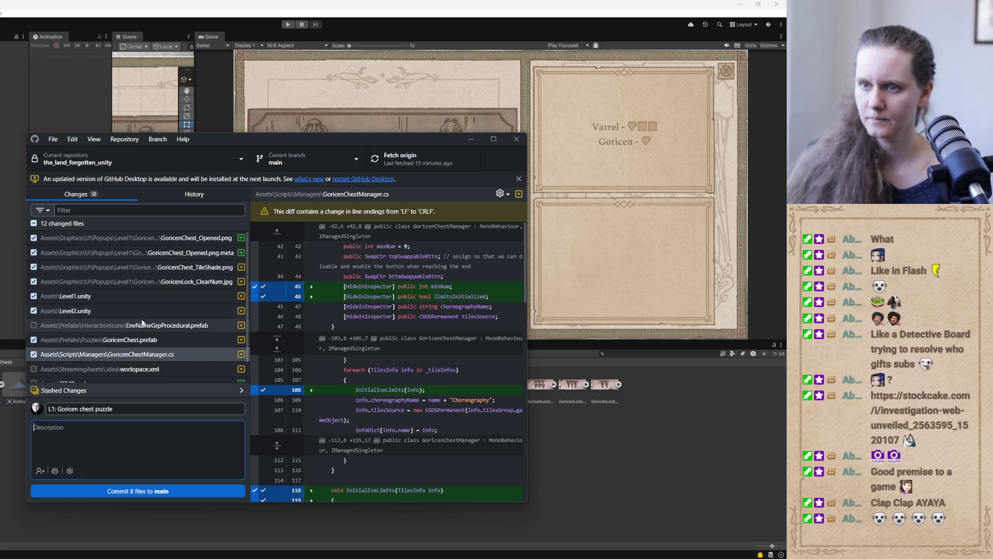
pyautogui.scroll(-5, 373, 347)
pyautogui.scroll(5, 372, 348)
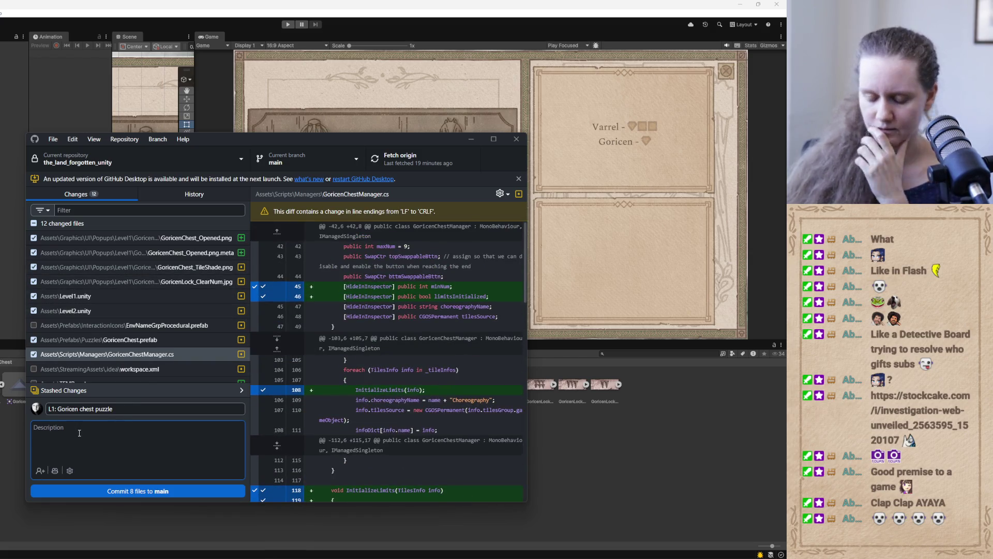
pyautogui.write('Made into prefab')
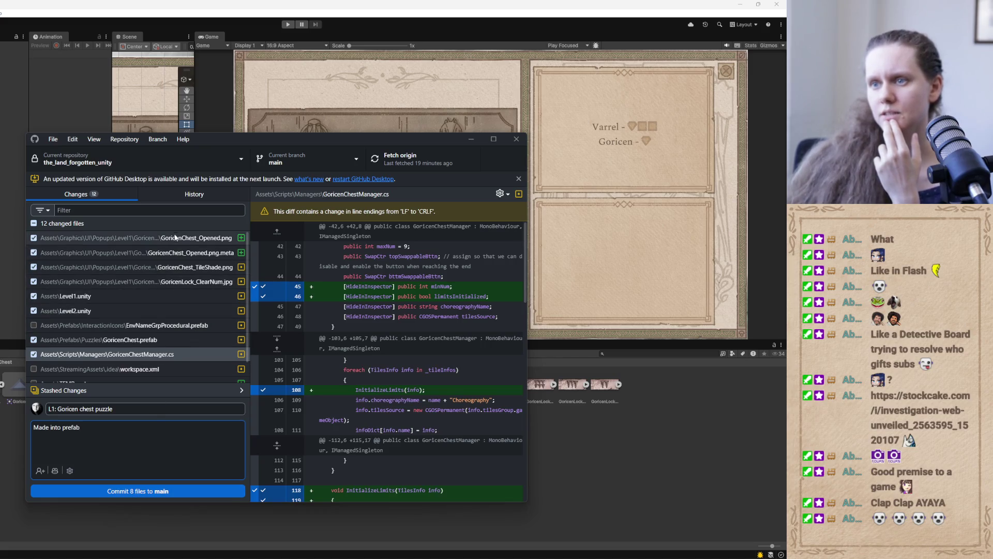
pyautogui.scroll(-1, 162, 303)
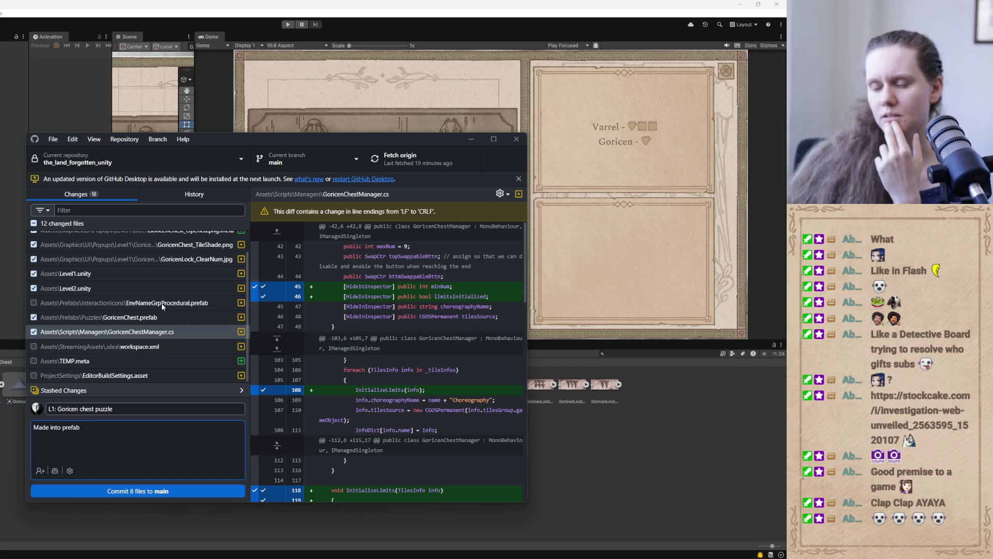
pyautogui.write(',')
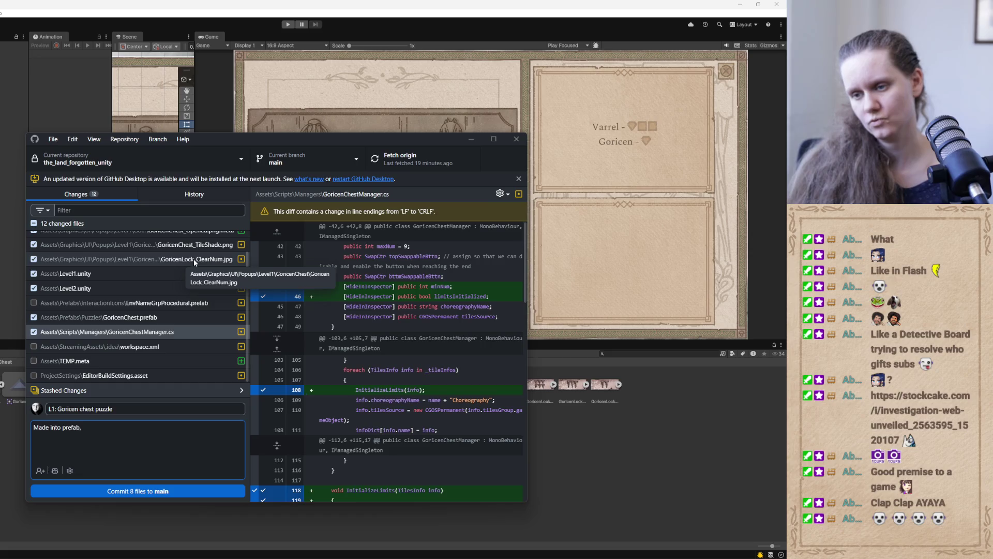
pyautogui.write(' updated t')
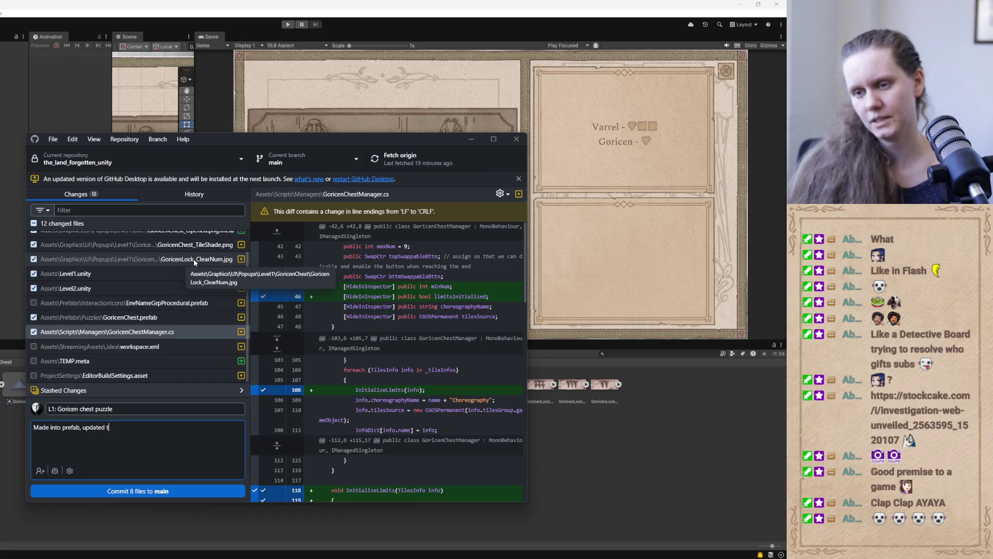
pyautogui.write('ile functionality')
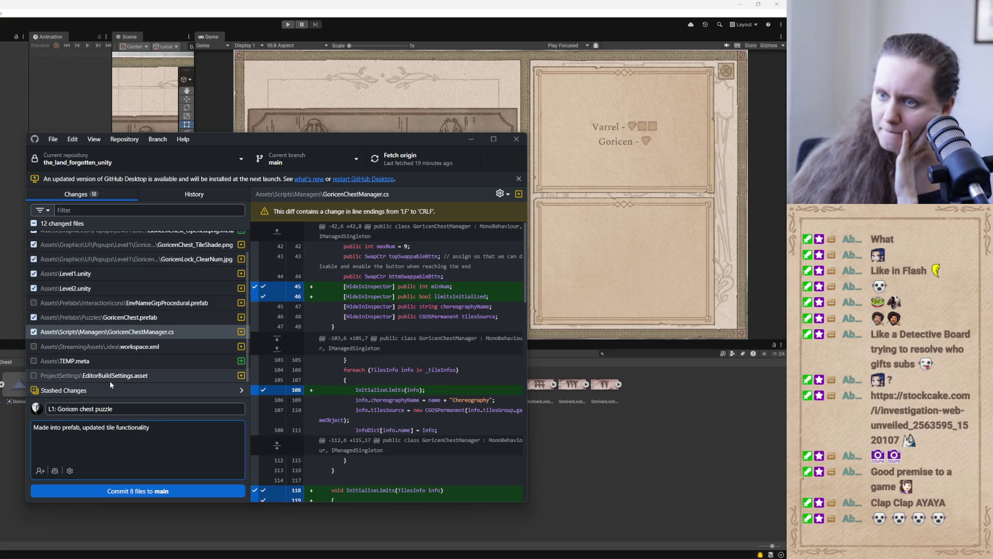
pyautogui.scroll(1, 103, 322)
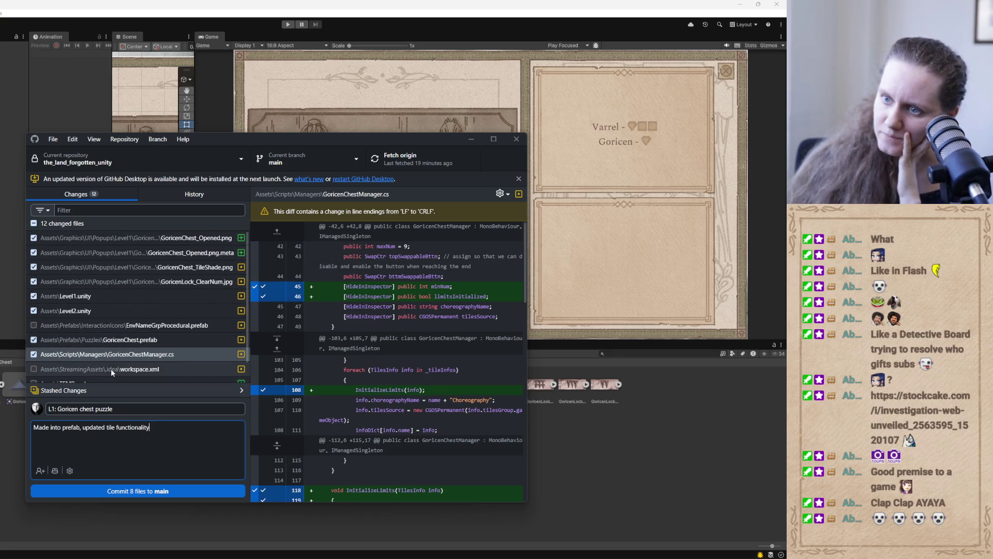
pyautogui.scroll(-3, 342, 387)
pyautogui.scroll(3, 342, 387)
# - Commit the 8 files to main, push to origin, and bring the Codex chat back
pyautogui.click(131, 492)
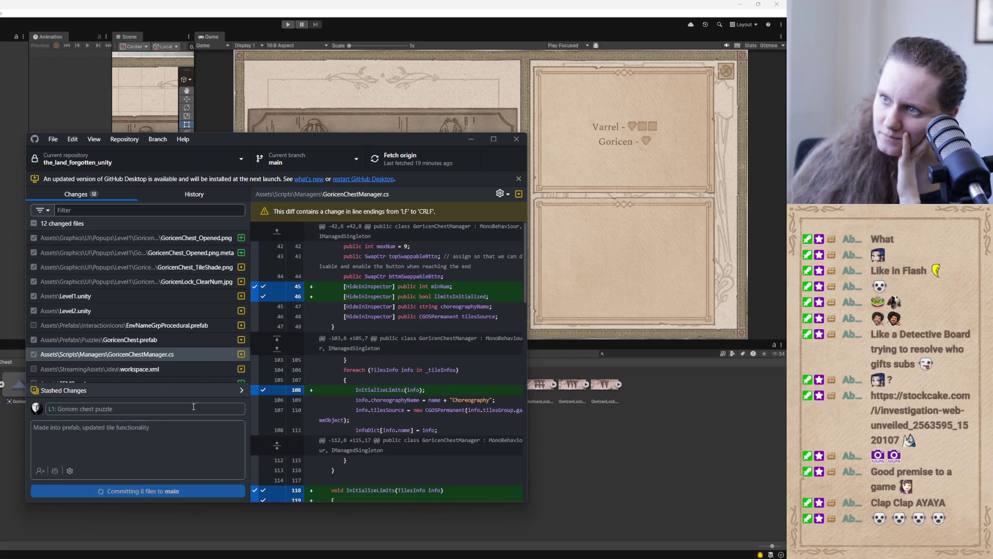
pyautogui.click(422, 158)
pyautogui.click(471, 138)
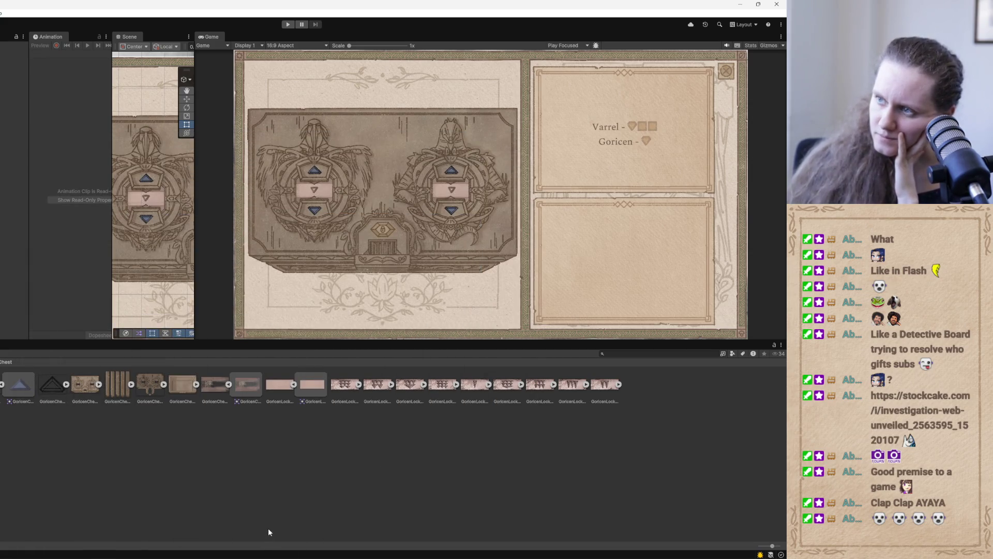
pyautogui.moveTo(274, 554)
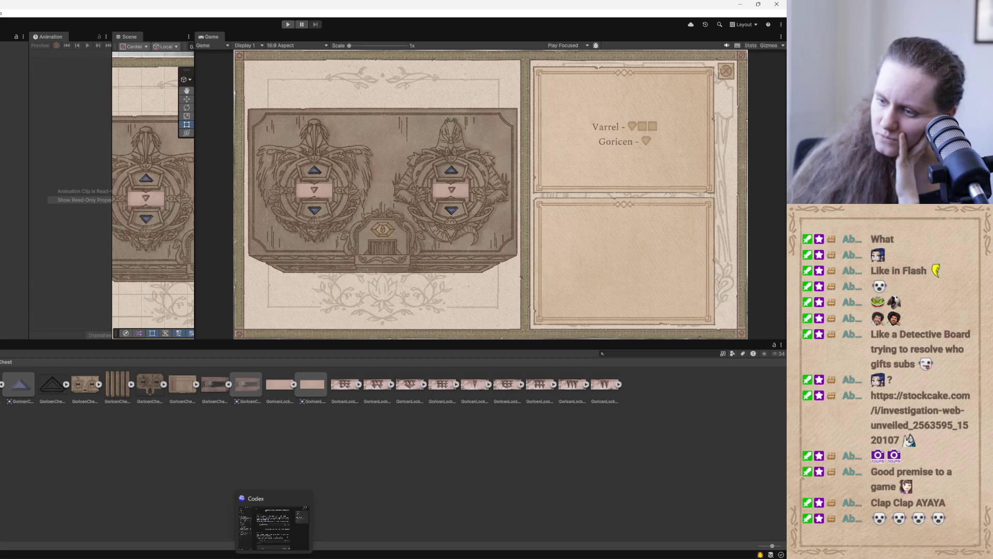
pyautogui.click(258, 517)
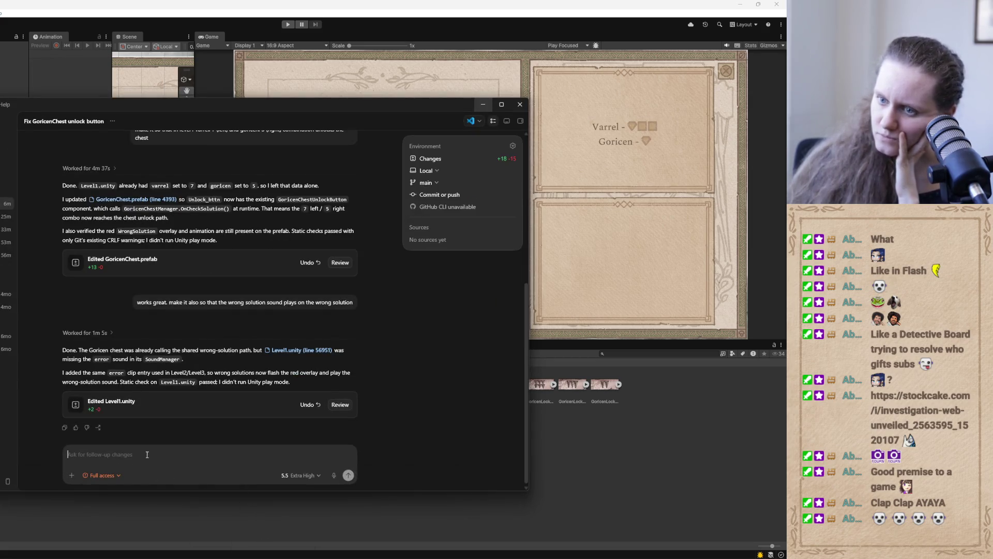
# - Ask Codex which Level1 book has the Goricen chest code and to gate the side page on reading it
pyautogui.write('what is')
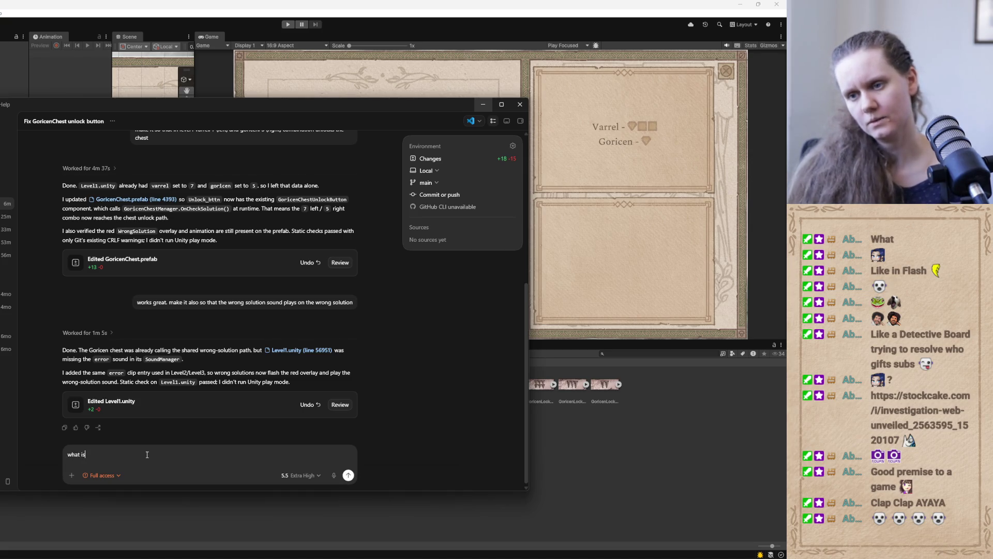
pyautogui.write(' the book in ')
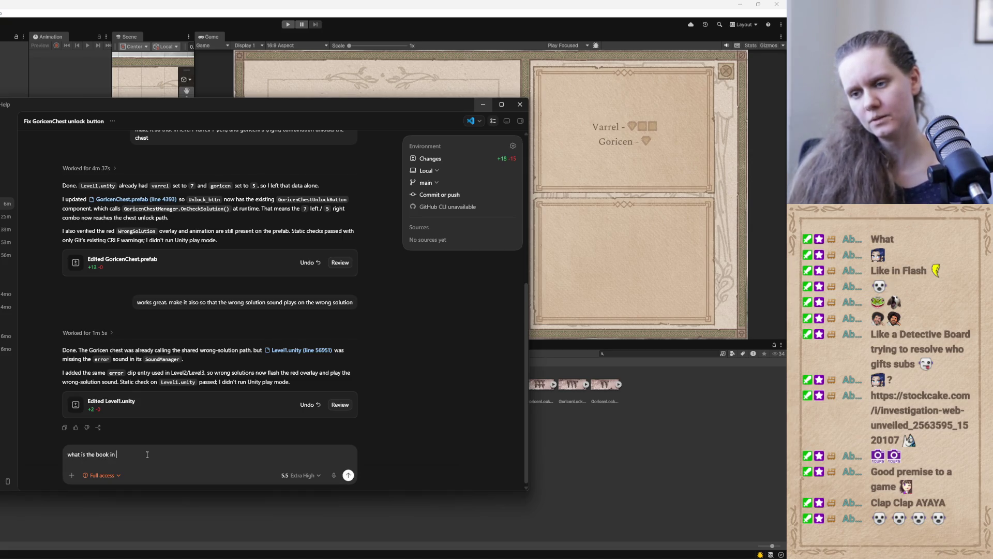
pyautogui.write('level')
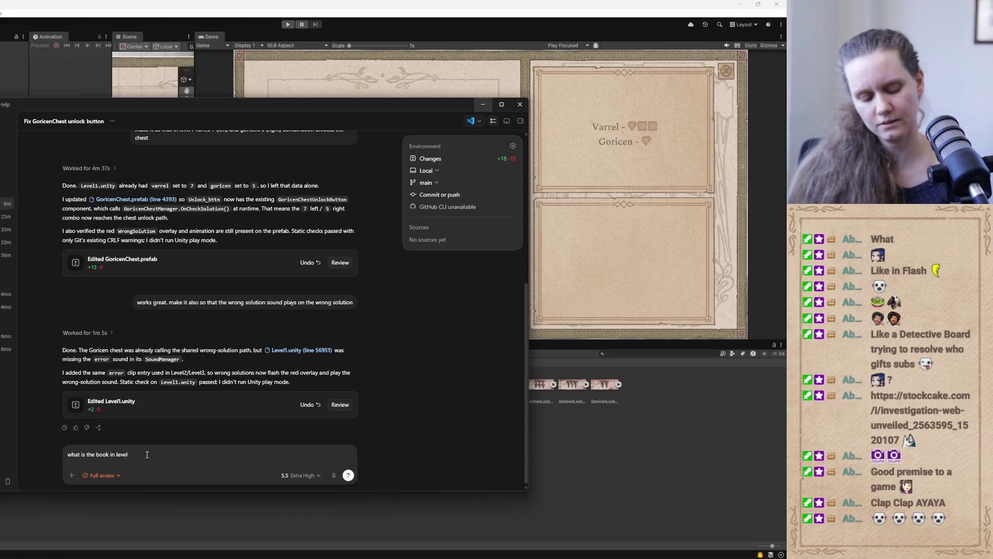
pyautogui.write('1 that has ')
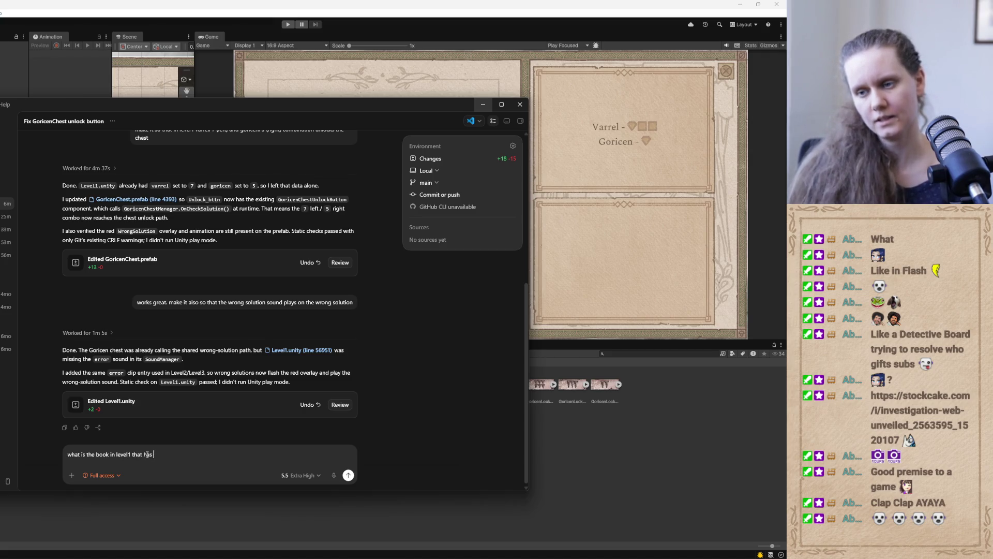
pyautogui.write('info about')
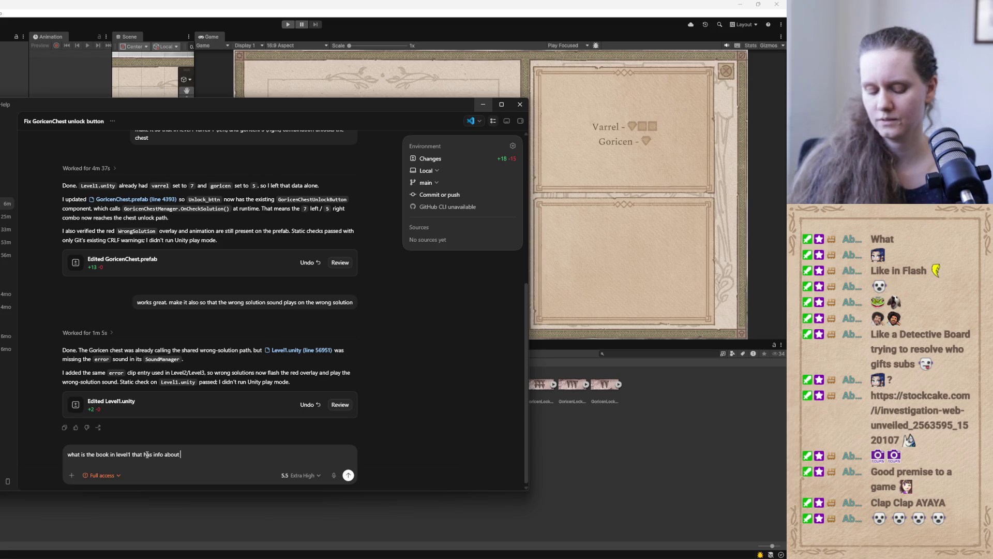
pyautogui.write('he code to open ')
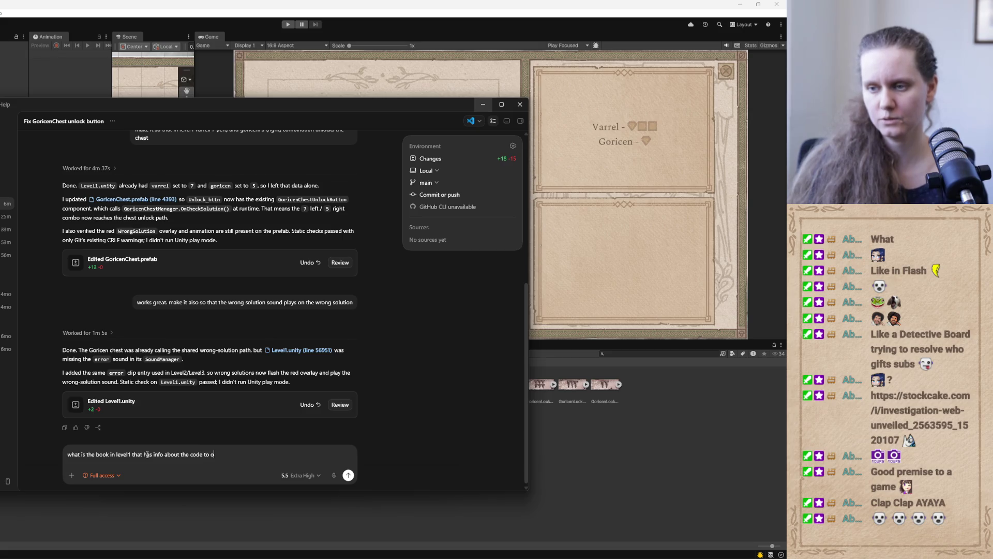
pyautogui.write('goricen ')
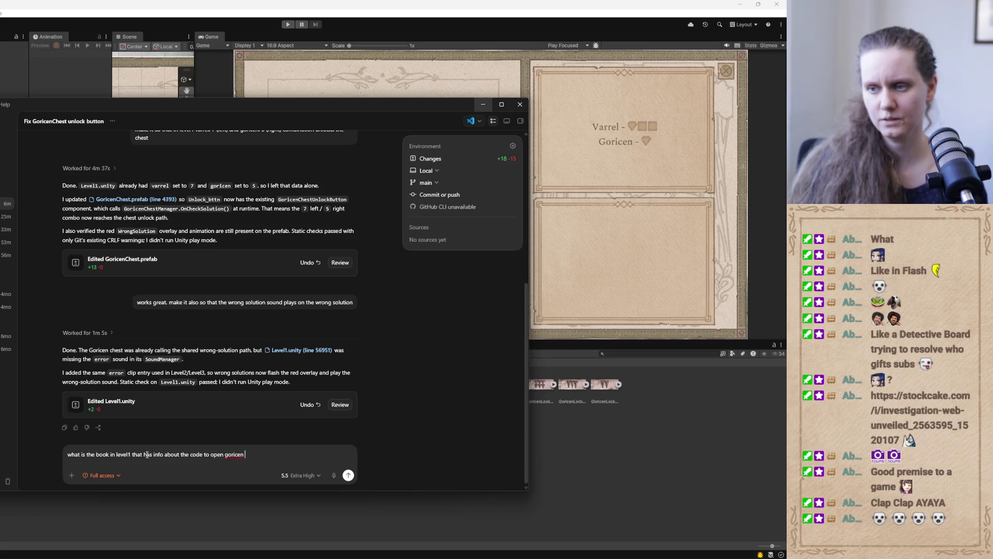
pyautogui.write('chest?')
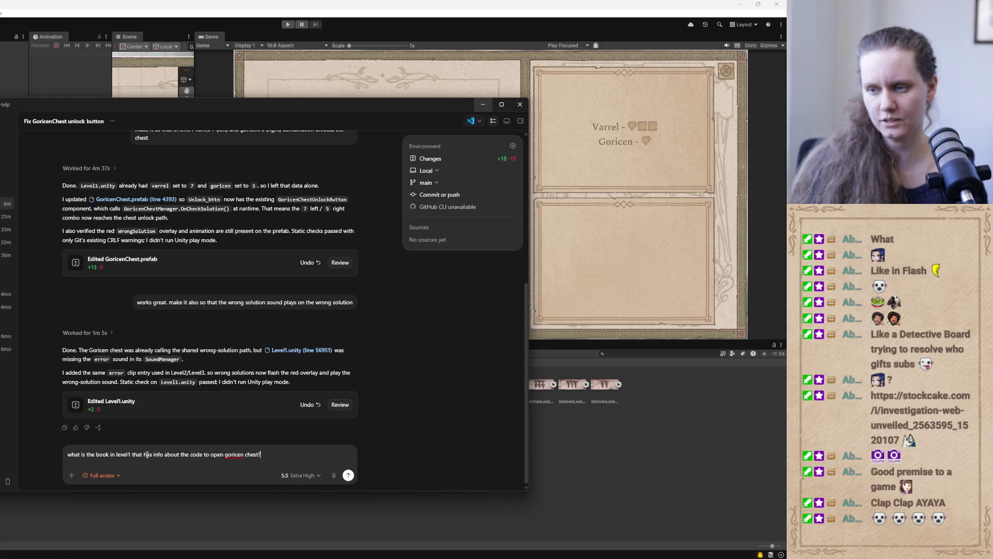
pyautogui.write(' make it so that the')
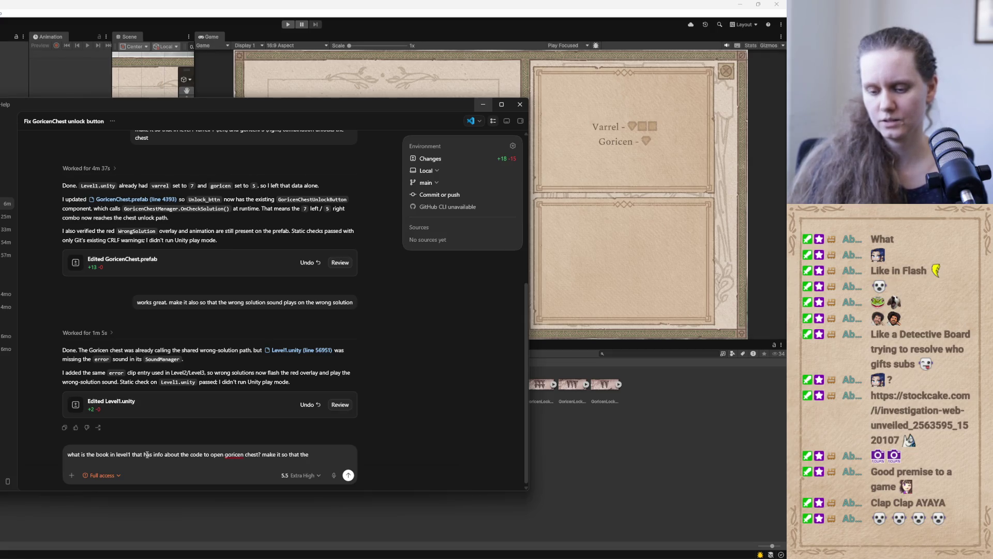
pyautogui.write(' book in ')
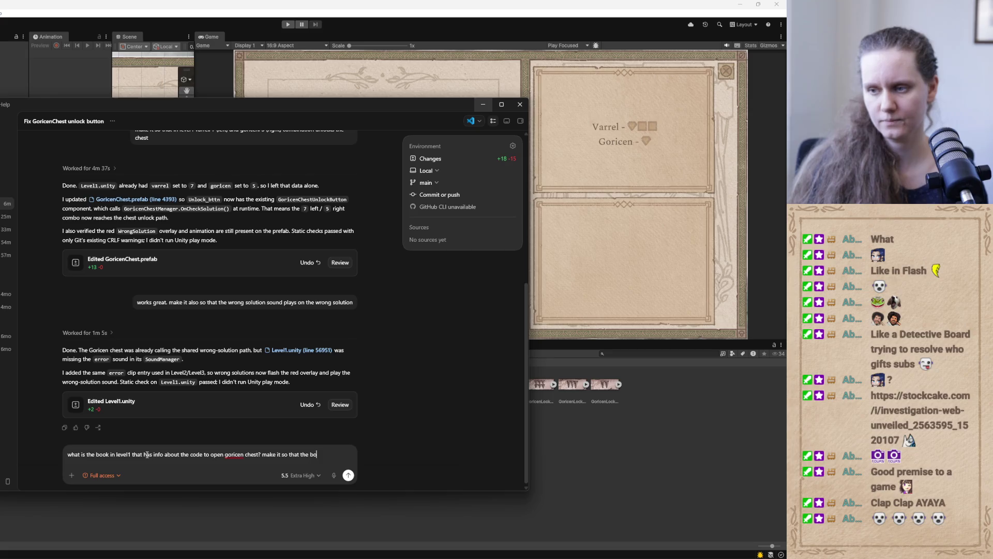
pyautogui.write('puzzle p')
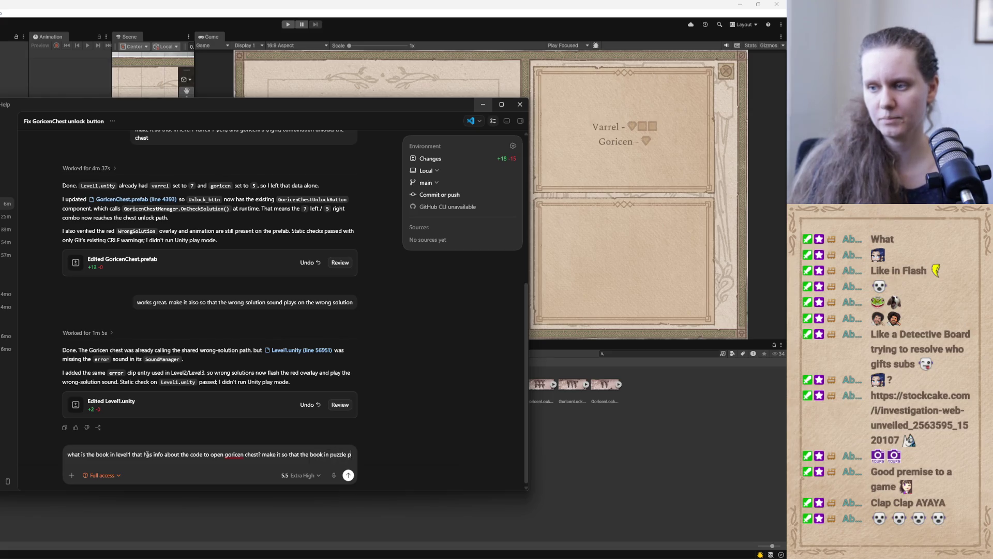
pyautogui.write('age on the ')
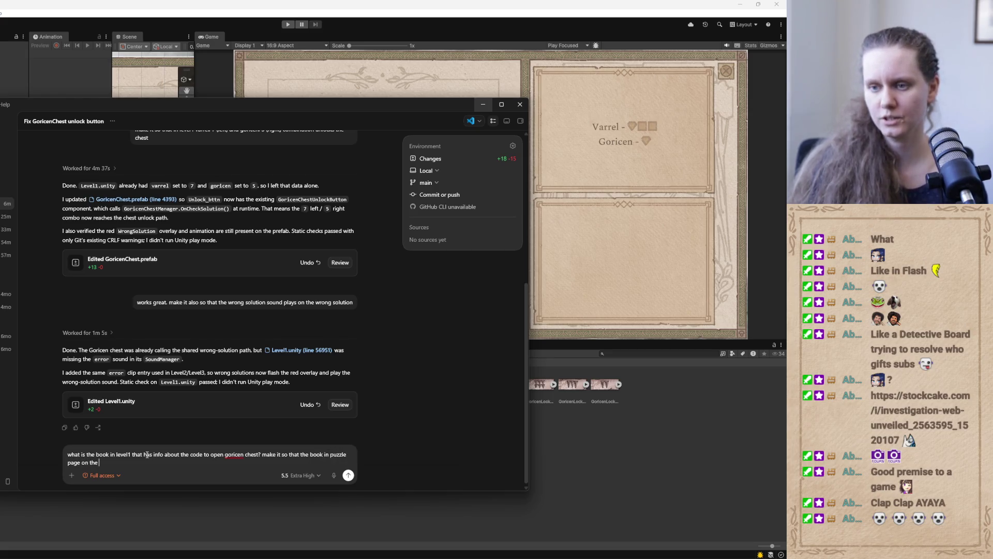
pyautogui.write('side of that pu')
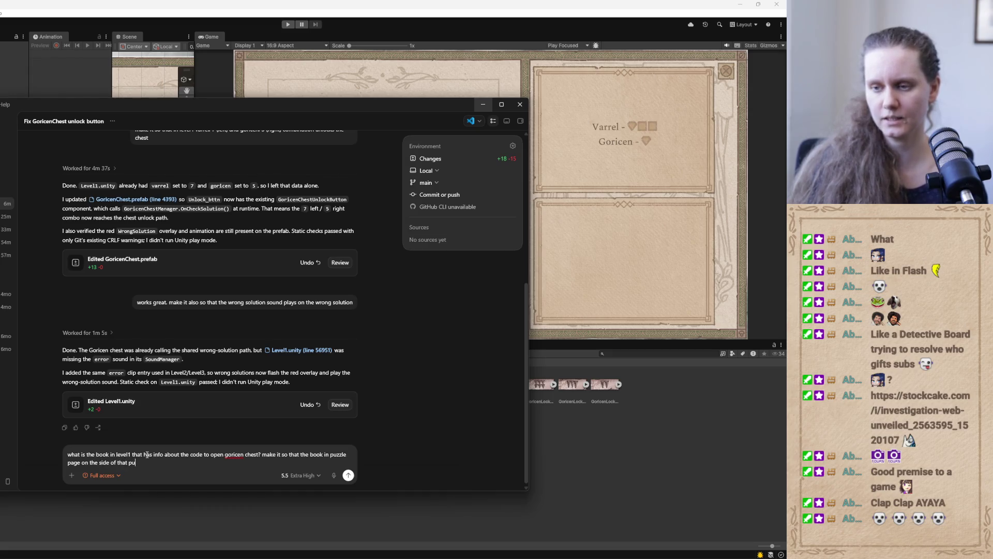
pyautogui.write('zzle is only ')
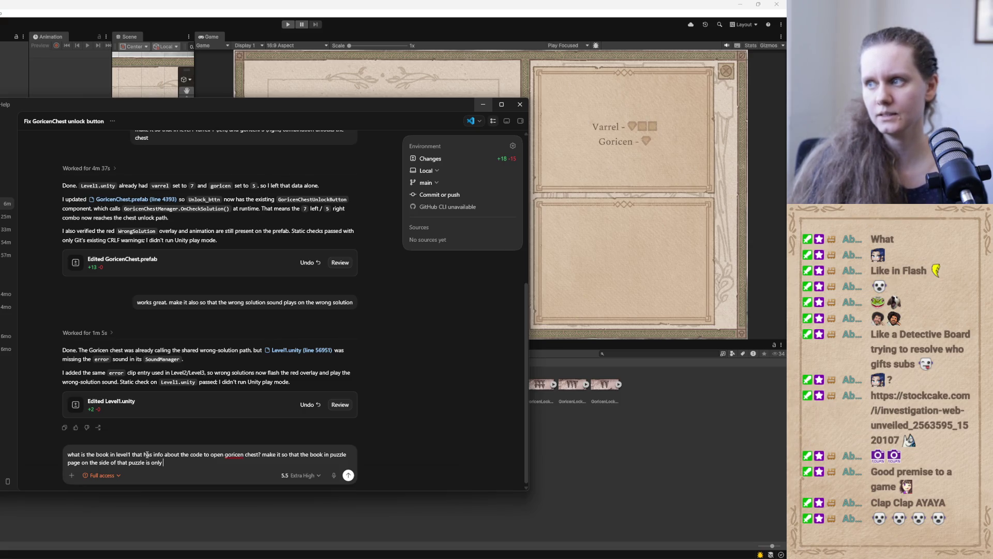
pyautogui.write('visible')
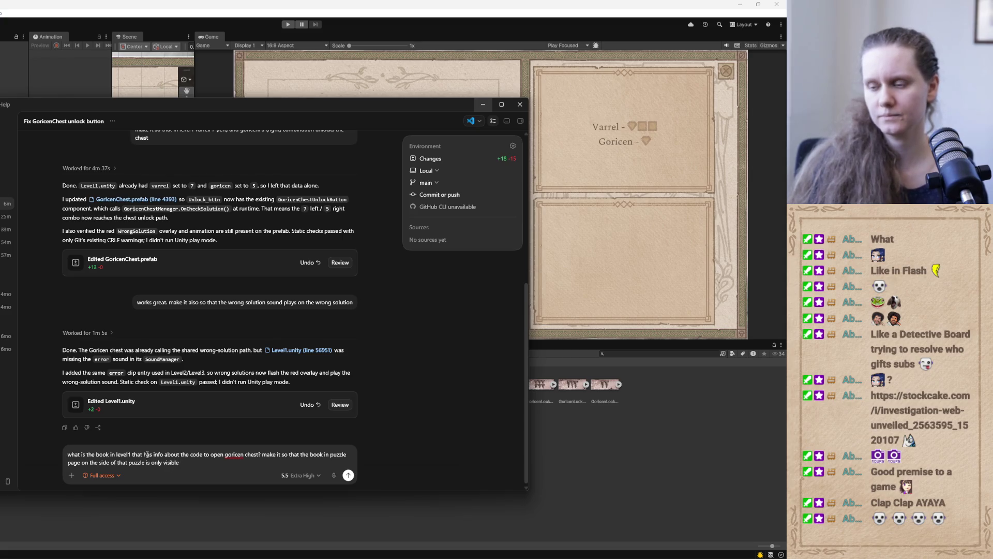
pyautogui.write(' when ')
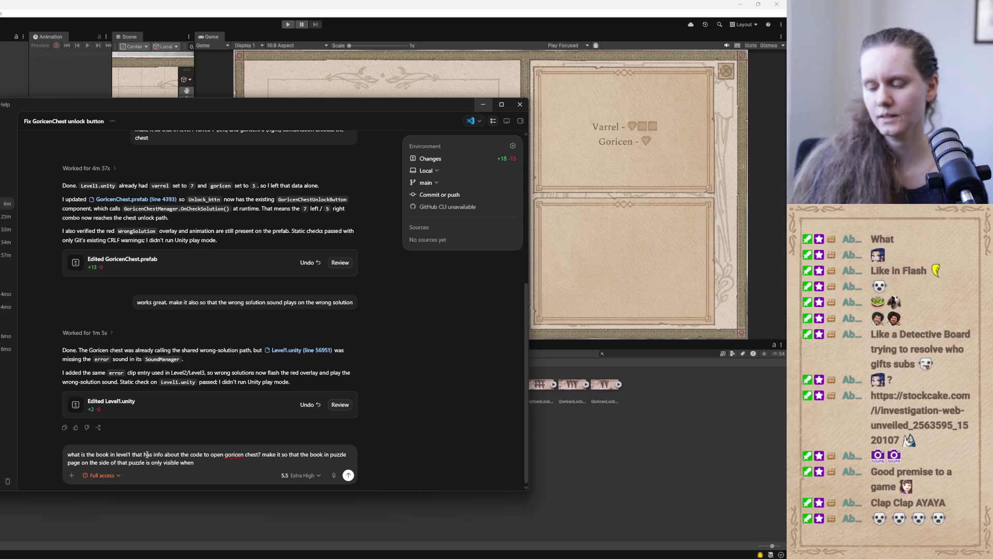
pyautogui.write('we')
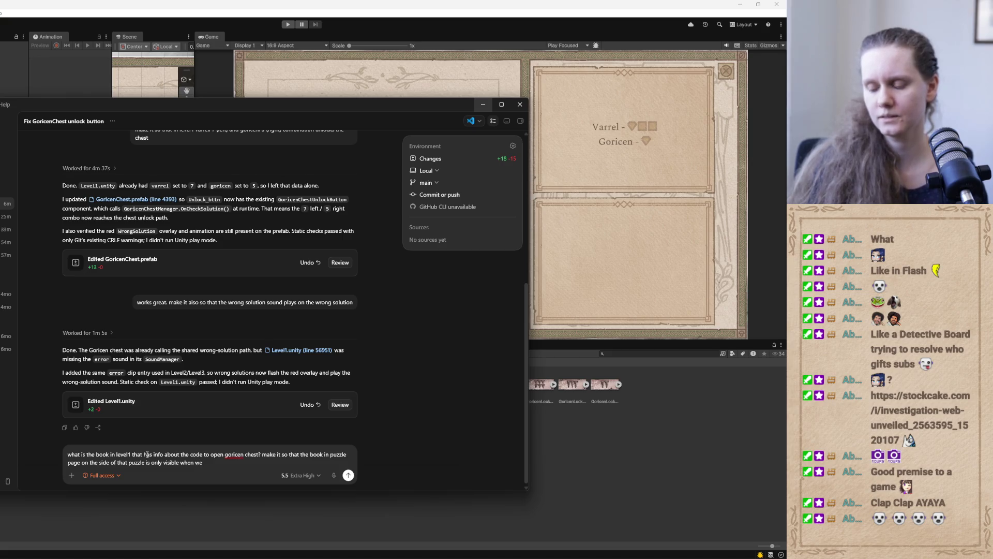
pyautogui.press('BackSpace')
pyautogui.press('BackSpace')
pyautogui.write('that boo')
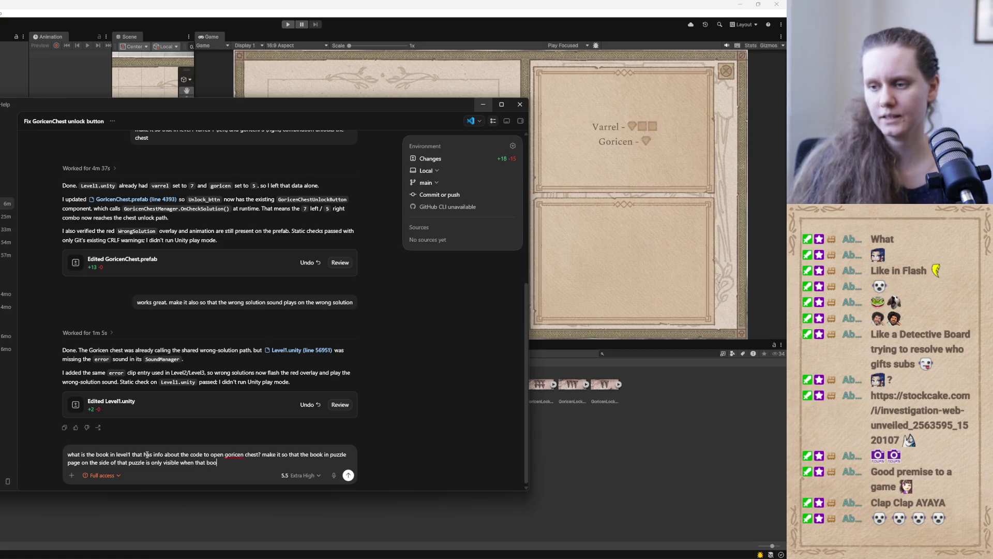
pyautogui.write('k is read')
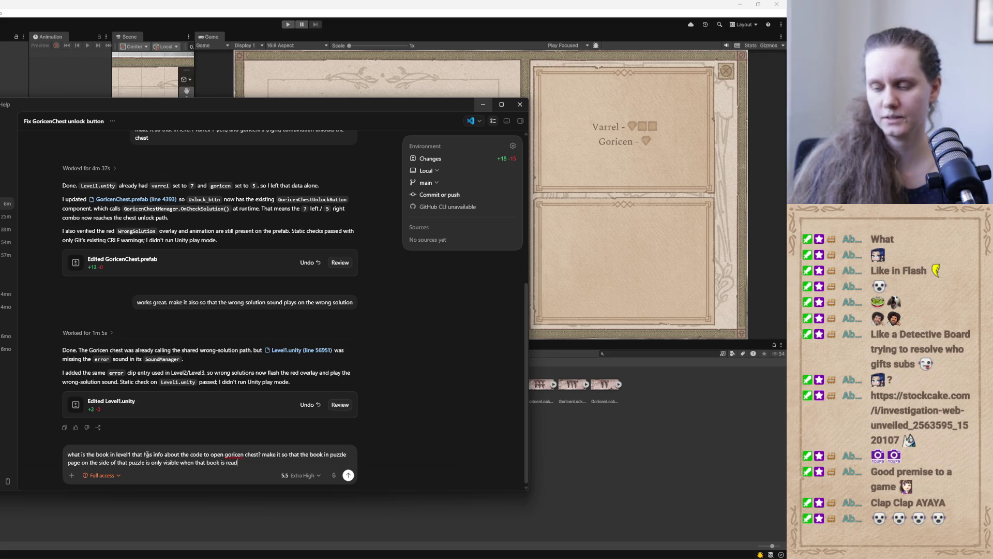
pyautogui.write(' (that needs')
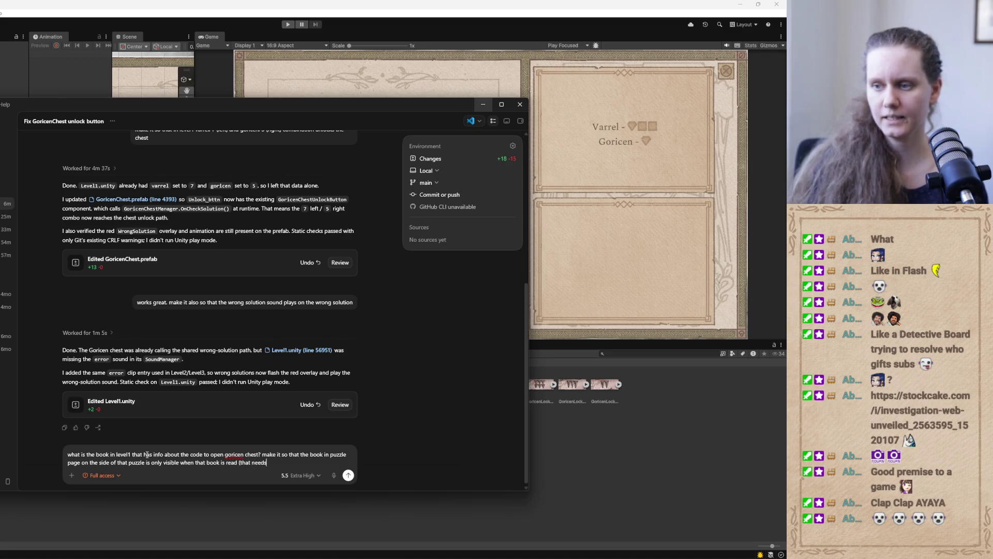
pyautogui.write(' to be')
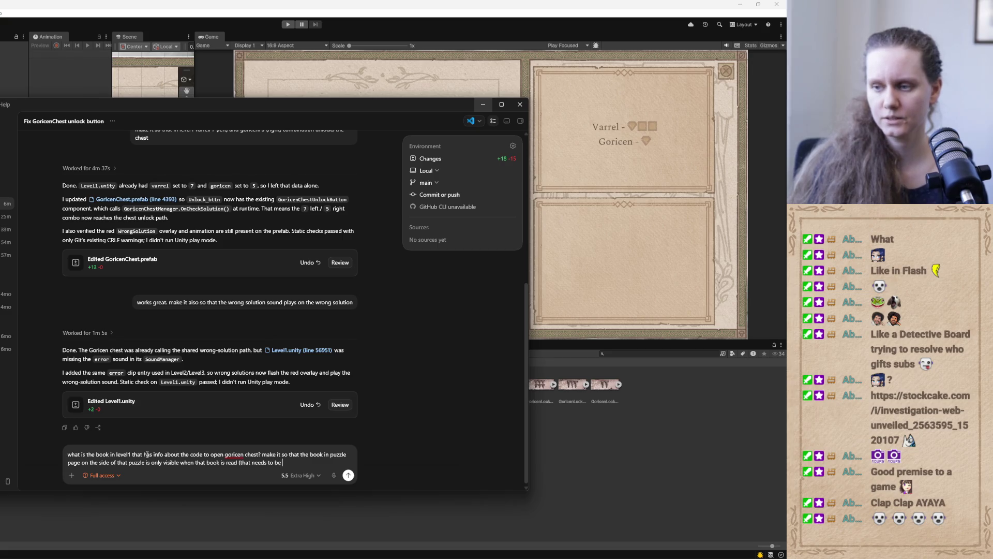
pyautogui.write(' assigned')
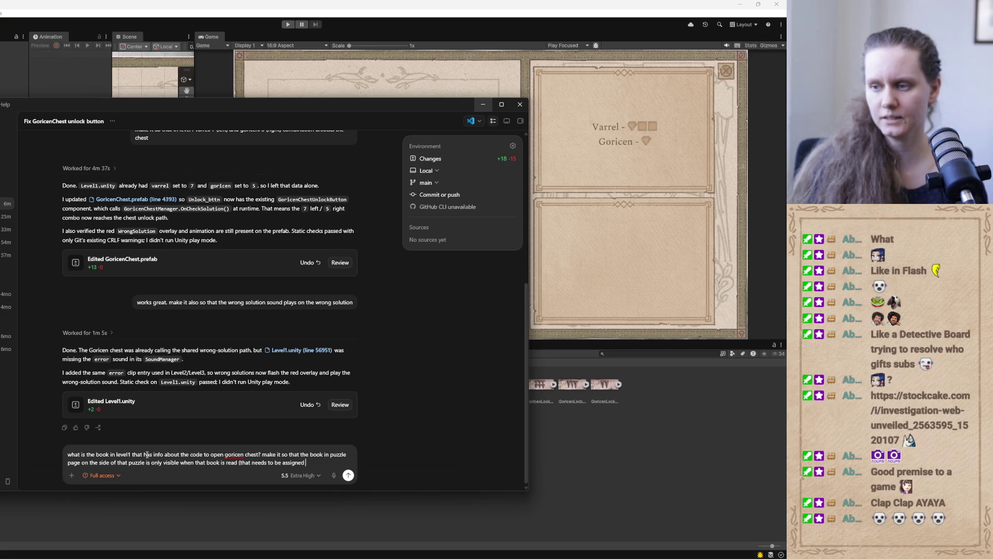
pyautogui.write(' in the')
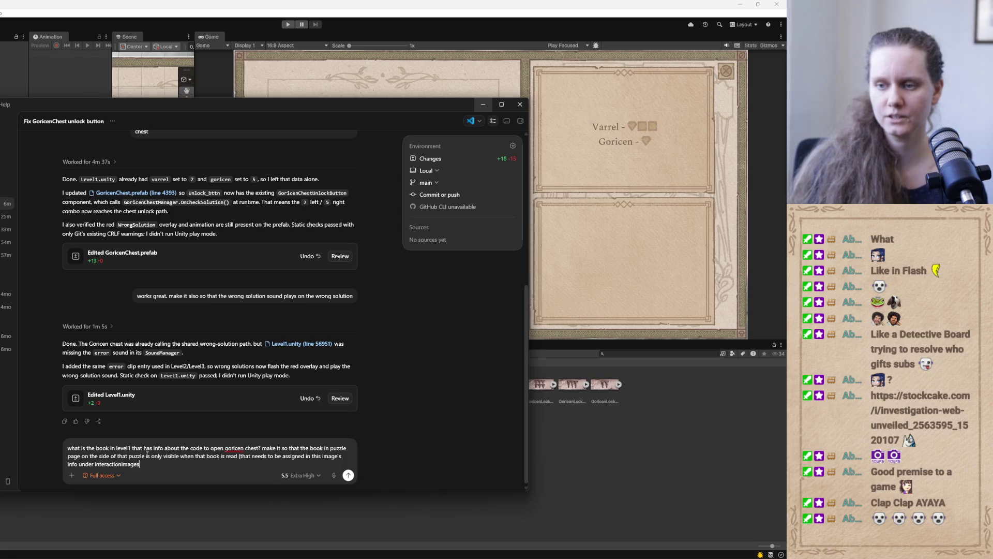
pyautogui.press('Return')
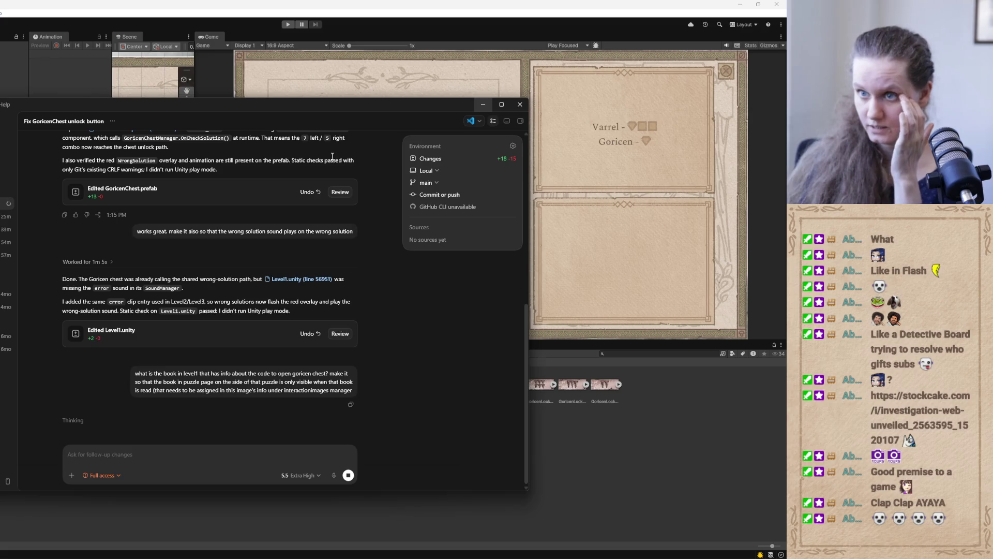
# - Set the Codex chat aside to check the Game view, then switch to the GoricenChest1.psb artwork
pyautogui.click(483, 103)
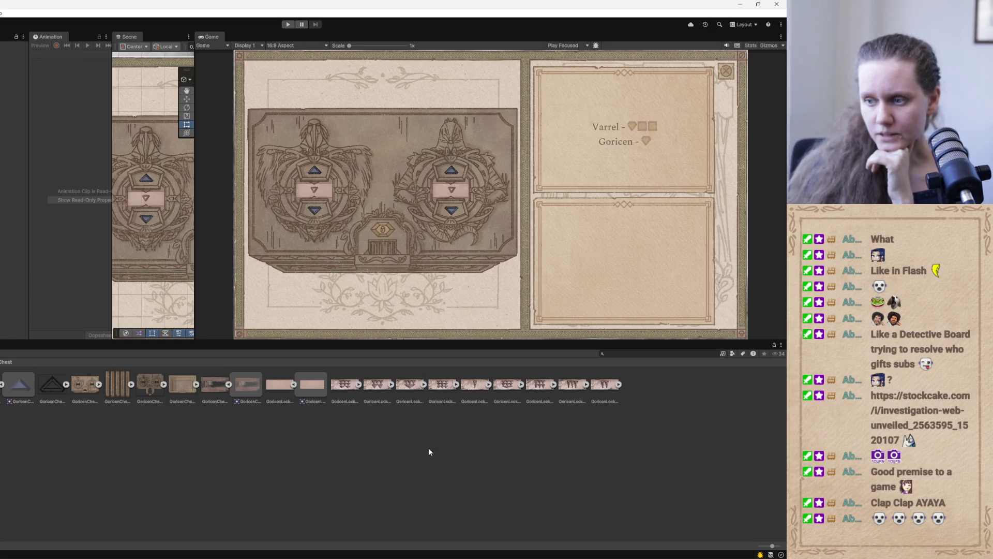
pyautogui.moveTo(339, 554)
pyautogui.click(339, 522)
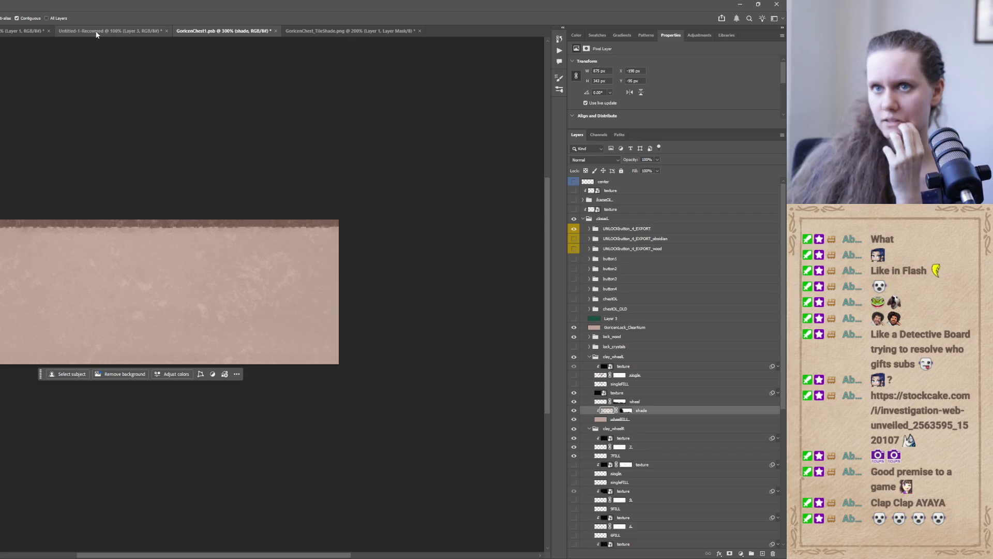
# - On GoricenChest_TileShade.png, paint out the mask's middle with a 35 px KYLE Ultimate Pencil Hard brush
pyautogui.click(122, 31)
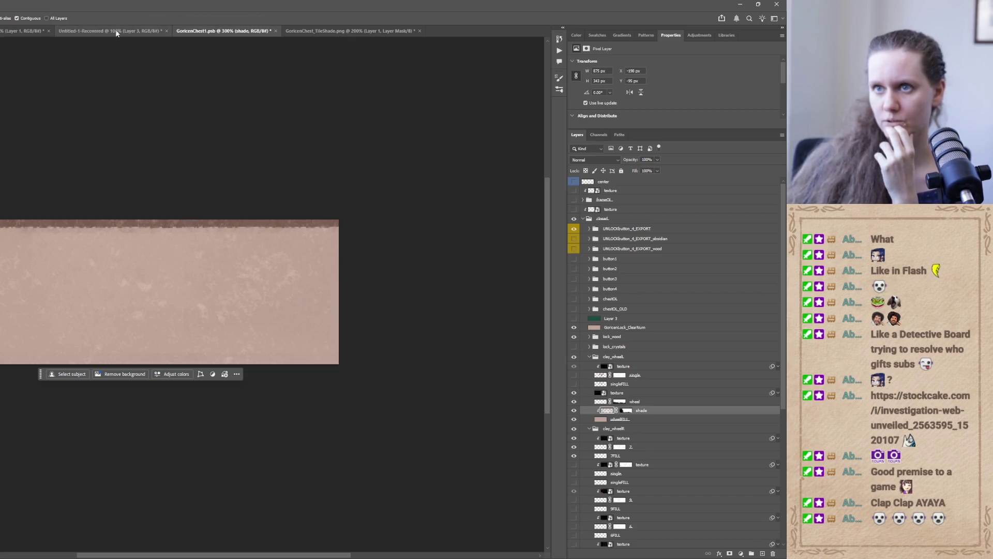
pyautogui.click(234, 31)
pyautogui.click(334, 30)
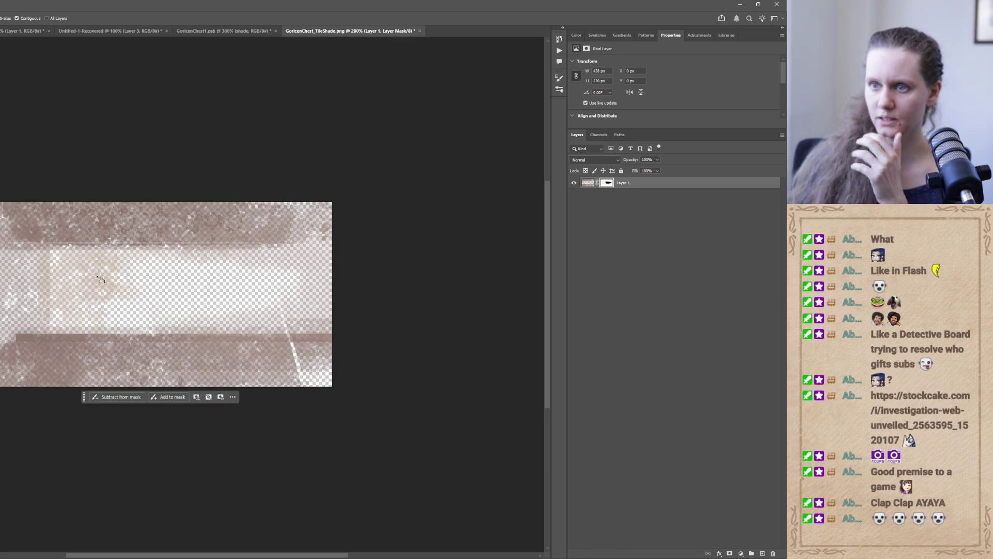
pyautogui.press('b')
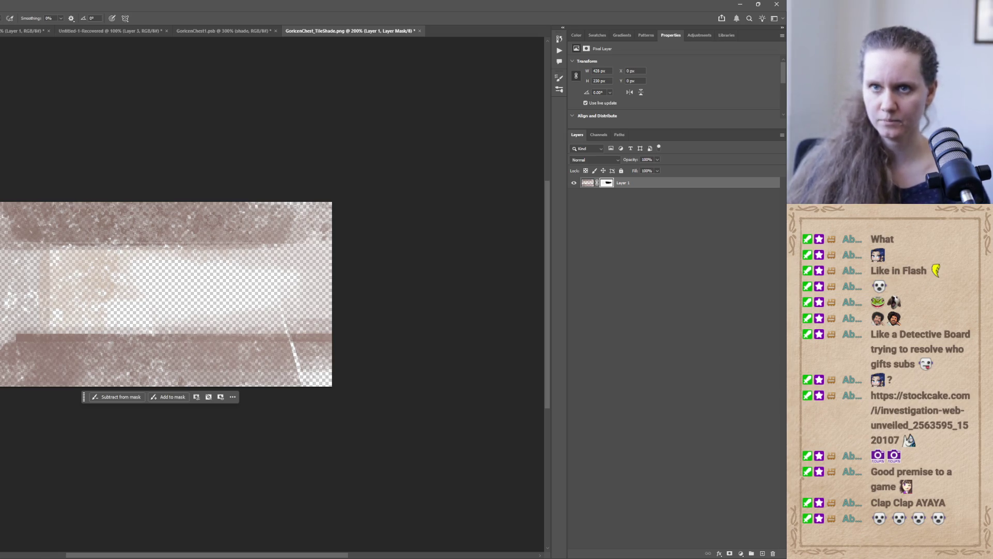
pyautogui.press('F5')
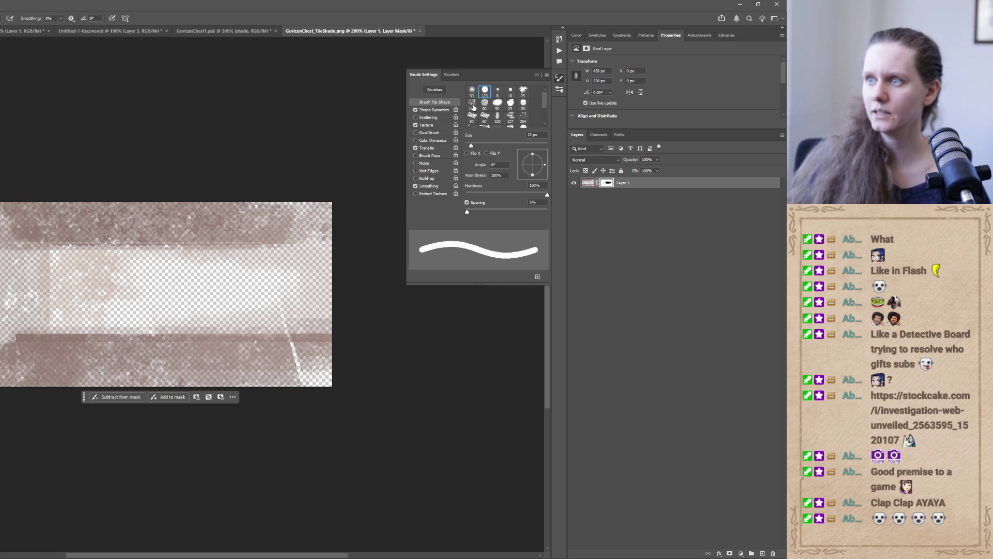
pyautogui.click(446, 76)
pyautogui.click(430, 157)
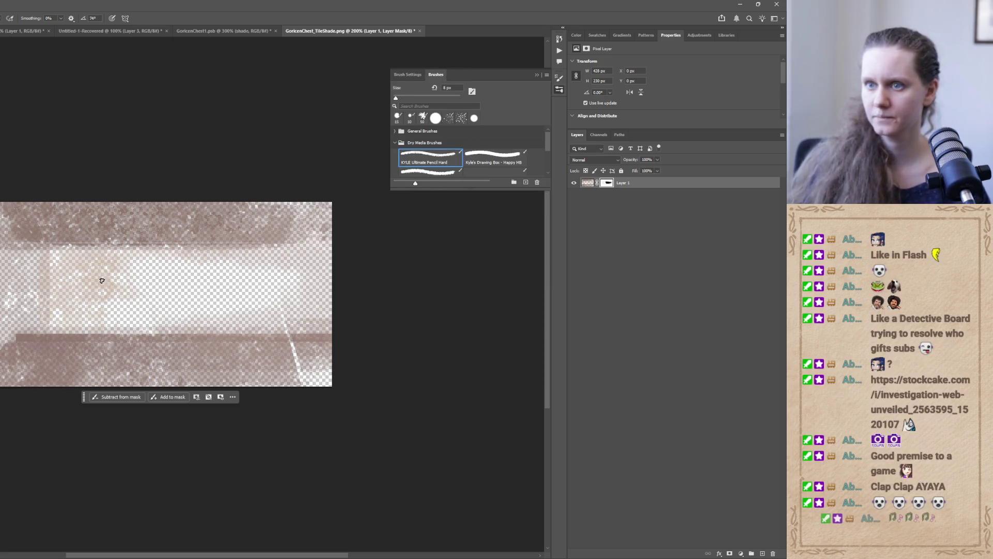
pyautogui.press(']')
pyautogui.press(']')
pyautogui.press(']')
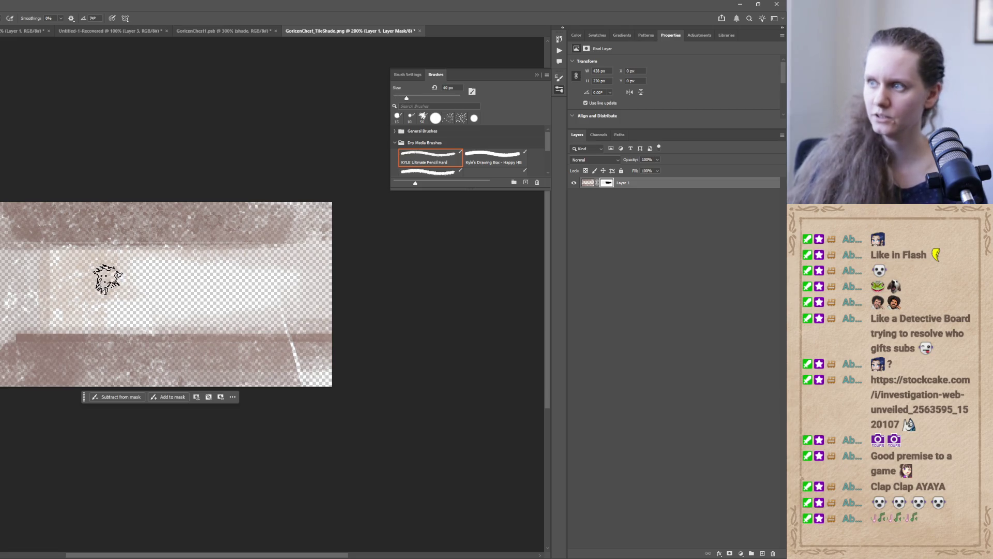
pyautogui.moveTo(112, 281)
pyautogui.mouseDown()
pyautogui.moveTo(62, 264)
pyautogui.moveTo(55, 285)
pyautogui.moveTo(177, 295)
pyautogui.moveTo(44, 317)
pyautogui.moveTo(210, 317)
pyautogui.moveTo(224, 302)
pyautogui.moveTo(231, 319)
pyautogui.moveTo(137, 317)
pyautogui.moveTo(277, 308)
pyautogui.moveTo(377, 271)
pyautogui.moveTo(199, 259)
pyautogui.moveTo(278, 294)
pyautogui.mouseUp()
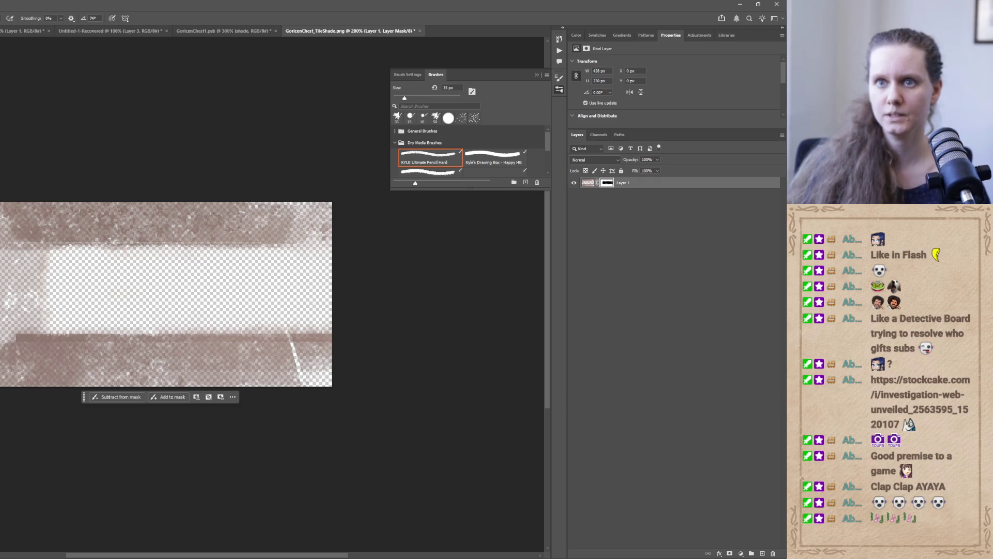
pyautogui.hotkey('ctrl', 'shift', 's')
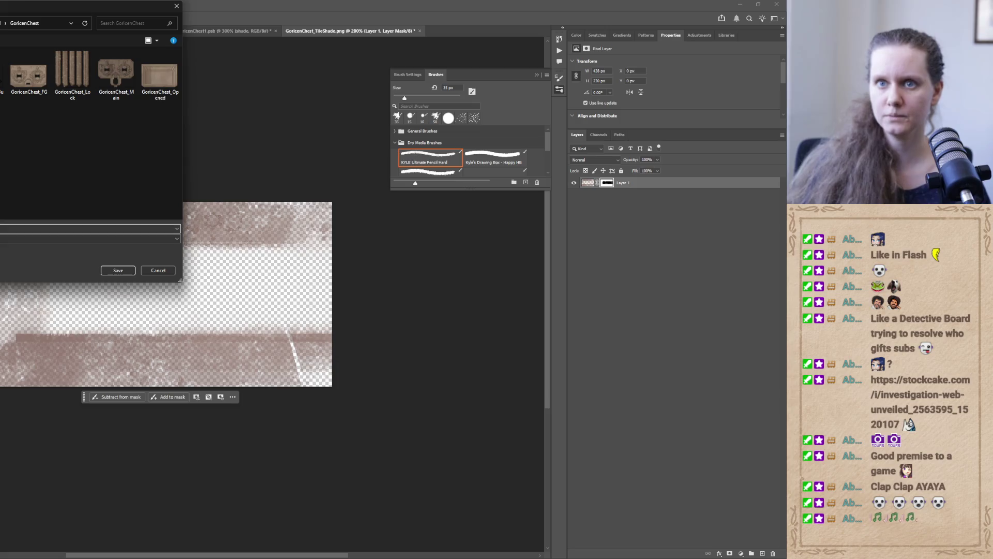
# - Overwrite GoricenChest_TileShade.png, then inspect the updated chest and the TileShade asset in Unity
pyautogui.click(118, 270)
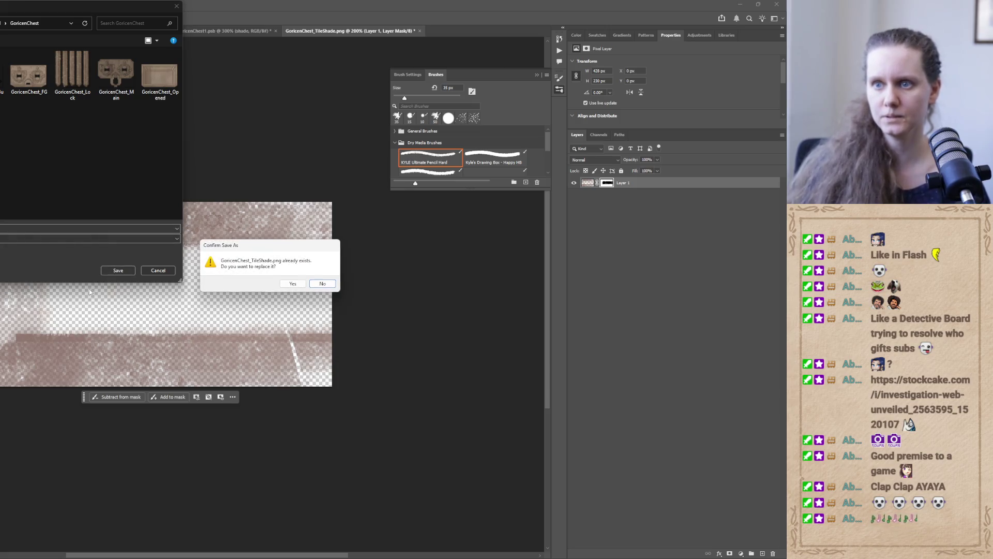
pyautogui.click(292, 286)
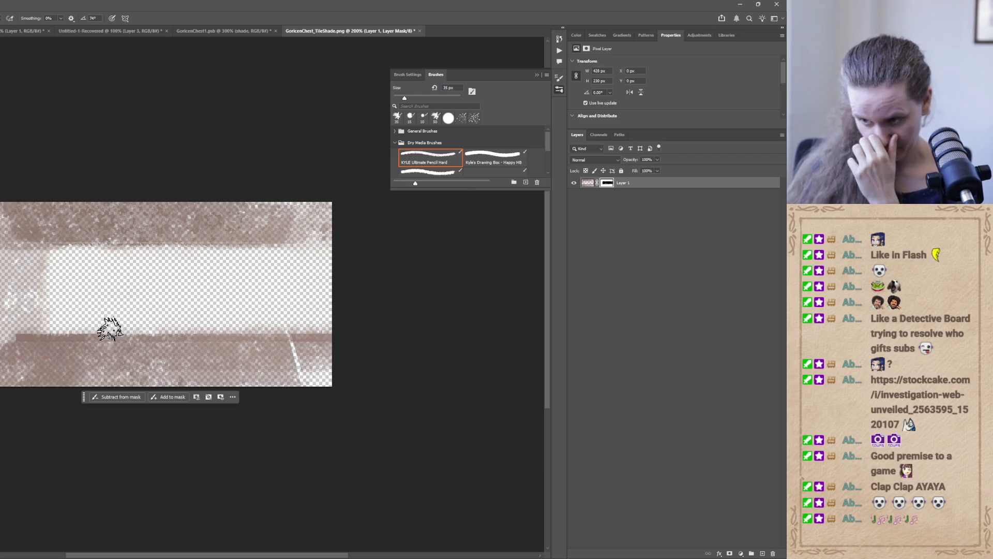
pyautogui.click(224, 557)
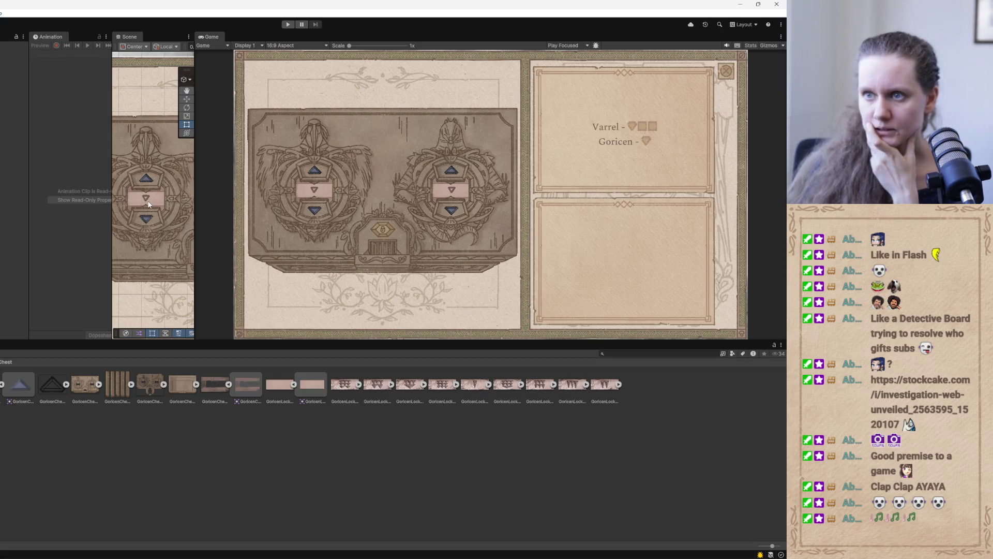
pyautogui.moveTo(192, 207)
pyautogui.mouseDown()
pyautogui.moveTo(372, 212)
pyautogui.moveTo(214, 214)
pyautogui.mouseUp()
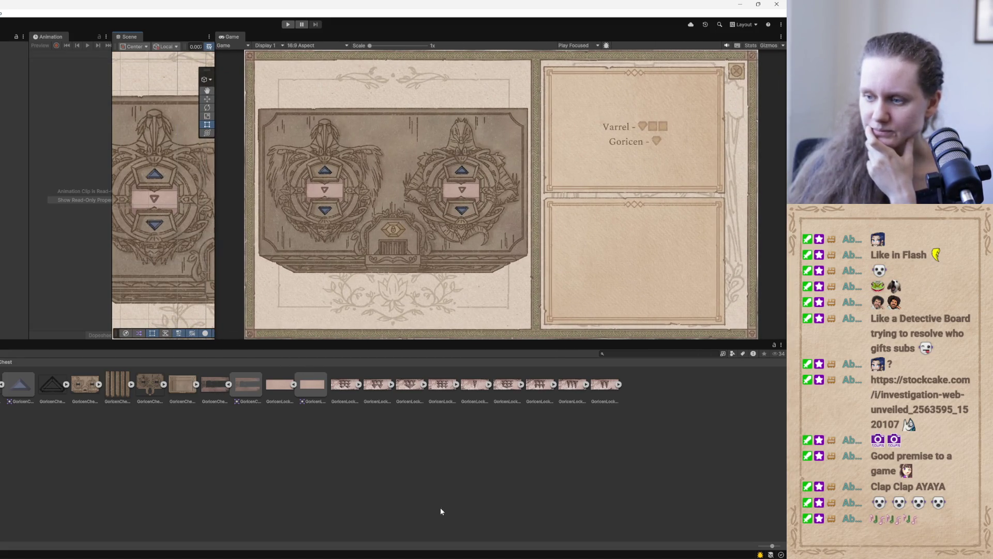
pyautogui.click(352, 526)
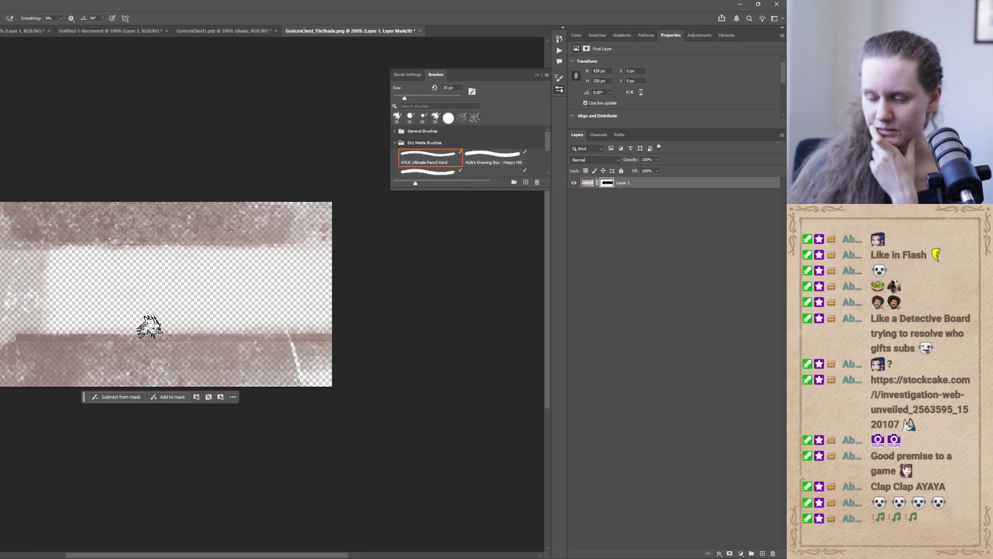
pyautogui.click(219, 555)
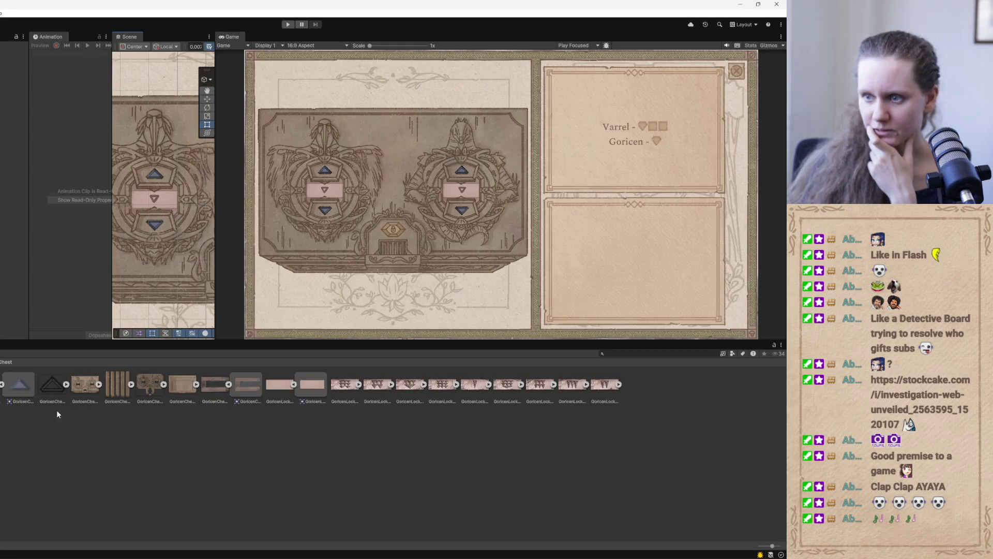
pyautogui.click(240, 386)
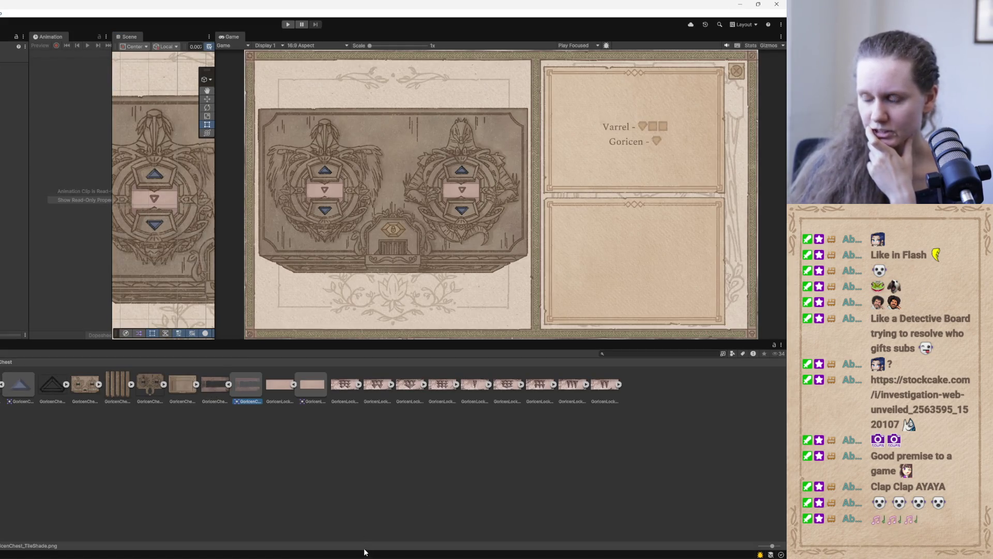
# - Paint texture back along the cleared area's left edge and overwrite GoricenChest_TileShade.png again
pyautogui.moveTo(344, 555)
pyautogui.click(323, 517)
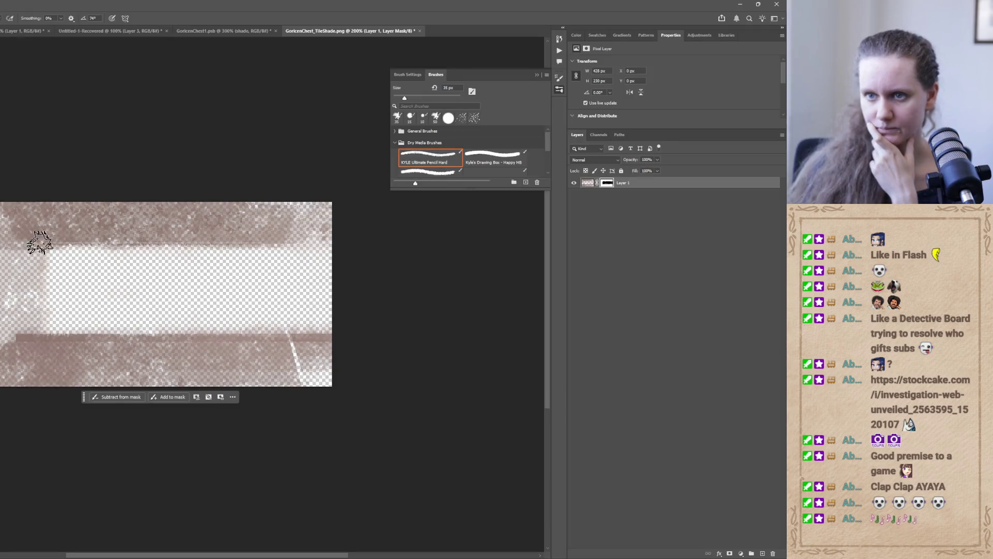
pyautogui.moveTo(36, 291)
pyautogui.mouseDown()
pyautogui.moveTo(60, 354)
pyautogui.moveTo(62, 311)
pyautogui.moveTo(68, 339)
pyautogui.moveTo(99, 240)
pyautogui.moveTo(104, 318)
pyautogui.moveTo(81, 328)
pyautogui.mouseUp()
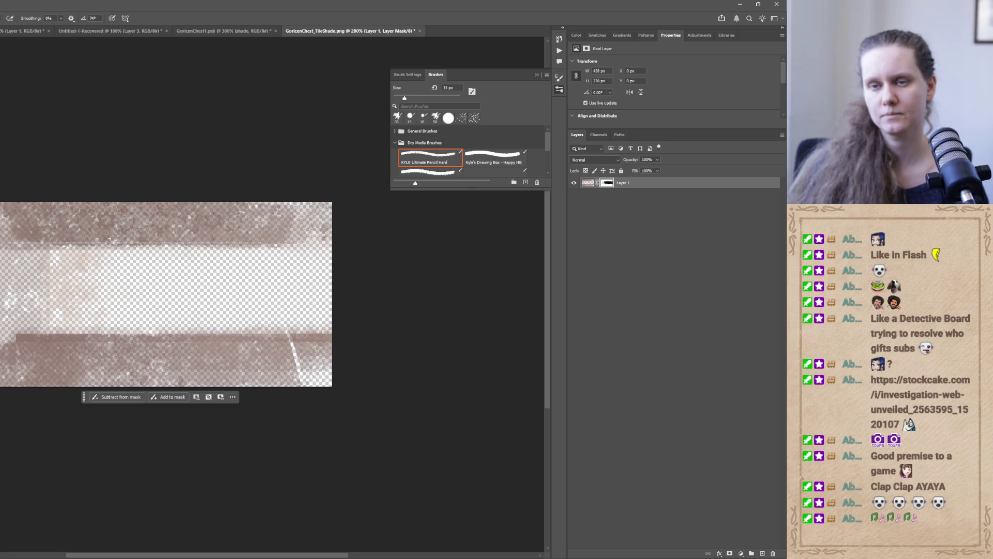
pyautogui.hotkey('ctrl', 'shift', 's')
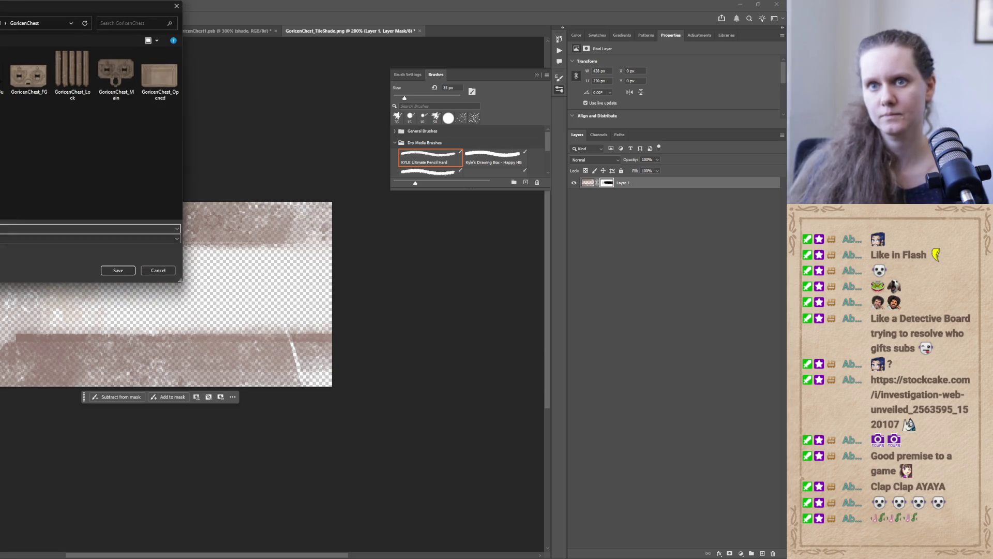
pyautogui.click(118, 270)
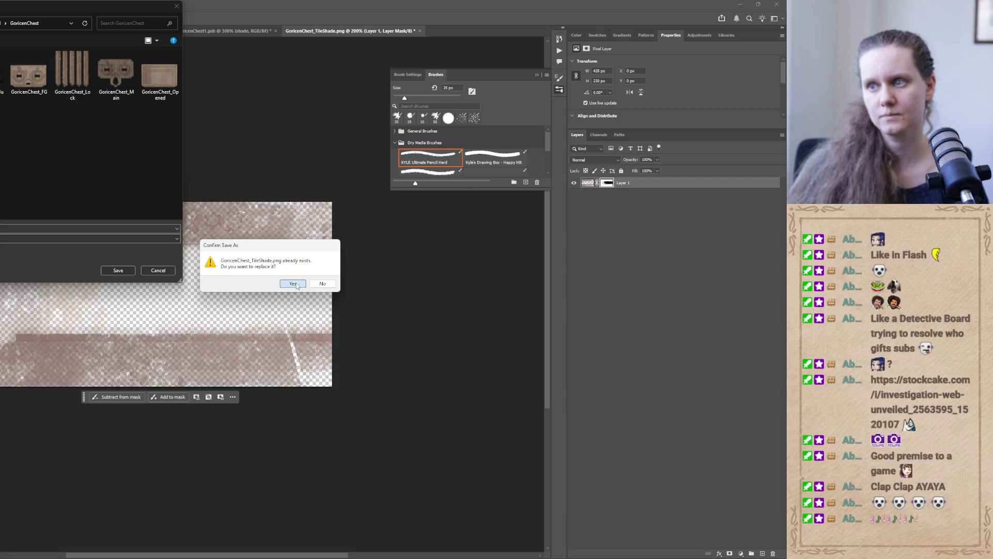
pyautogui.click(297, 285)
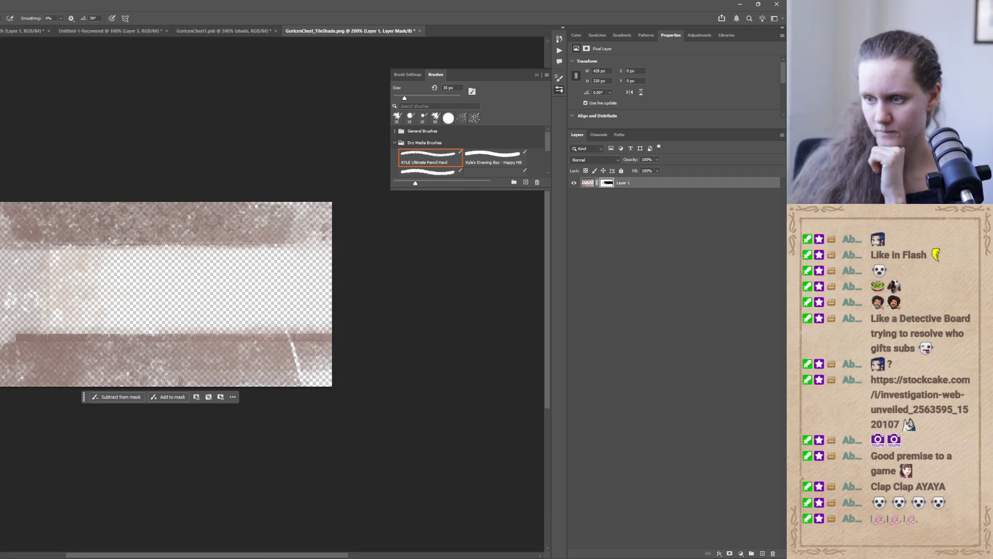
# - Back in Unity, search the project for 'goricenchest' and open the GoricenChest prefab
pyautogui.moveTo(239, 555)
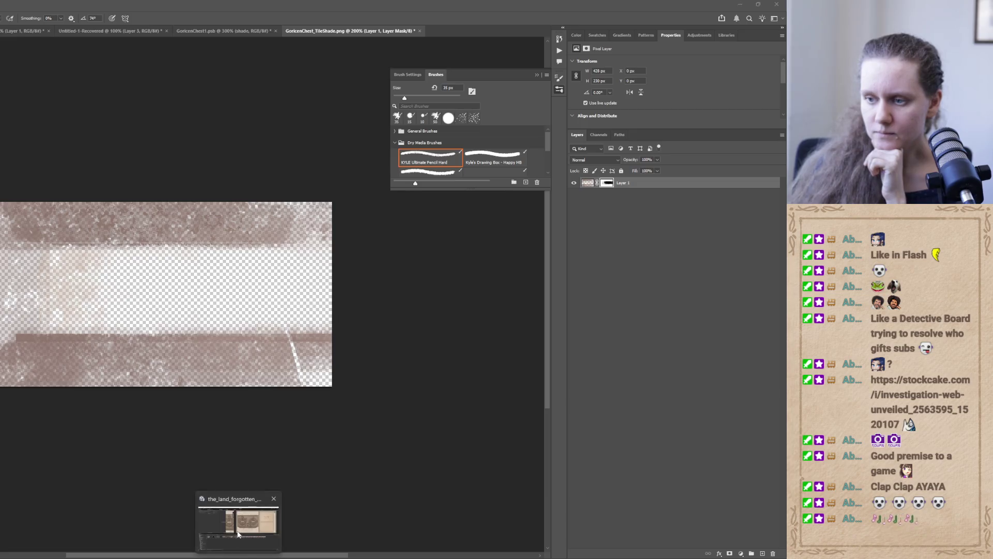
pyautogui.click(239, 533)
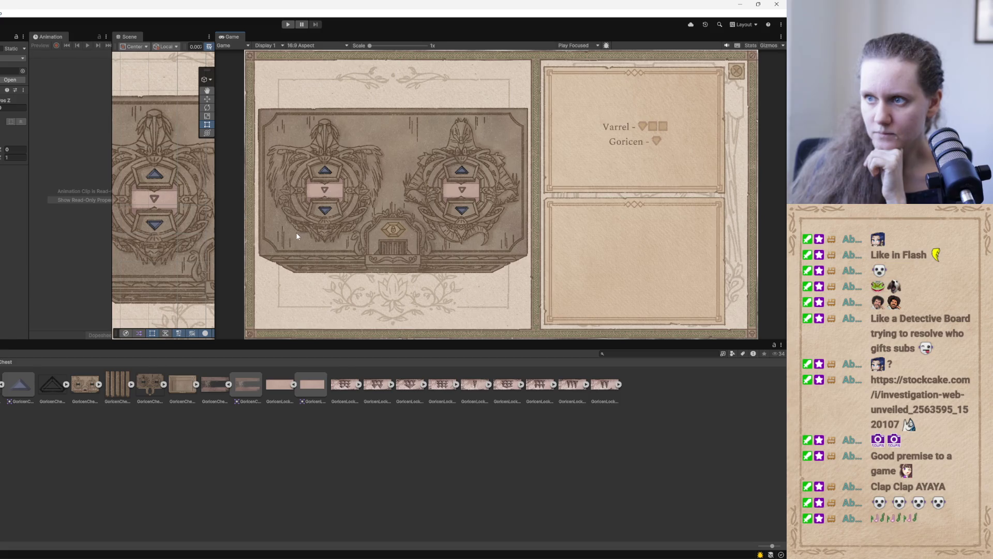
pyautogui.moveTo(213, 245)
pyautogui.mouseDown()
pyautogui.moveTo(375, 250)
pyautogui.moveTo(181, 275)
pyautogui.moveTo(201, 275)
pyautogui.mouseUp()
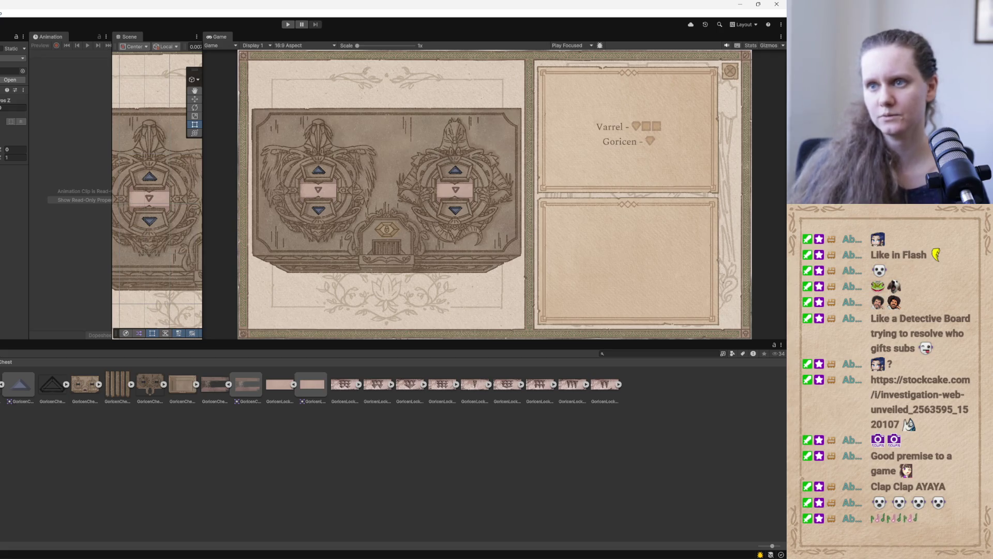
pyautogui.click(615, 353)
pyautogui.write('gore')
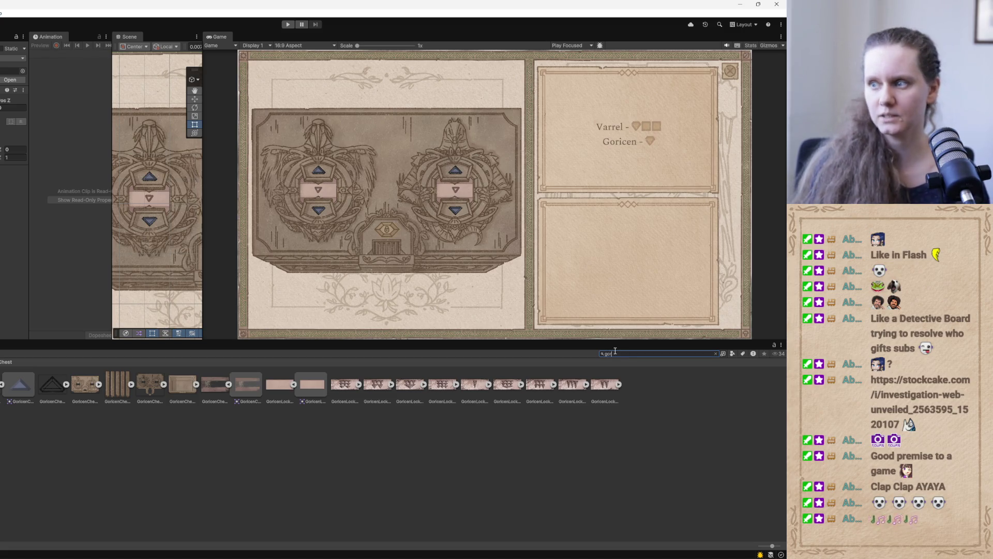
pyautogui.press('BackSpace')
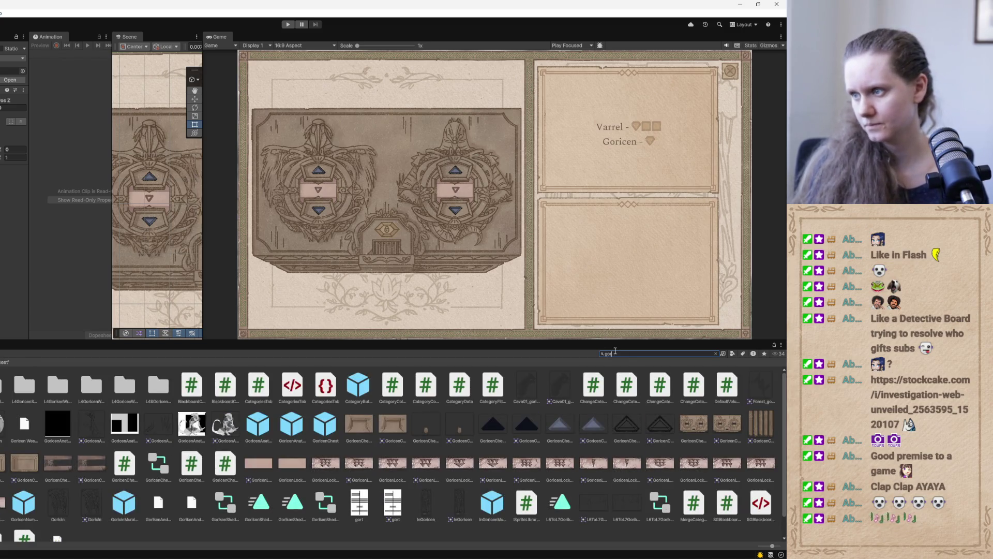
pyautogui.write('enchest')
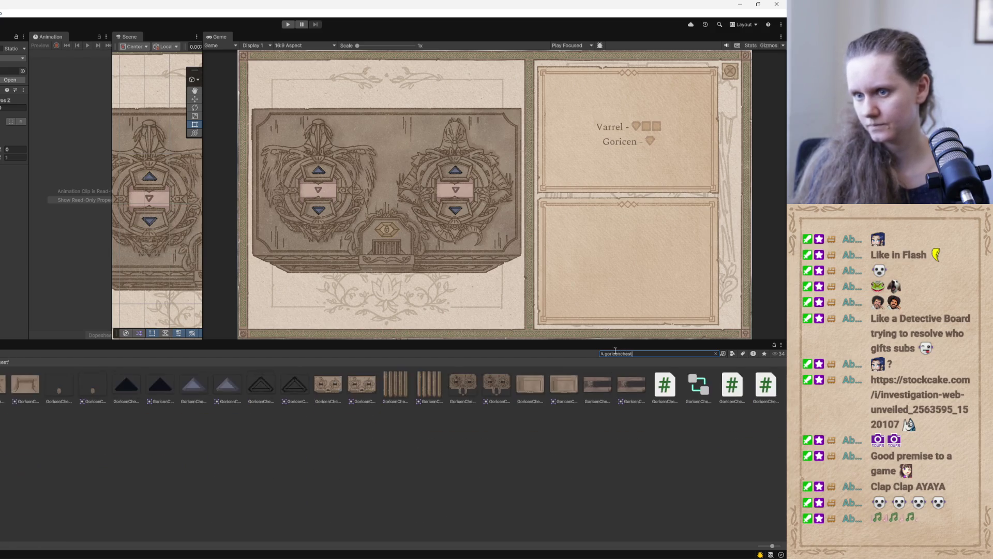
pyautogui.press('Down')
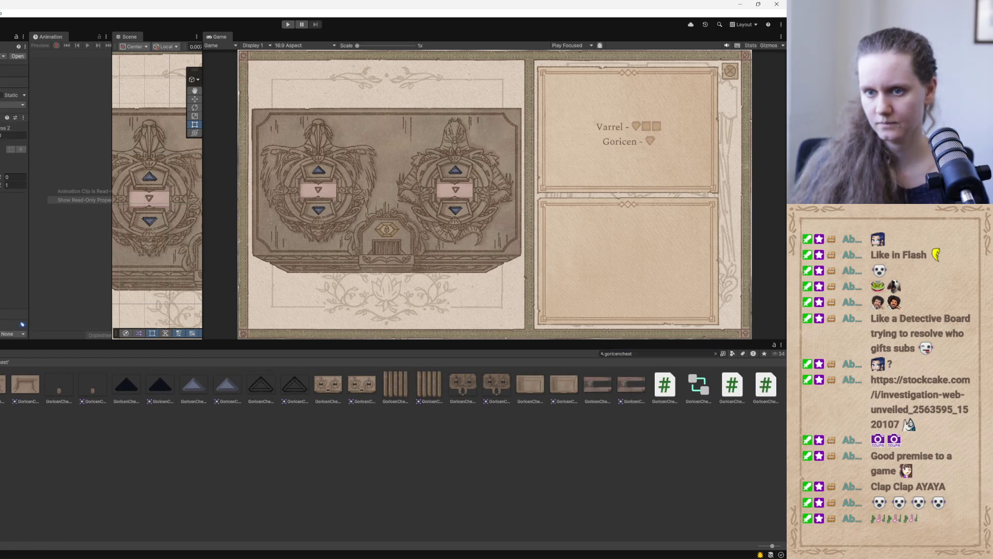
pyautogui.press('Return')
# - Widen the Scene view and zoom in on the chest's left emblem
pyautogui.moveTo(202, 213); pyautogui.dragTo(426, 214)
pyautogui.scroll(5, 343, 268)
pyautogui.scroll(5, 343, 268)
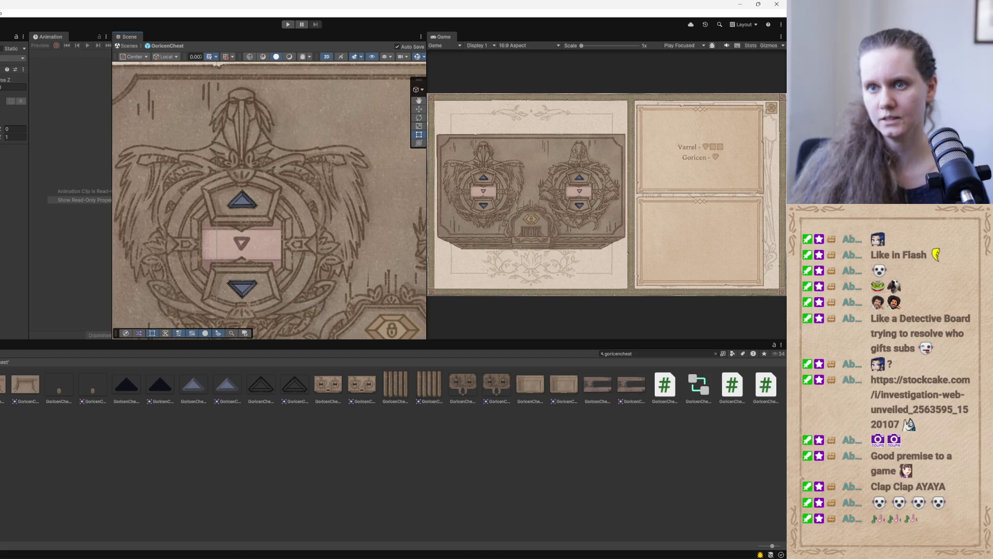
# - Select the left emblem's middle triangle marker and frame it in the Scene view
pyautogui.click(246, 246)
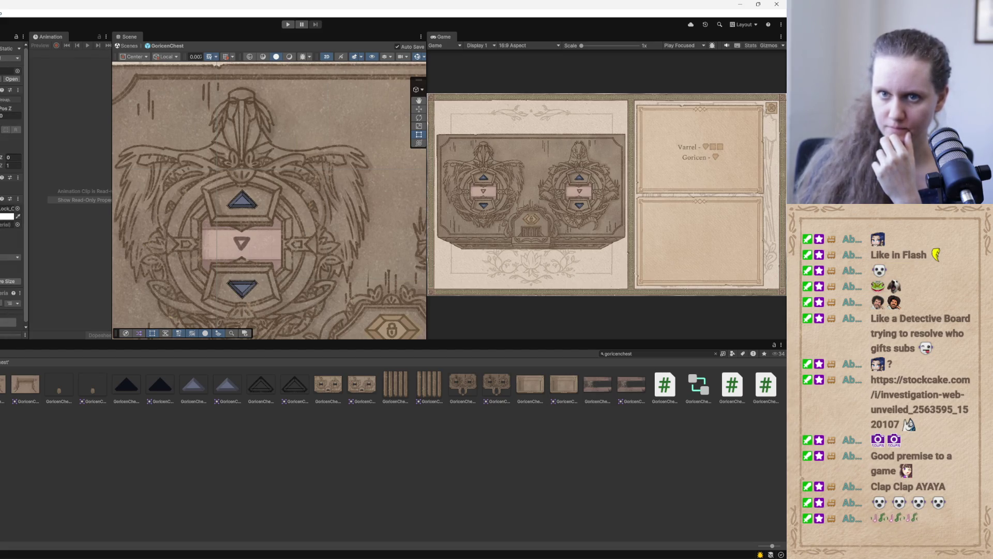
pyautogui.scroll(-1, 14, 181)
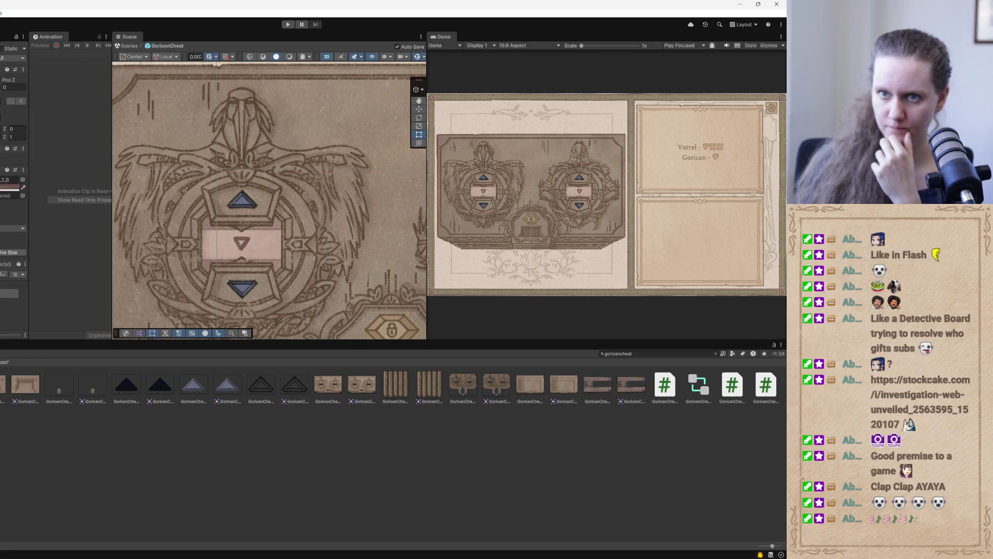
pyautogui.moveTo(179, 263); pyautogui.dragTo(206, 228)
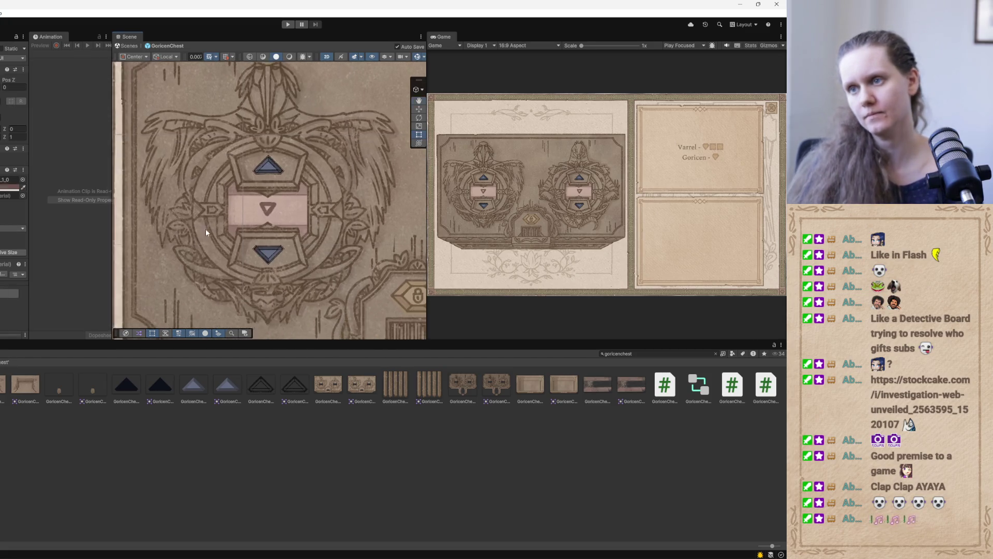
pyautogui.press('f')
pyautogui.scroll(-5, 287, 240)
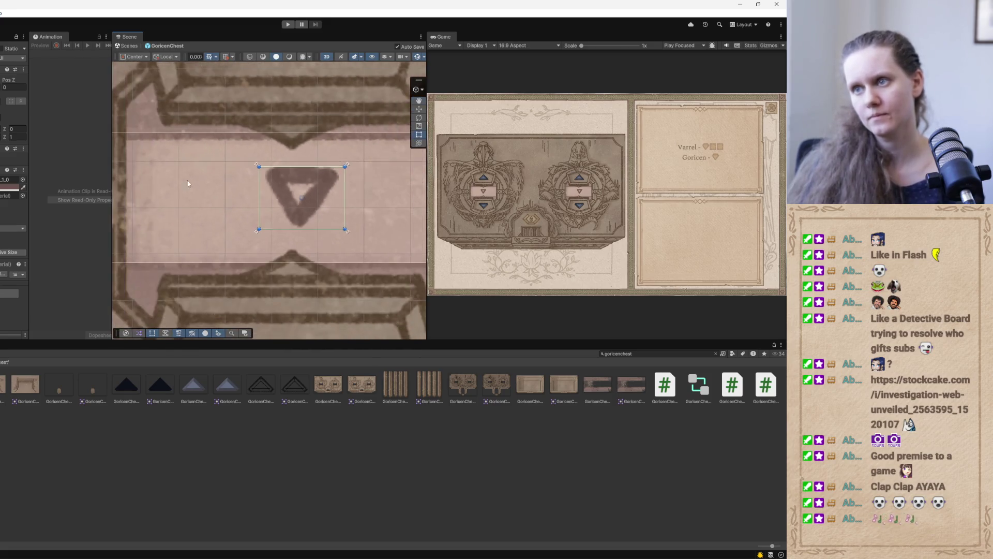
pyautogui.scroll(-3, 267, 200)
# - Try lower opacities for the triangle's colour alpha, first 210 and then 184
pyautogui.click(11, 187)
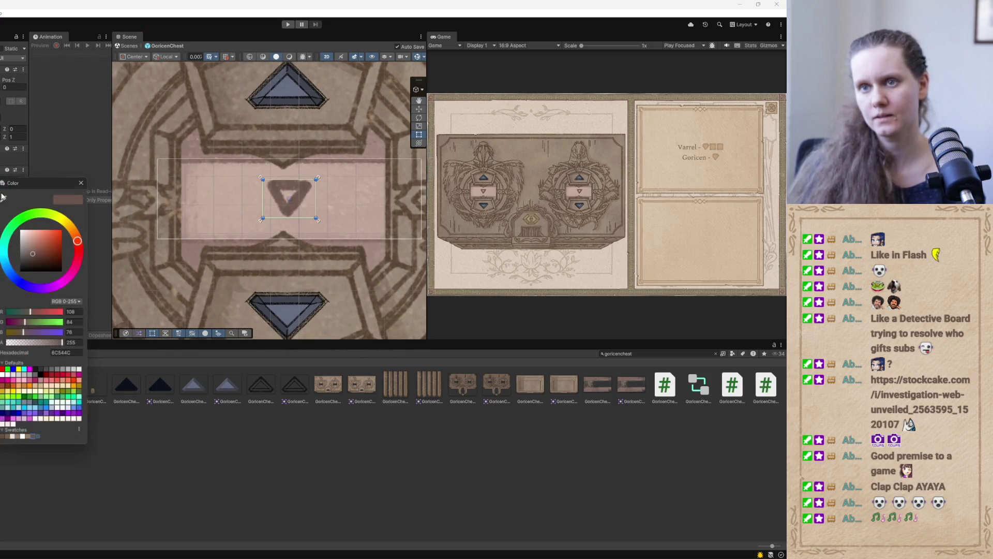
pyautogui.moveTo(59, 344); pyautogui.dragTo(49, 347)
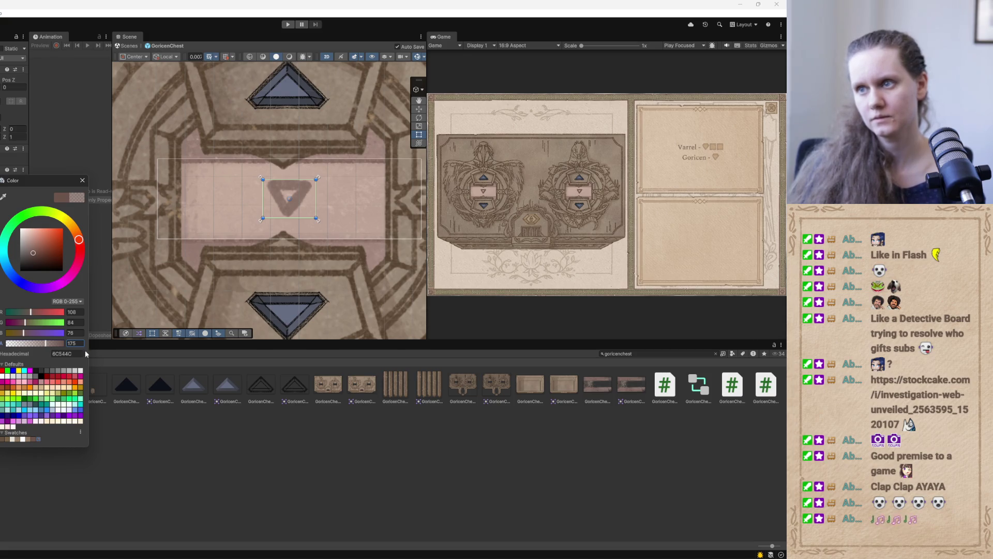
pyautogui.scroll(-3, 280, 224)
pyautogui.scroll(2, 280, 224)
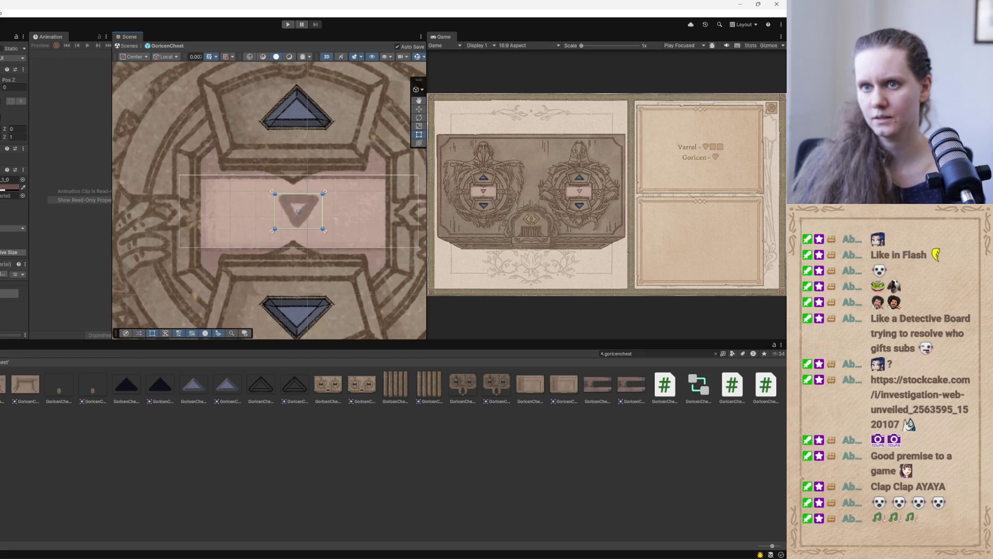
pyautogui.click(10, 188)
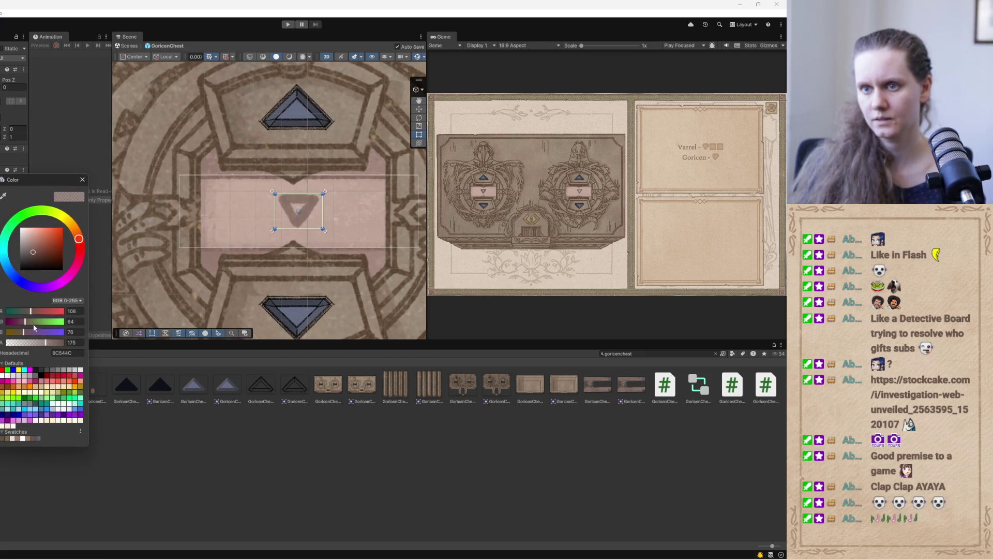
pyautogui.click(47, 344)
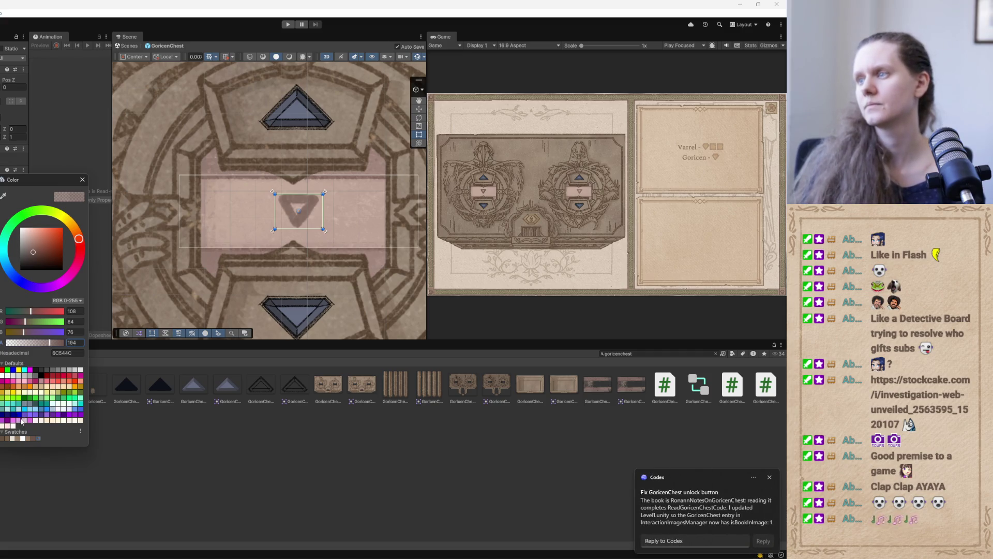
# - Preview the chest in the Game view, then settle the triangle's alpha at 194
pyautogui.moveTo(419, 260); pyautogui.dragTo(149, 261)
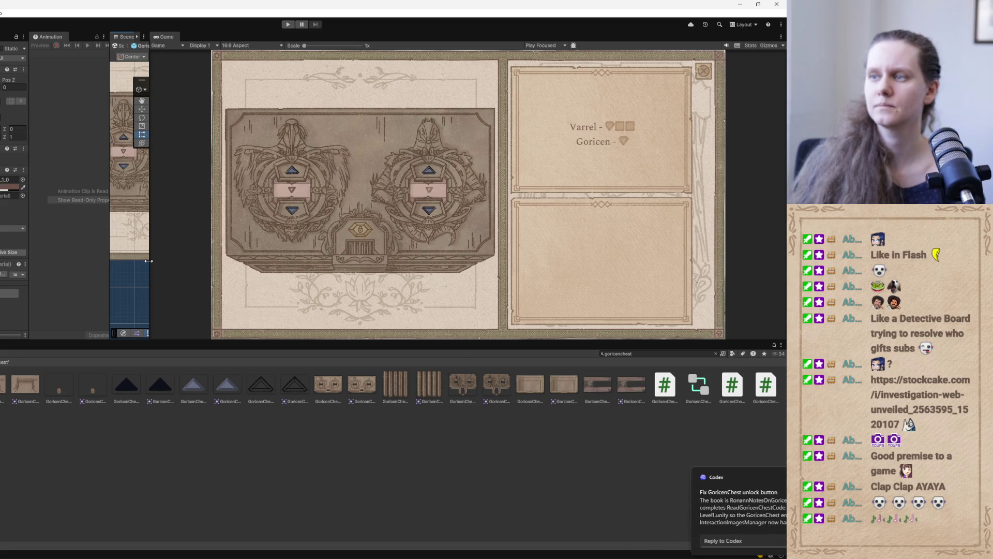
pyautogui.moveTo(148, 261)
pyautogui.mouseDown()
pyautogui.moveTo(434, 261)
pyautogui.moveTo(418, 261)
pyautogui.mouseUp()
pyautogui.press('f')
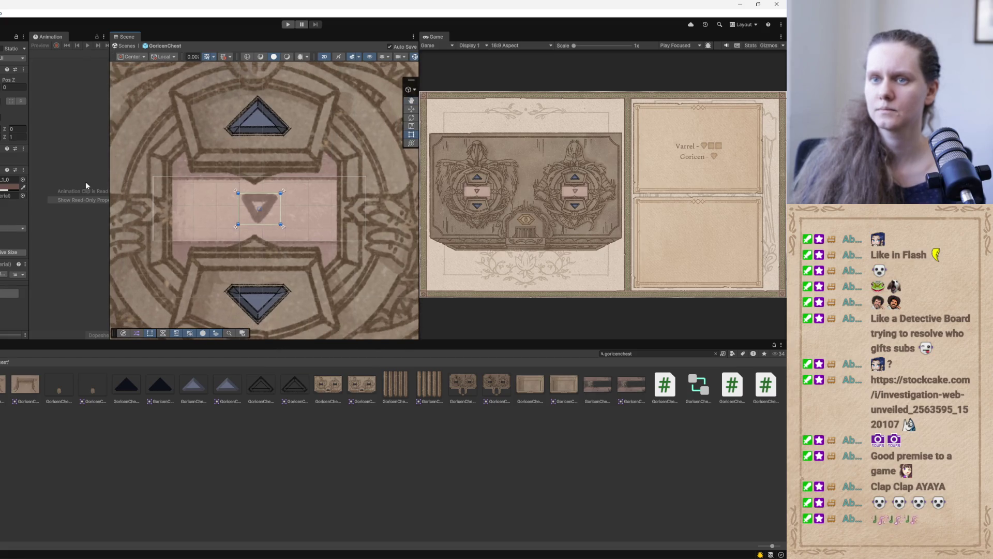
pyautogui.click(11, 188)
pyautogui.click(65, 343)
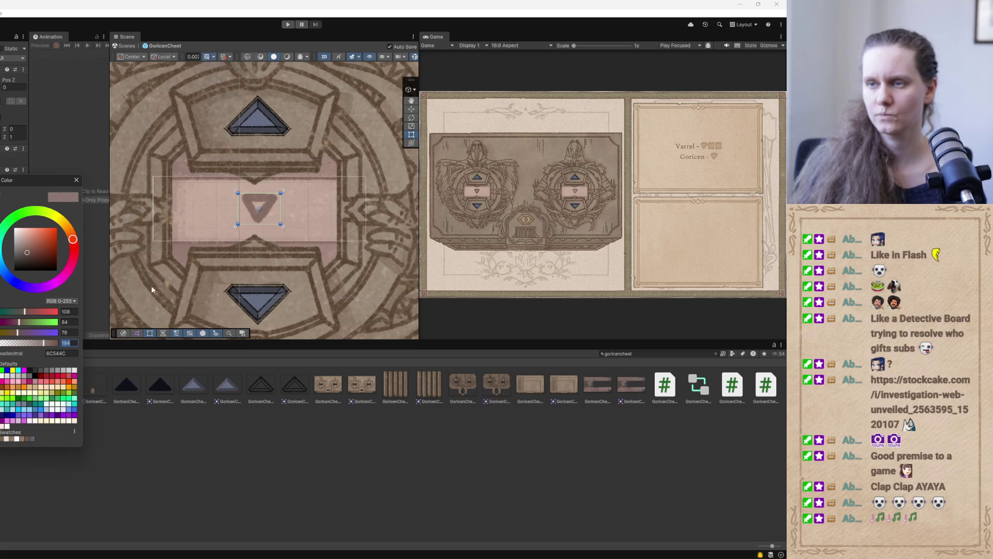
pyautogui.click(130, 184)
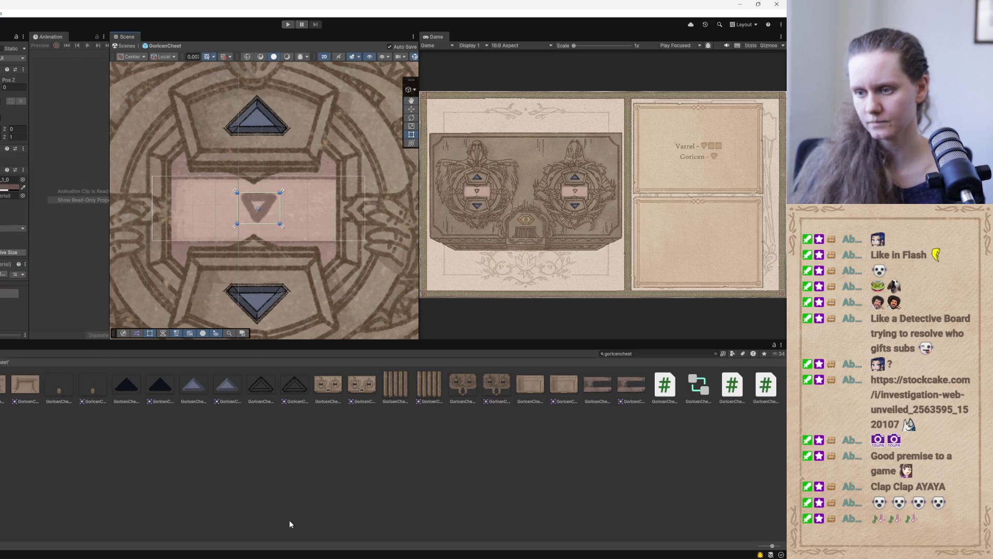
pyautogui.hotkey('alt', 'Tab')
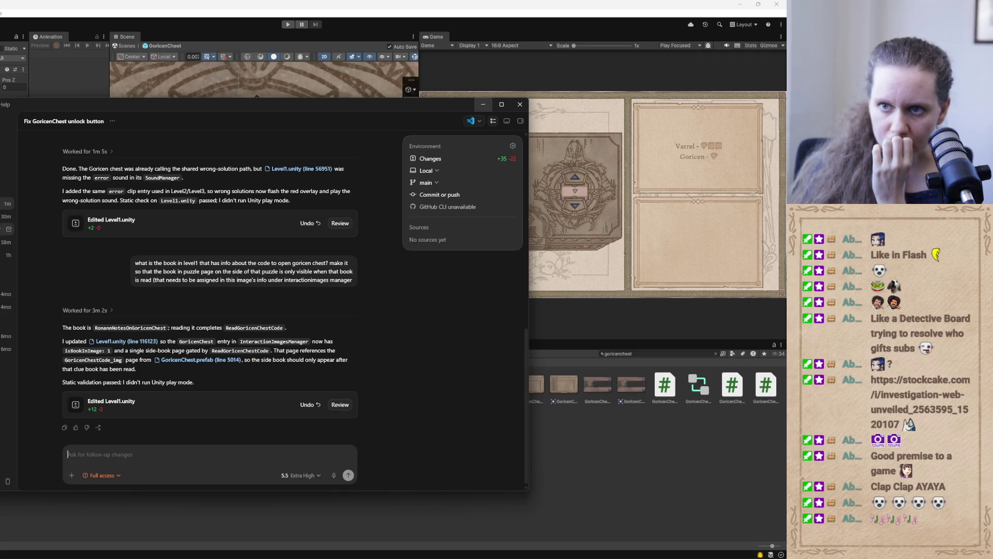
# - In the Organize tile triangles thread, request opacity 194 for every prefab triangle, then reopen the unlock-button thread
pyautogui.click(8, 241)
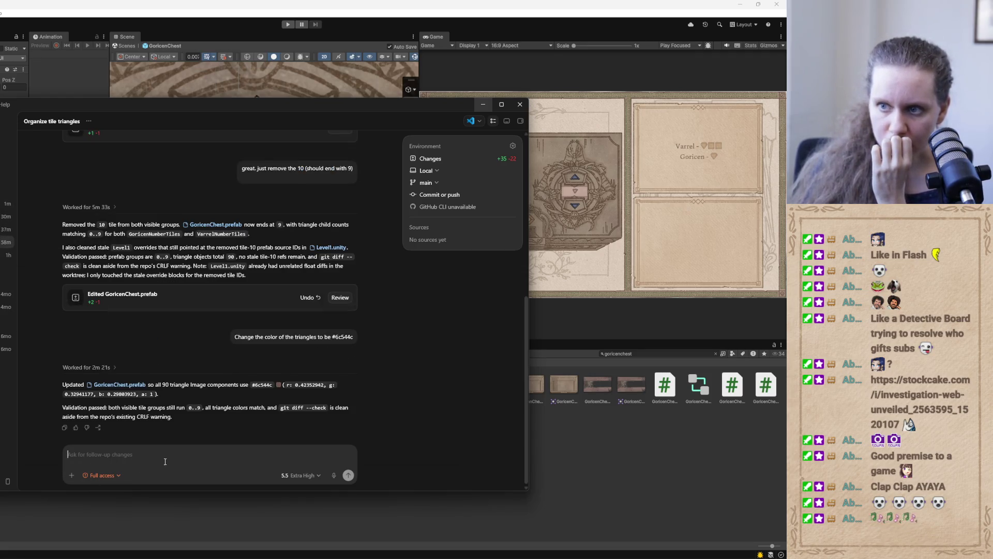
pyautogui.write('now make ')
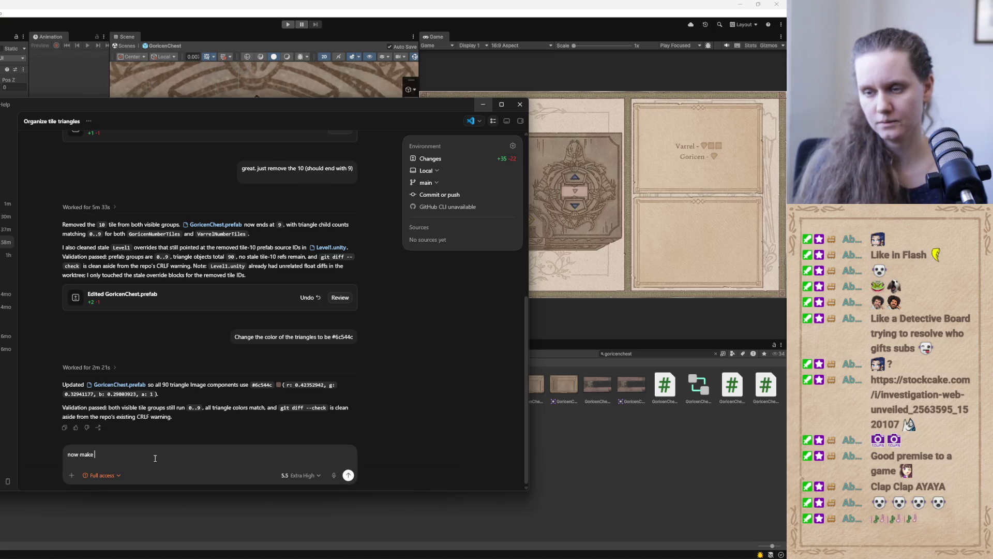
pyautogui.write('it so that all tri')
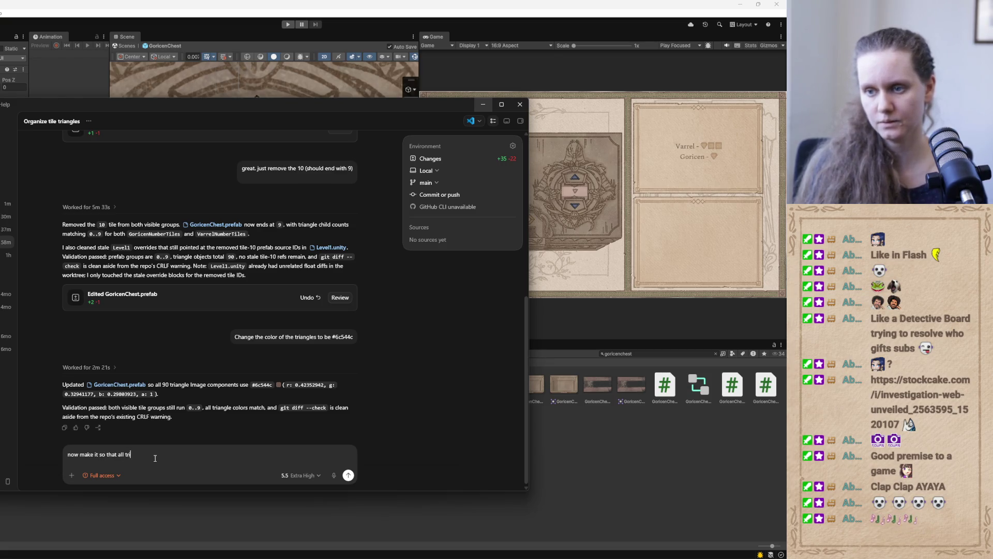
pyautogui.press('BackSpace')
pyautogui.press('BackSpace')
pyautogui.write('les ')
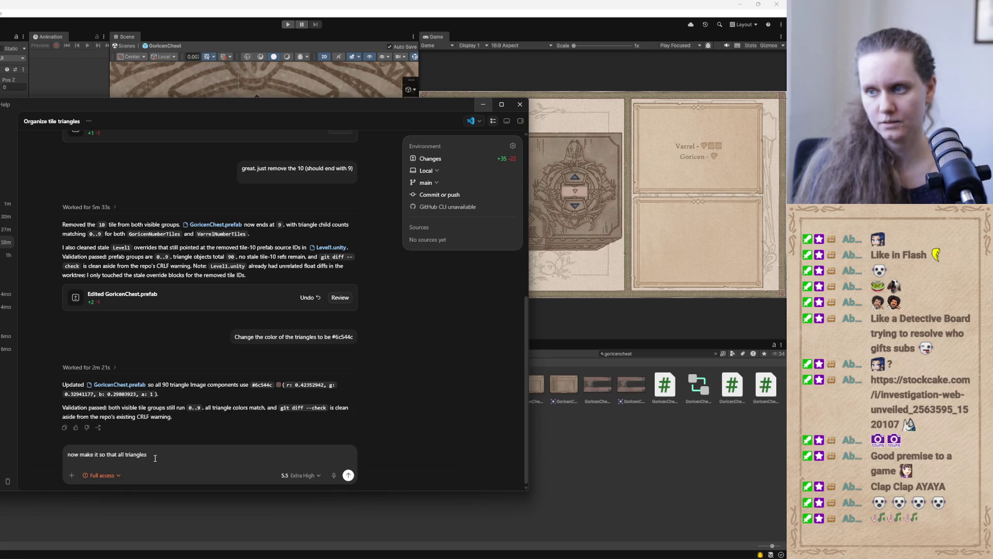
pyautogui.write('have the opacity')
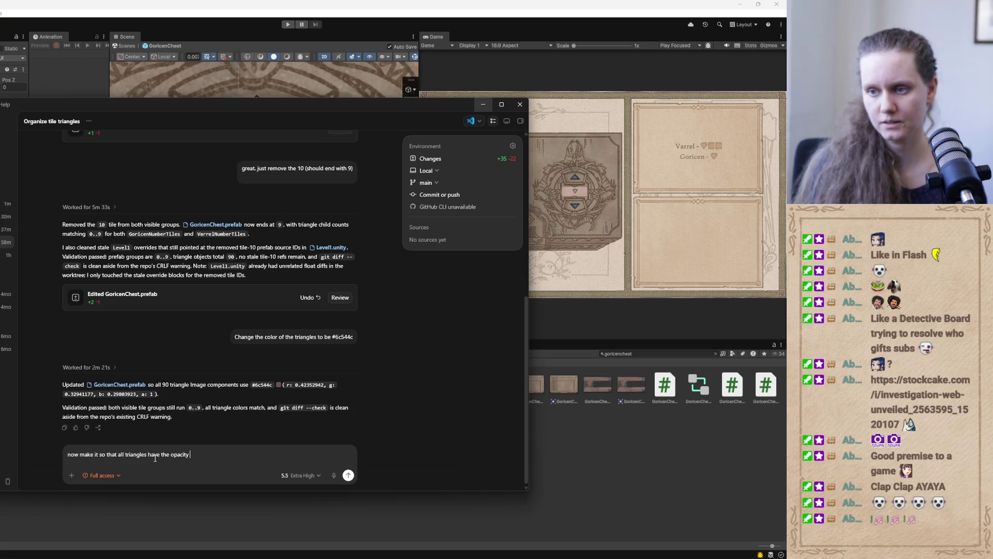
pyautogui.write(' (alpha ')
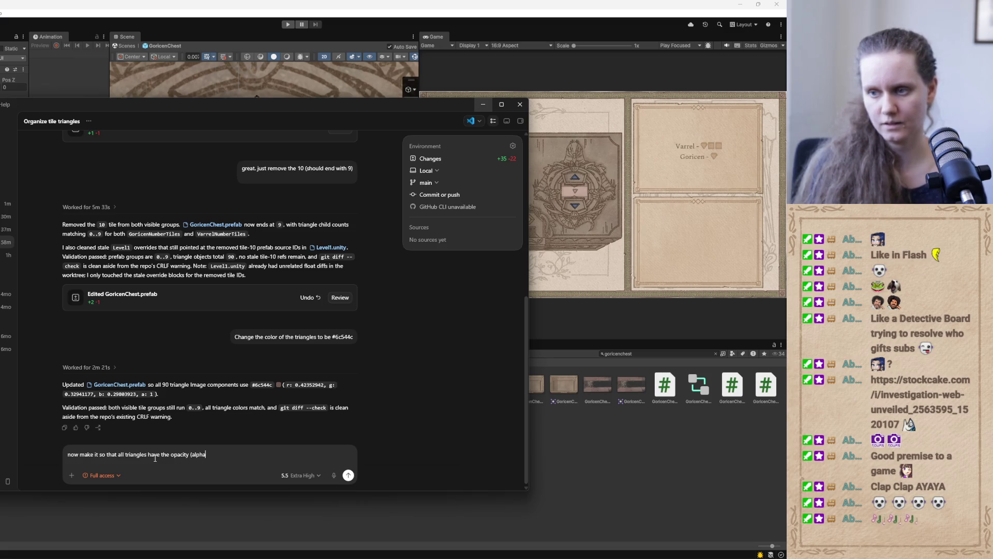
pyautogui.write('value) of ')
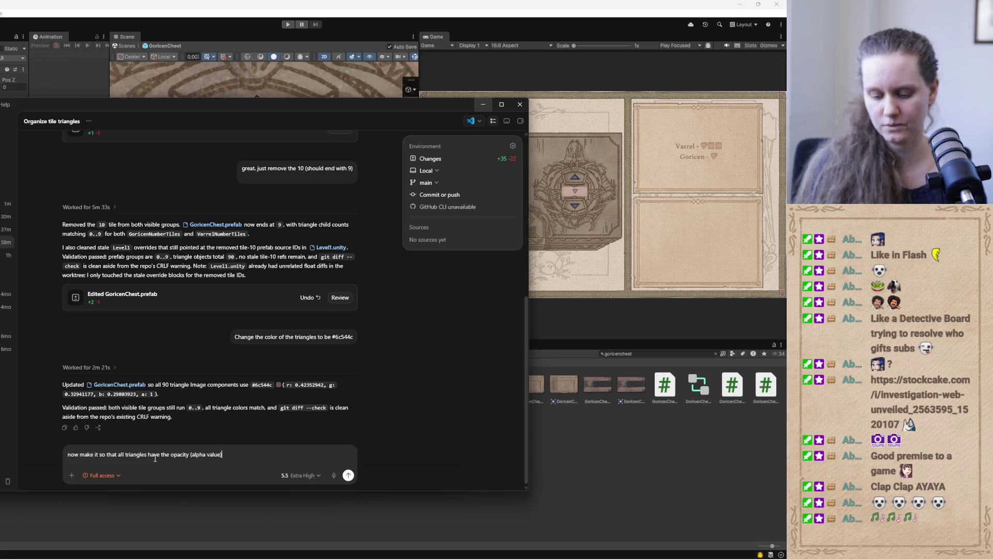
pyautogui.write('194')
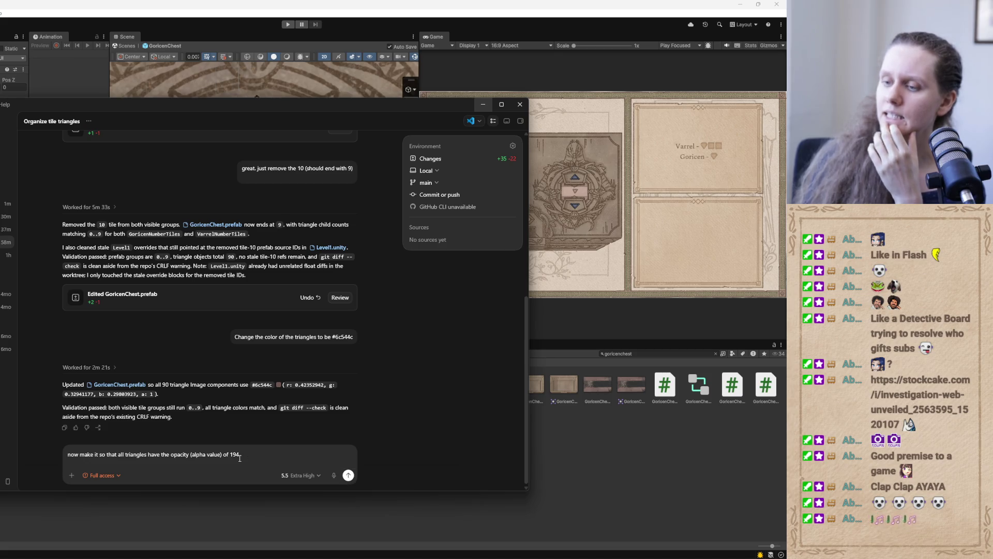
pyautogui.write('in the')
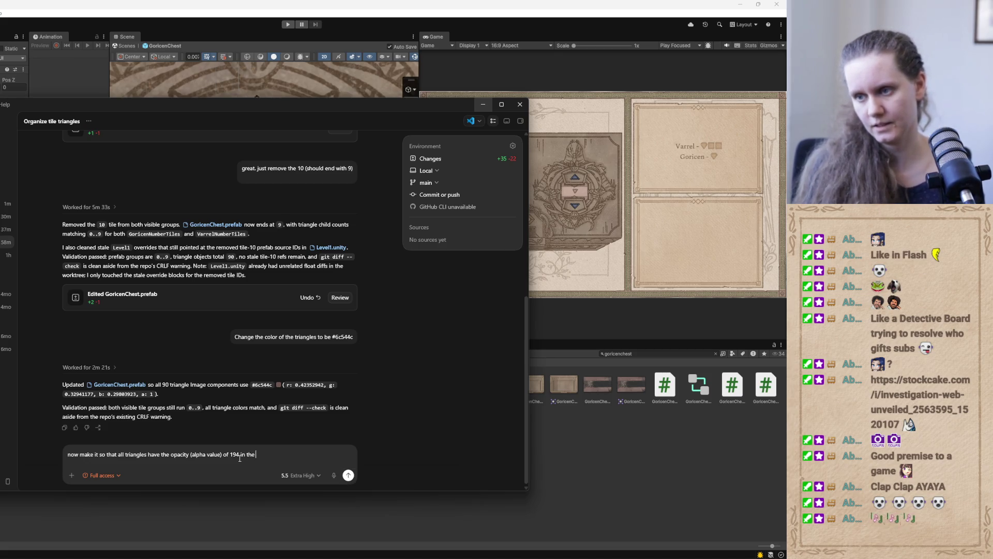
pyautogui.click(348, 475)
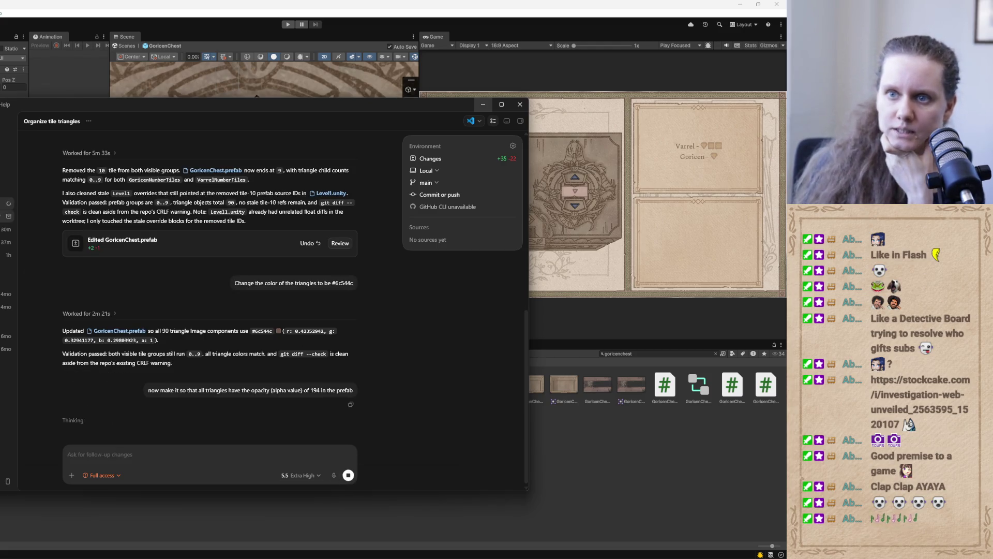
pyautogui.click(7, 216)
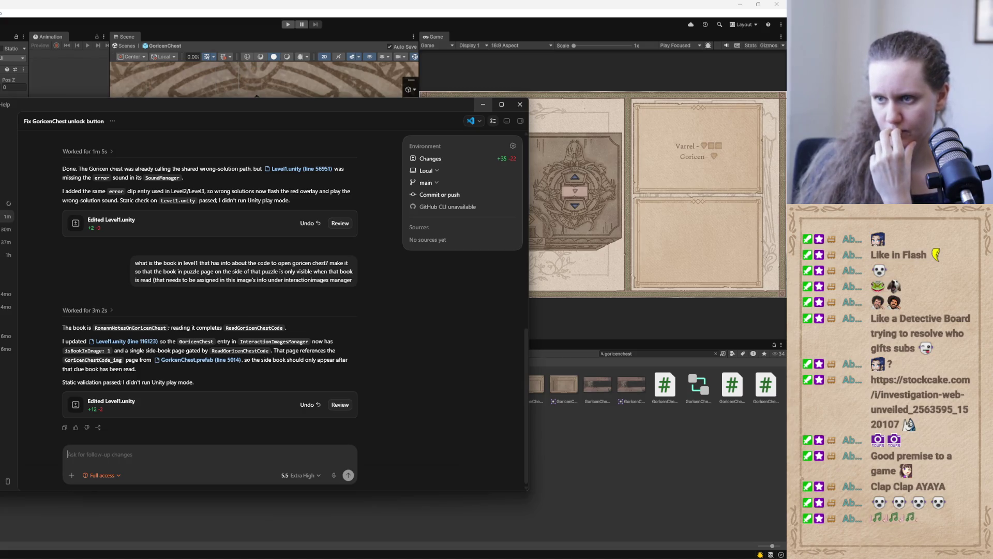
# - Reload the externally modified scene in Unity and start Play mode to test the changes
pyautogui.click(483, 104)
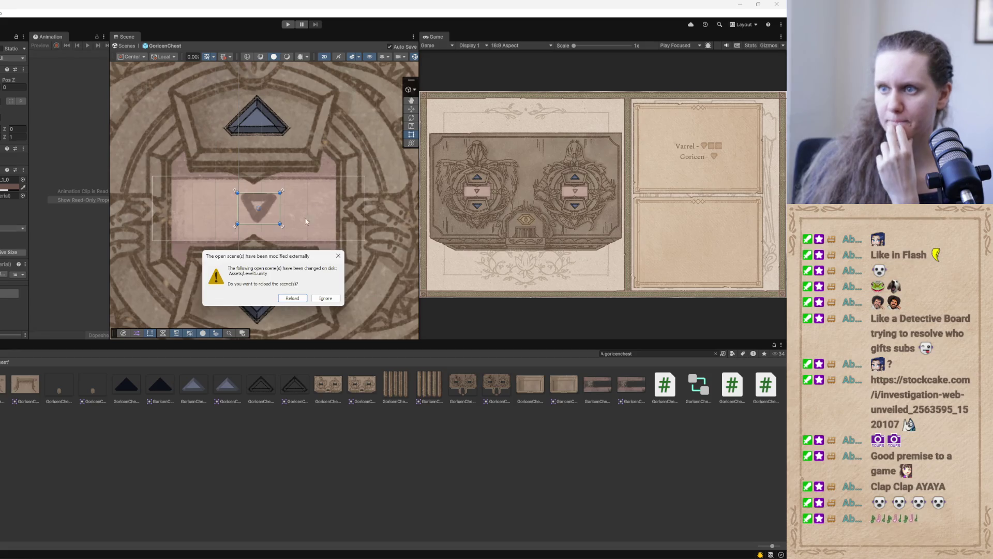
pyautogui.click(293, 299)
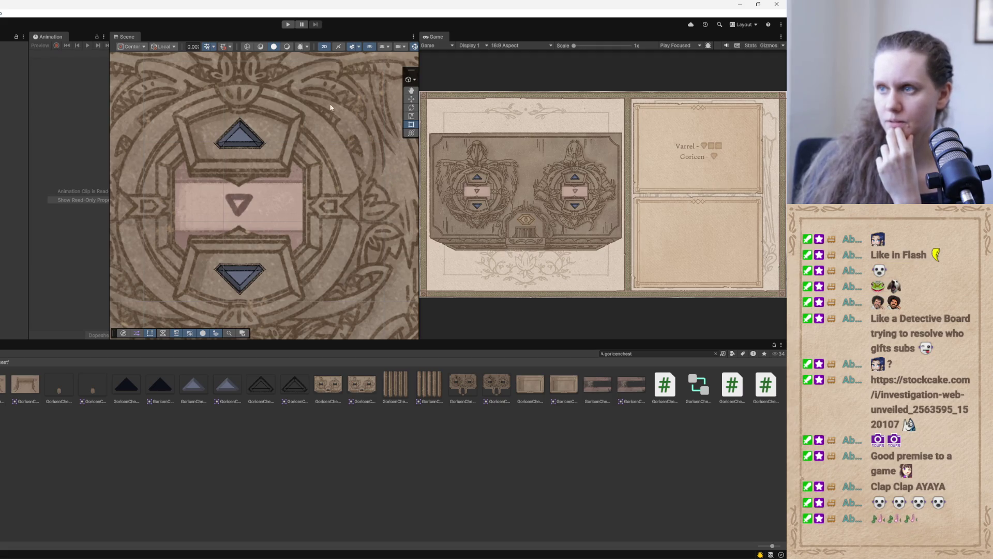
pyautogui.click(288, 24)
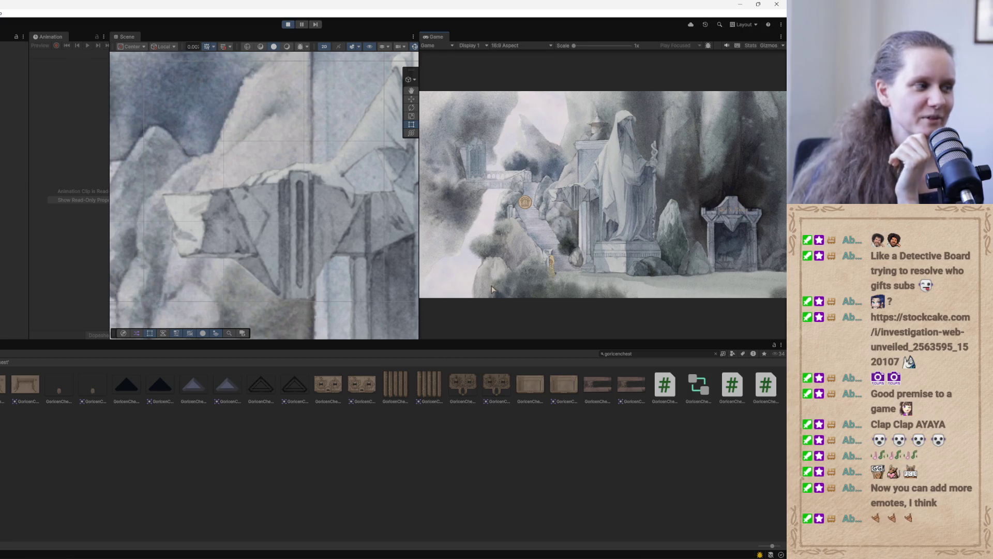
# - Reach the chest via the secret ledge, open and close its puzzle, stop the game, and return to Codex
pyautogui.click(538, 273)
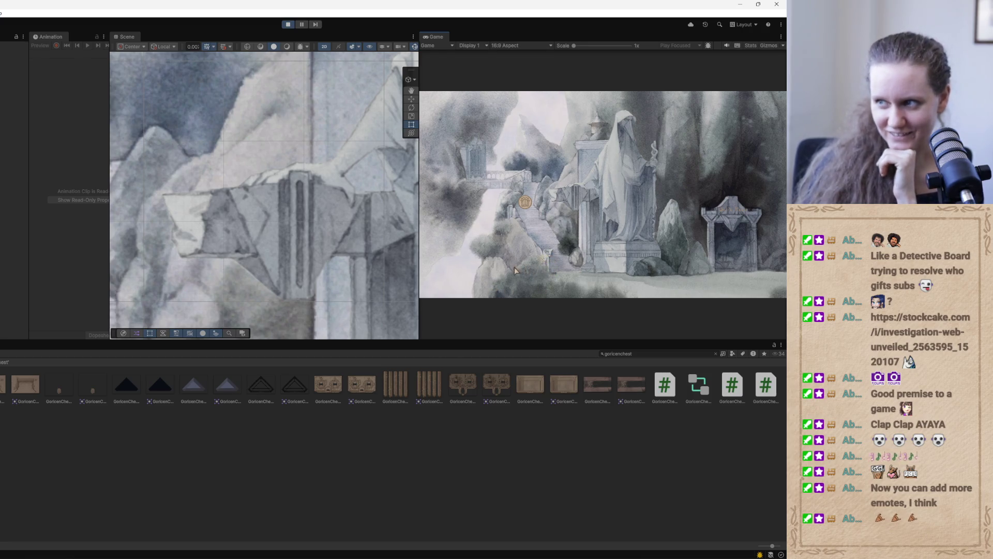
pyautogui.moveTo(414, 251); pyautogui.dragTo(202, 251)
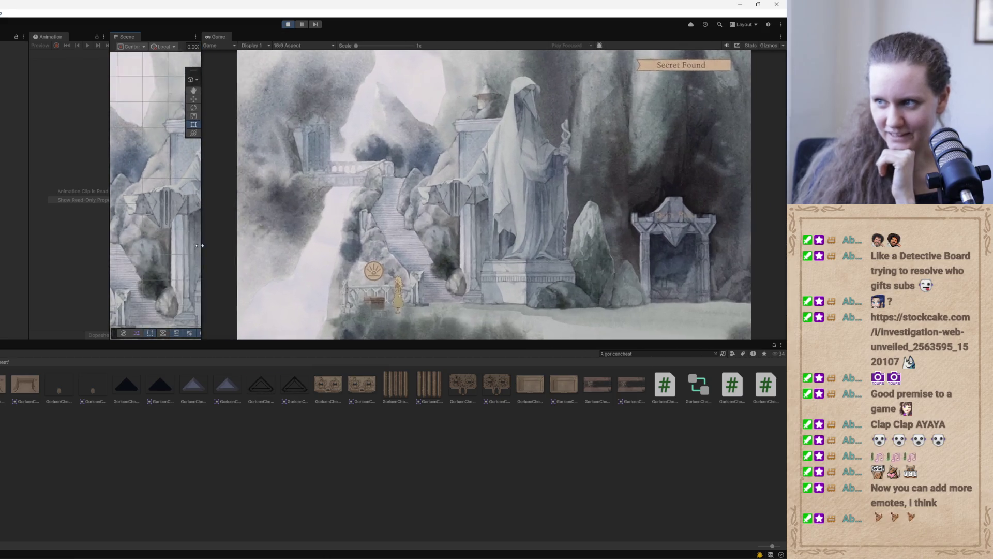
pyautogui.click(376, 276)
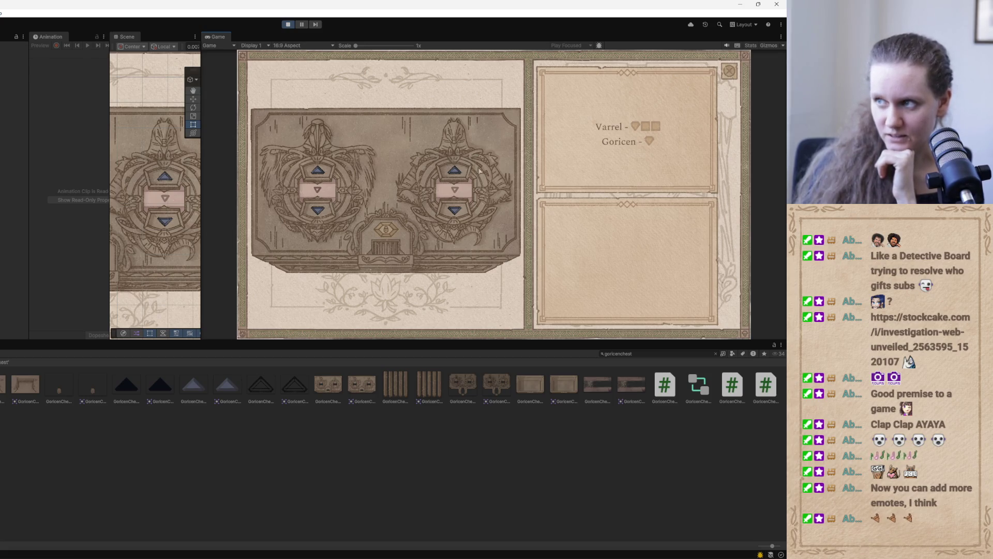
pyautogui.click(728, 75)
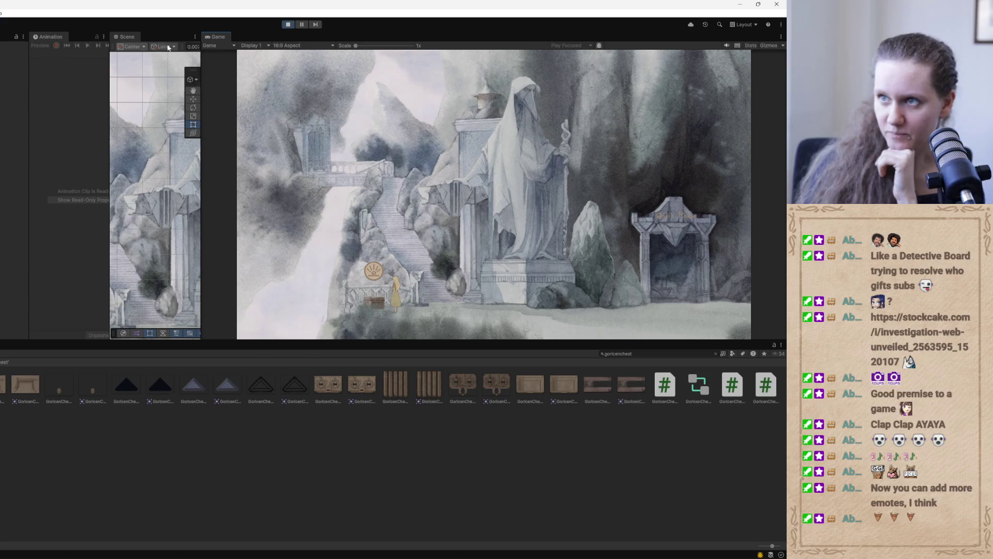
pyautogui.click(287, 25)
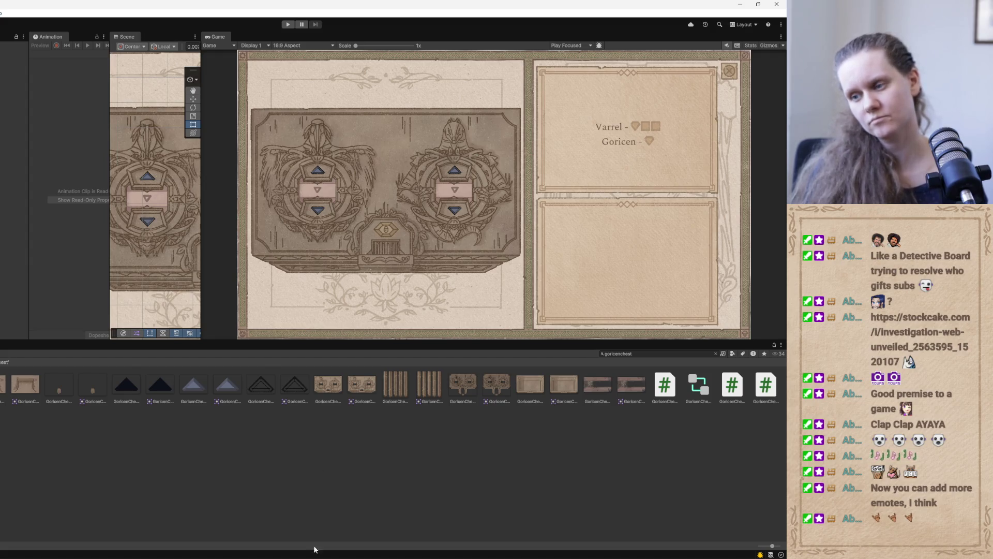
pyautogui.hotkey('alt', 'Tab')
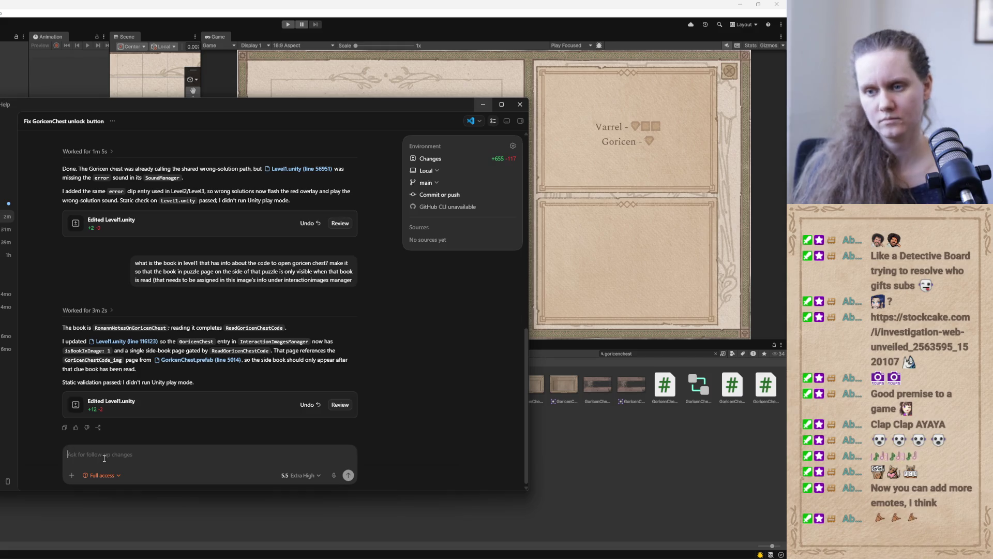
# - Draft a follow-up asking whether the changes reached Level1, since they don't seem to work
pyautogui.write('did')
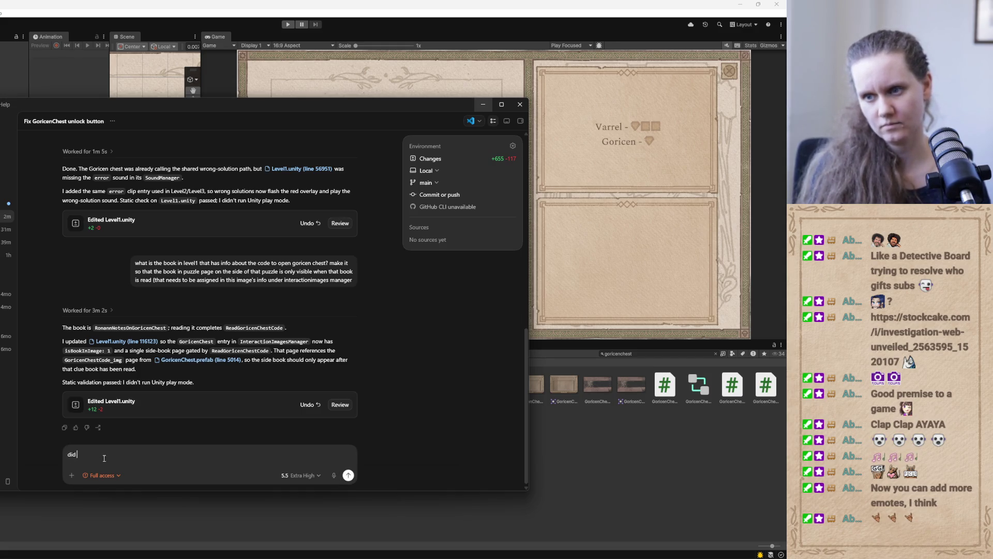
pyautogui.write(' your changes ')
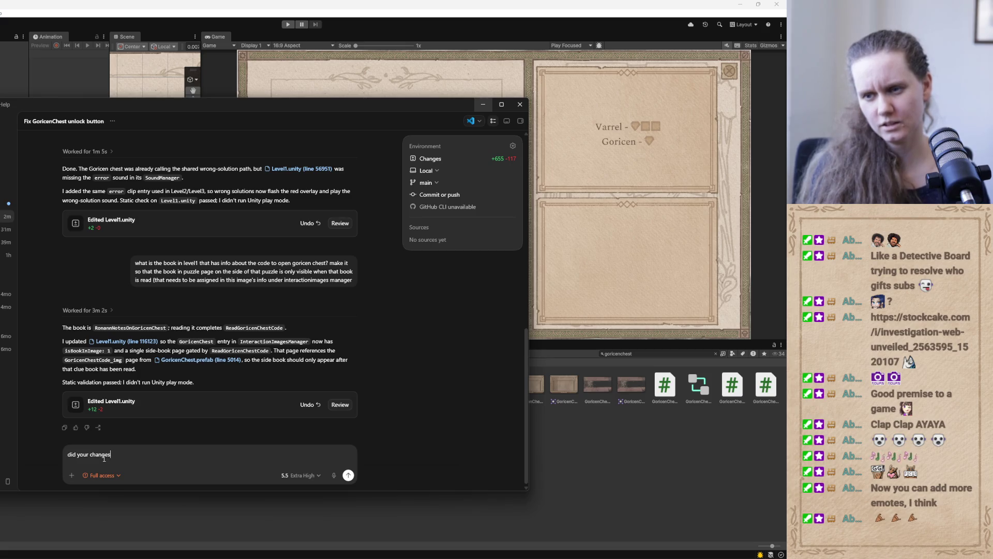
pyautogui.write('show up in')
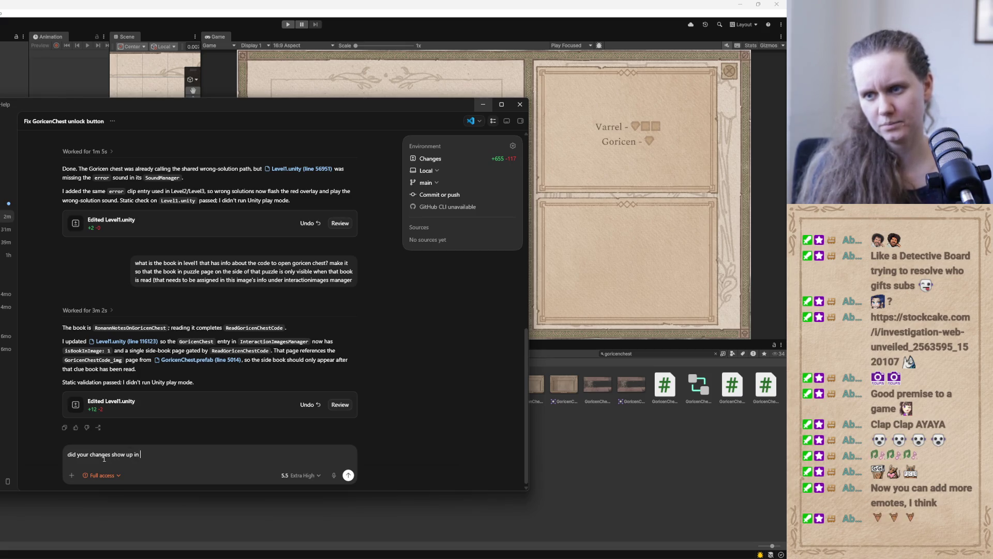
pyautogui.write(' level1? m')
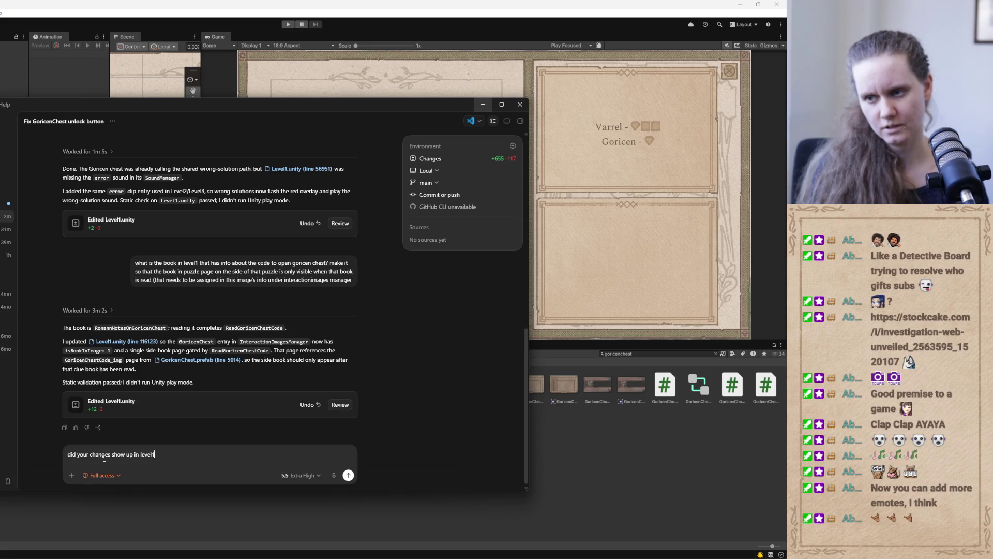
pyautogui.write('aybe ')
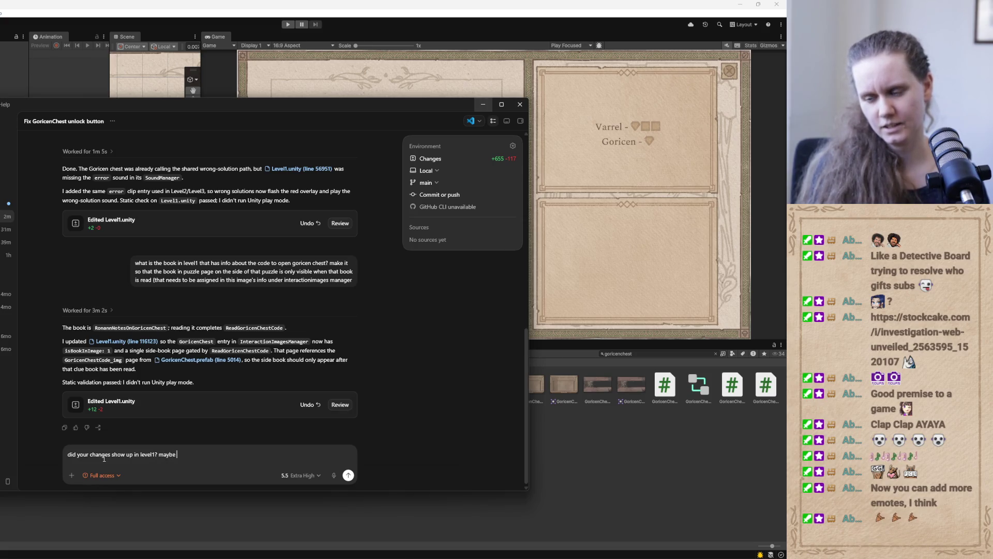
pyautogui.write('i accidentaly ov')
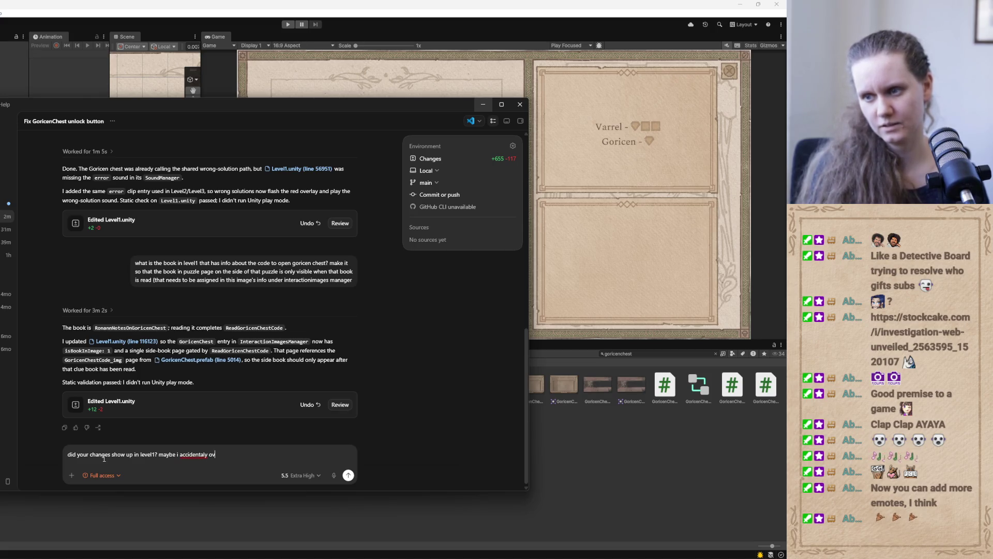
pyautogui.hotkey('ctrl', 'BackSpace')
pyautogui.hotkey('ctrl', 'BackSpace')
pyautogui.write("i don't se")
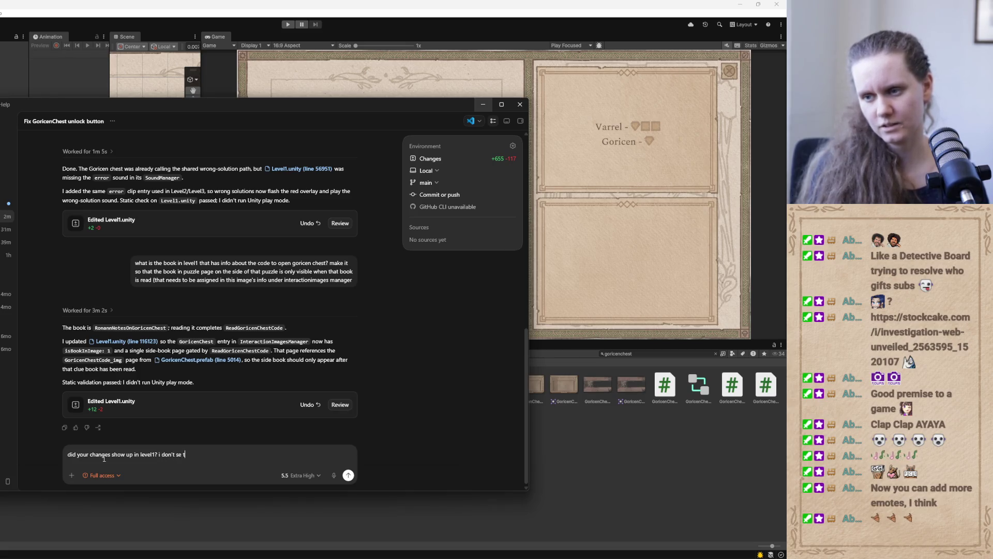
pyautogui.write('e them work')
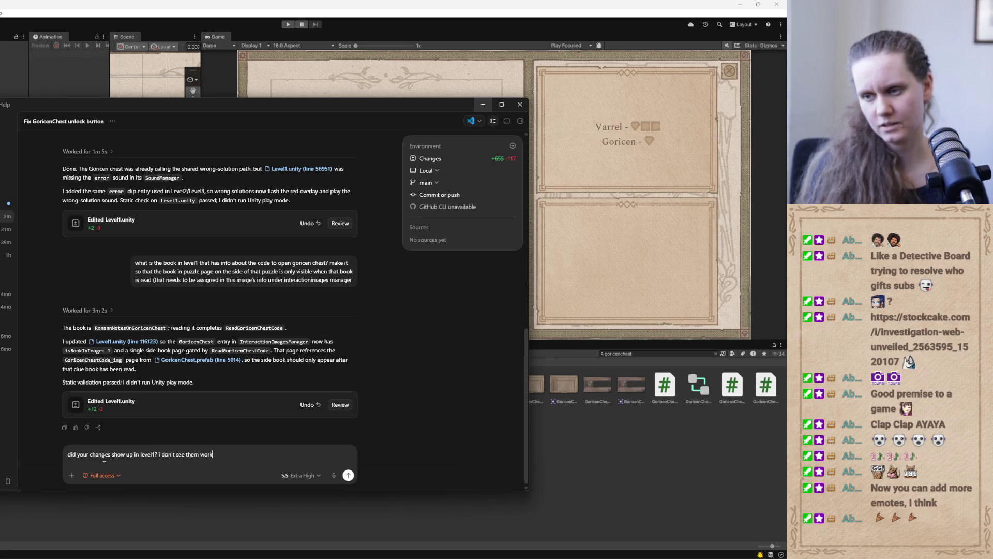
pyautogui.write('. mayb')
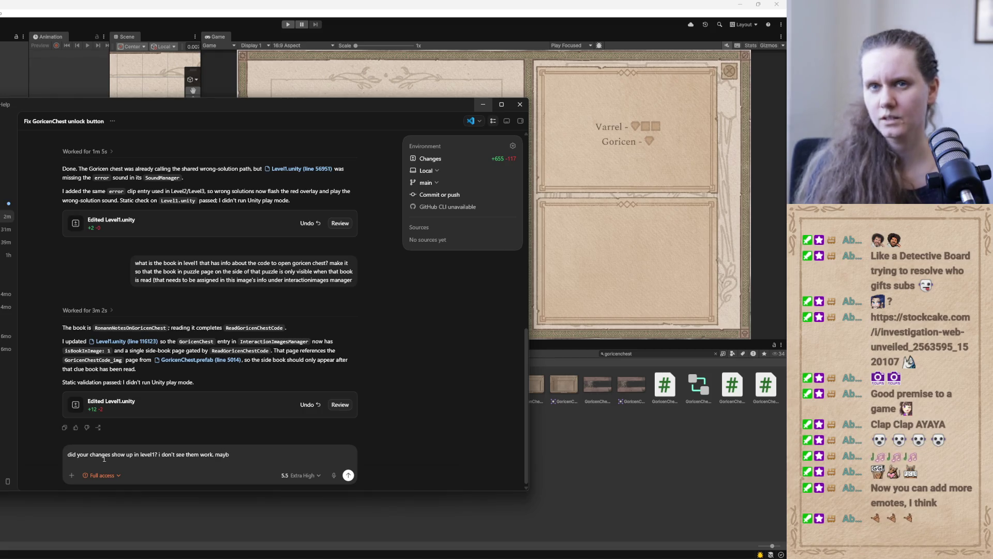
pyautogui.hotkey('alt', 'Tab')
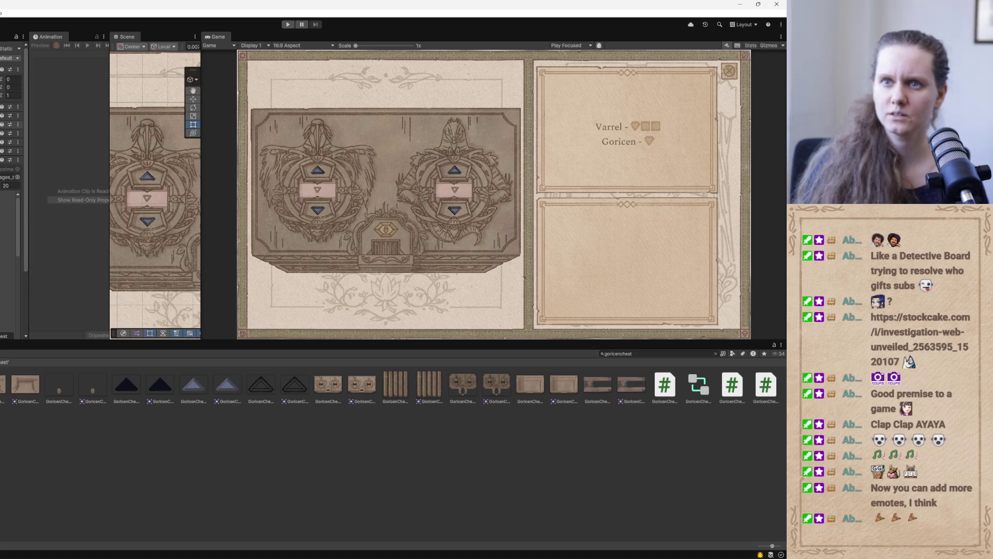
# - Assign GoricenChestCode_Page to the chest's side-book page slot in InteractionImagesManager, then open the GoricenChest prefab
pyautogui.scroll(-3, 23, 198)
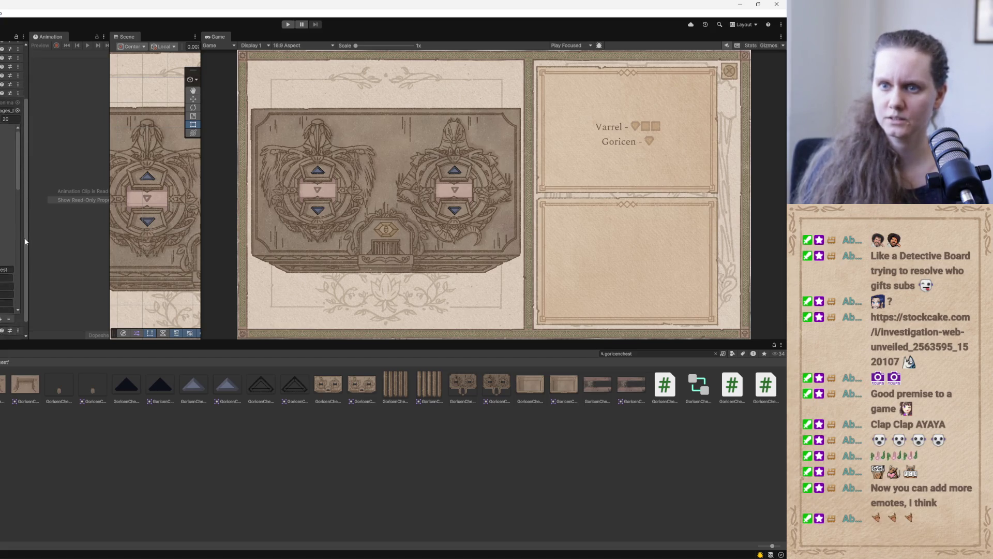
pyautogui.scroll(-1, 21, 203)
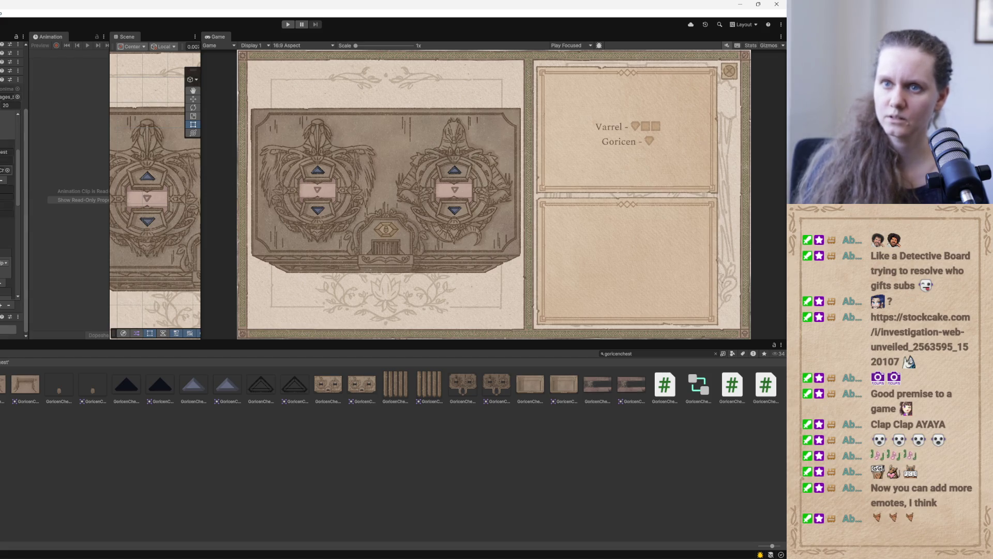
pyautogui.scroll(-3, 16, 219)
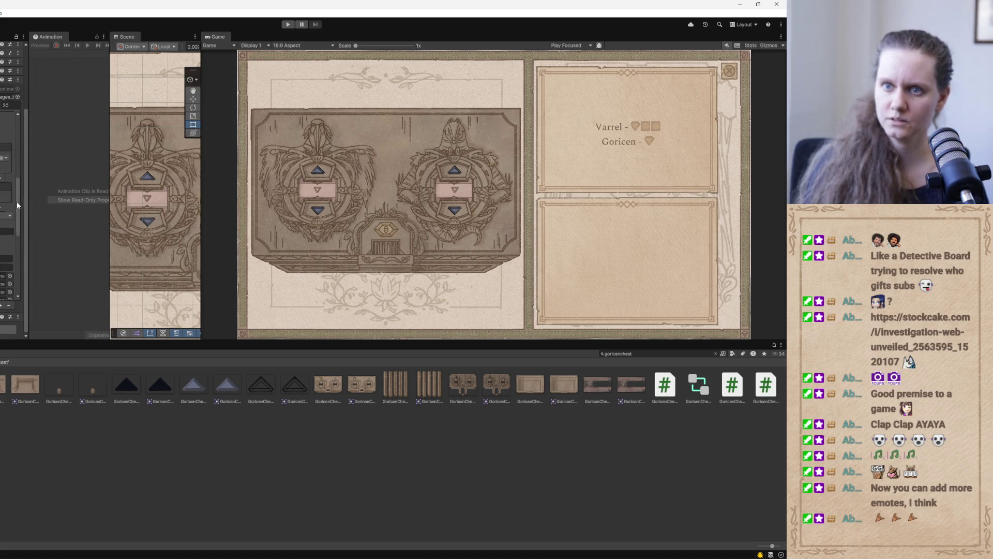
pyautogui.scroll(-3, 16, 219)
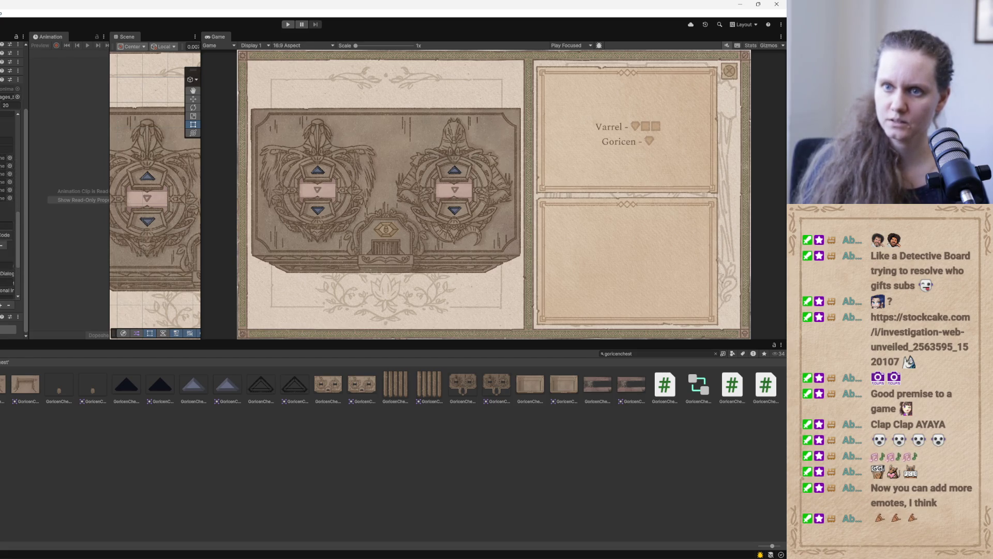
pyautogui.moveTo(27, 228); pyautogui.dragTo(89, 228)
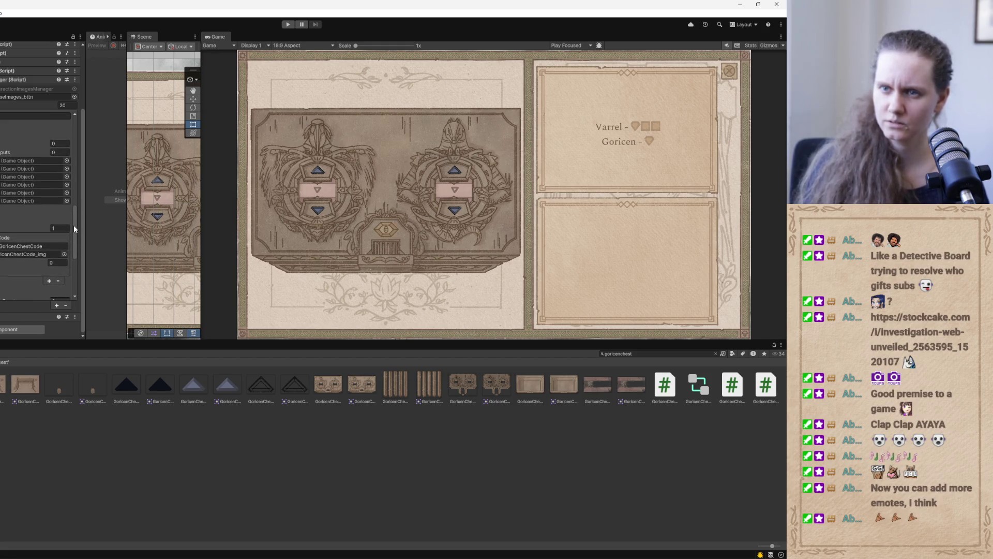
pyautogui.scroll(3, 74, 225)
pyautogui.scroll(-3, 73, 221)
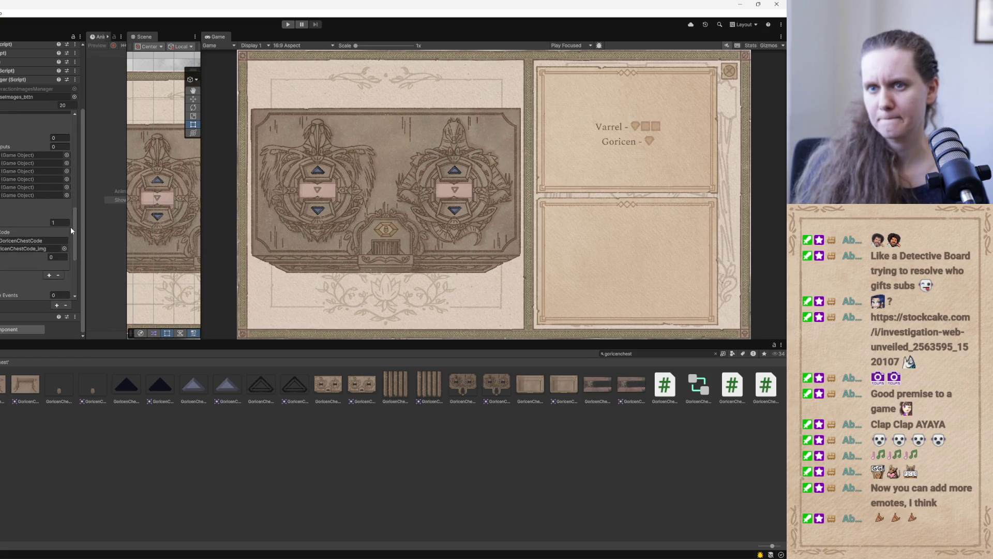
pyautogui.press('Escape')
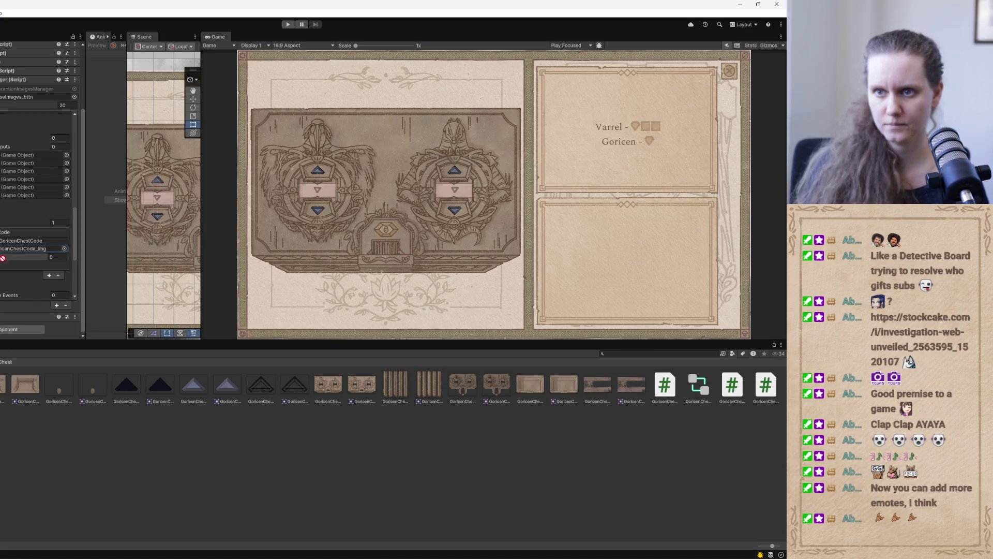
pyautogui.moveTo(2, 217); pyautogui.dragTo(34, 249)
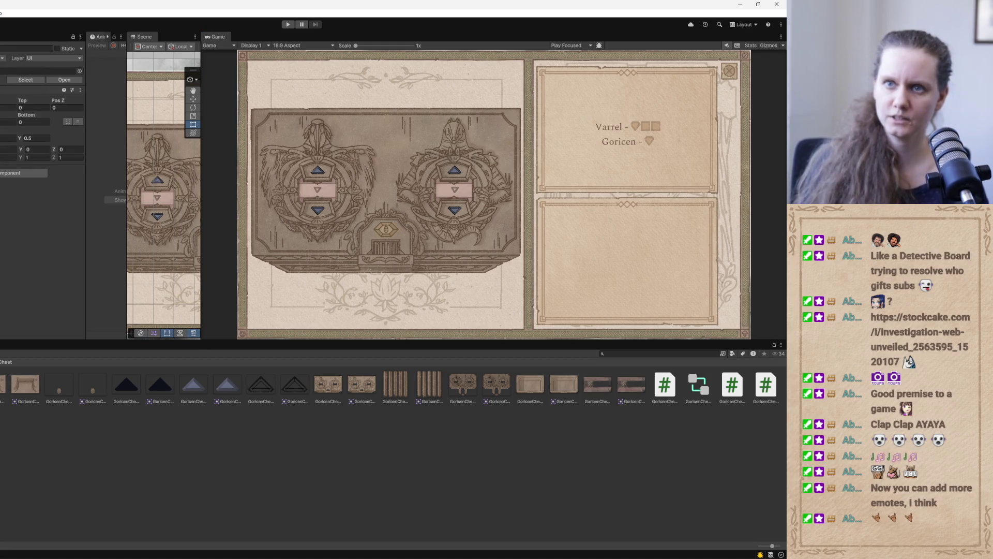
pyautogui.click(65, 80)
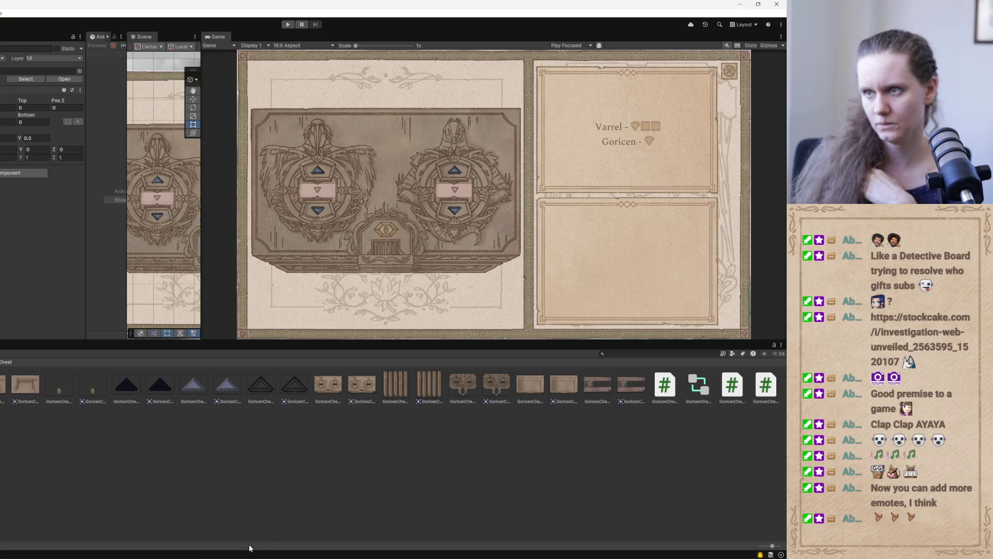
# - Run the cave scene, open the saved-games Load list from the pause menu, then bring Discord forward
pyautogui.click(288, 24)
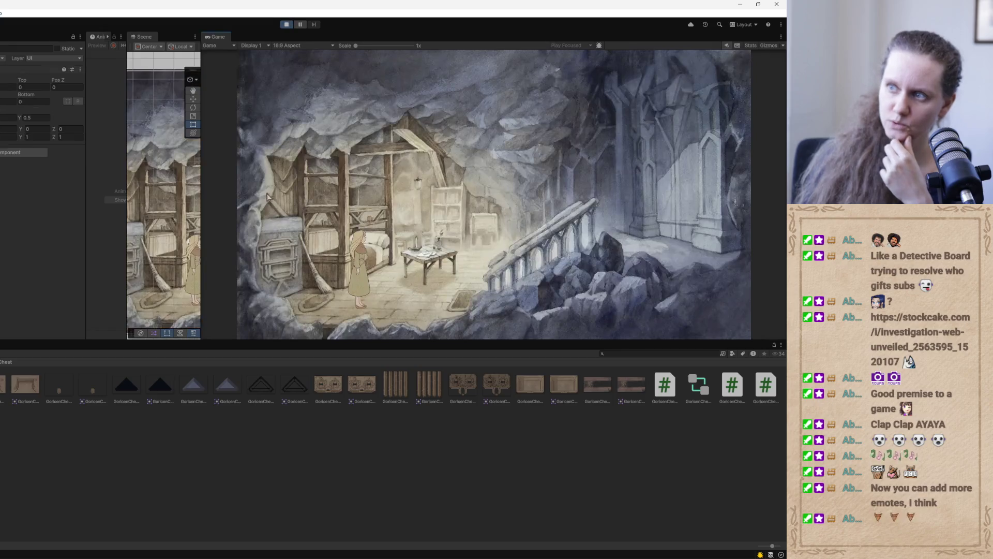
pyautogui.click(365, 301)
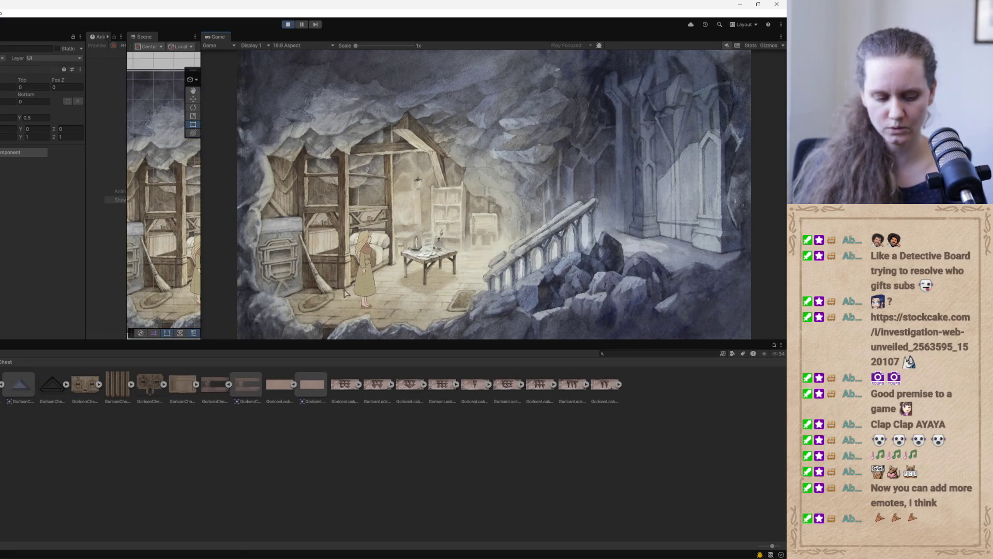
pyautogui.press('Escape')
pyautogui.click(471, 197)
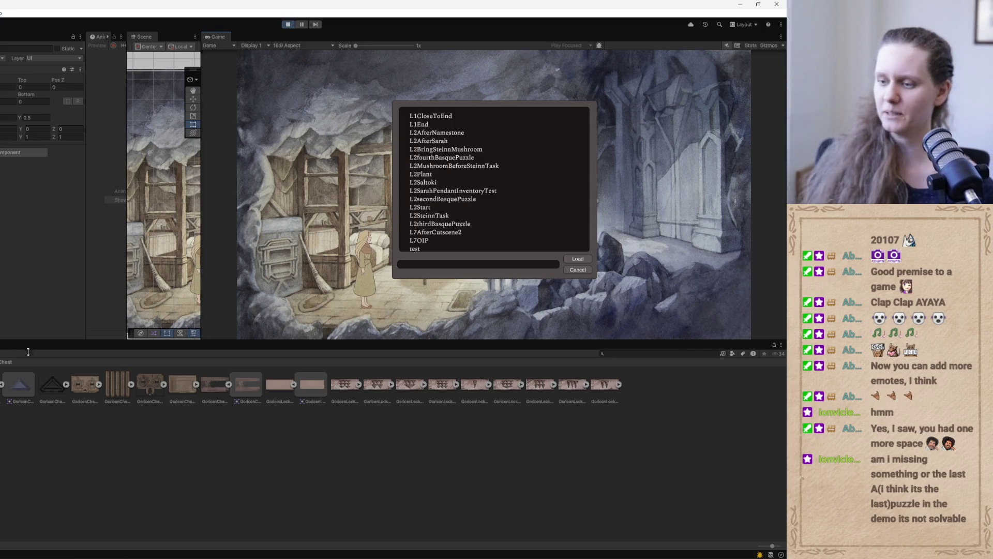
pyautogui.moveTo(329, 556)
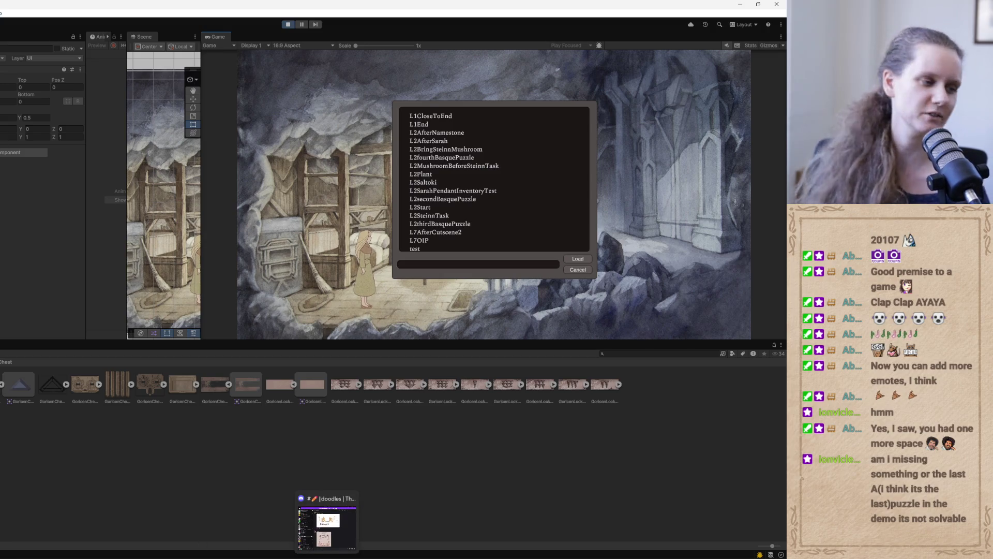
pyautogui.click(340, 526)
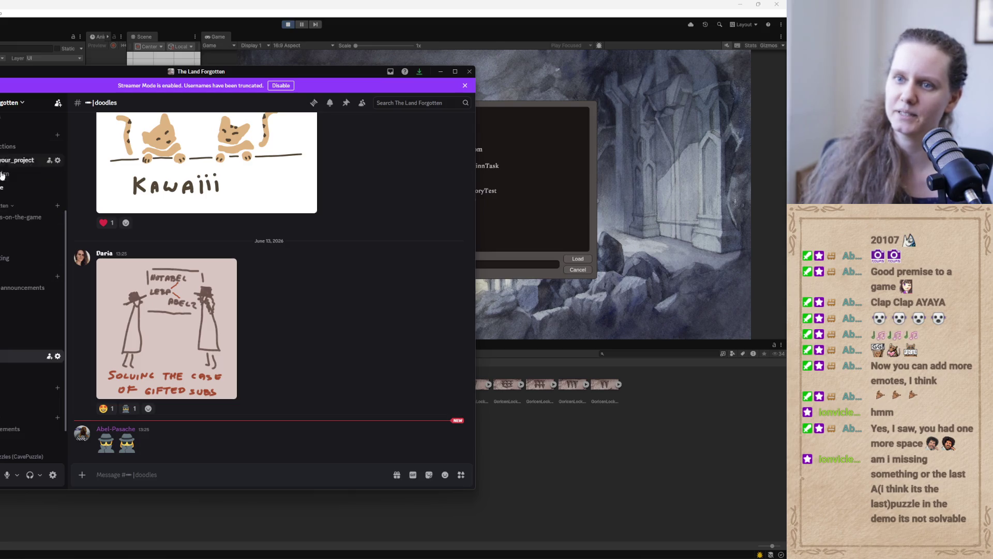
# - Switch to the #playtesting channel and scroll back through the playtesters' demo feedback
pyautogui.click(8, 258)
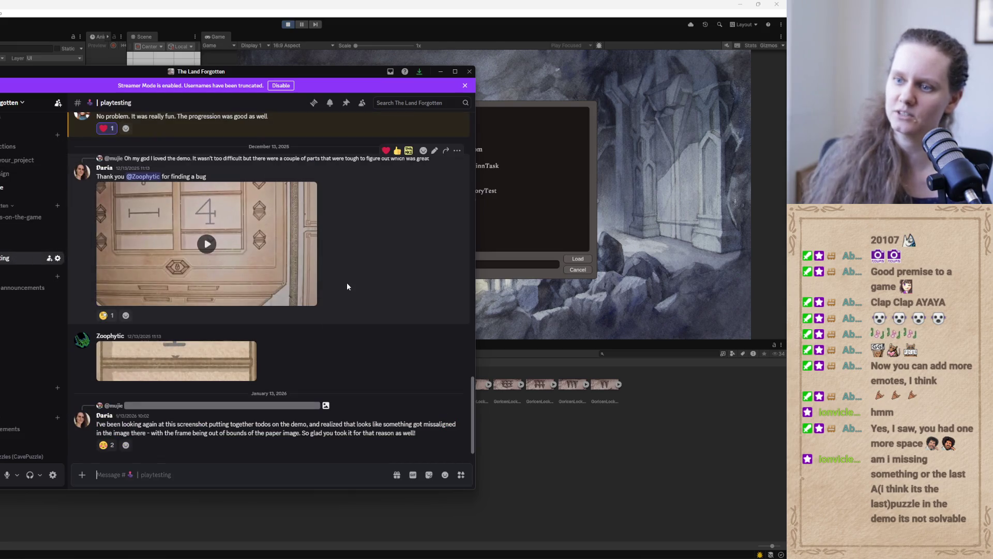
pyautogui.scroll(15, 347, 282)
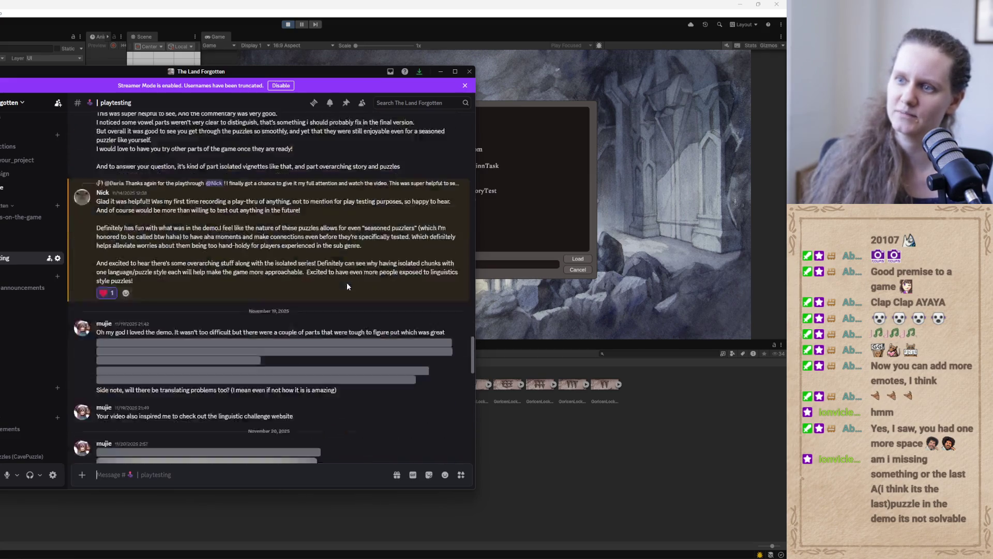